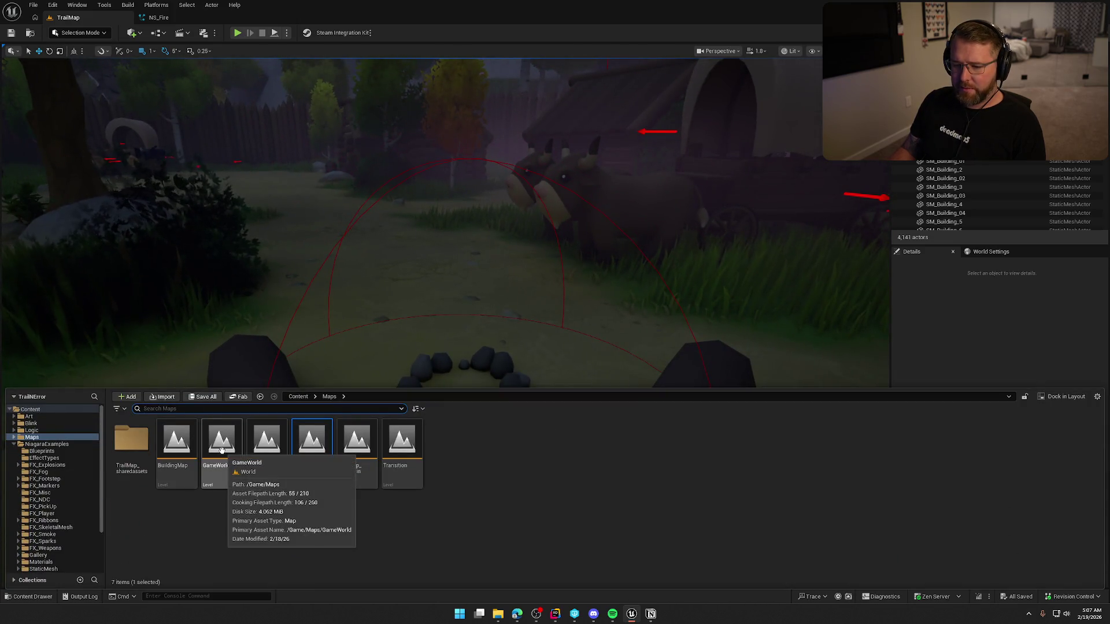
# Open the GameWorld map and enable Perma Fire on the bp_FirePitBase fire pit actor
pyautogui.doubleClick(221, 450)
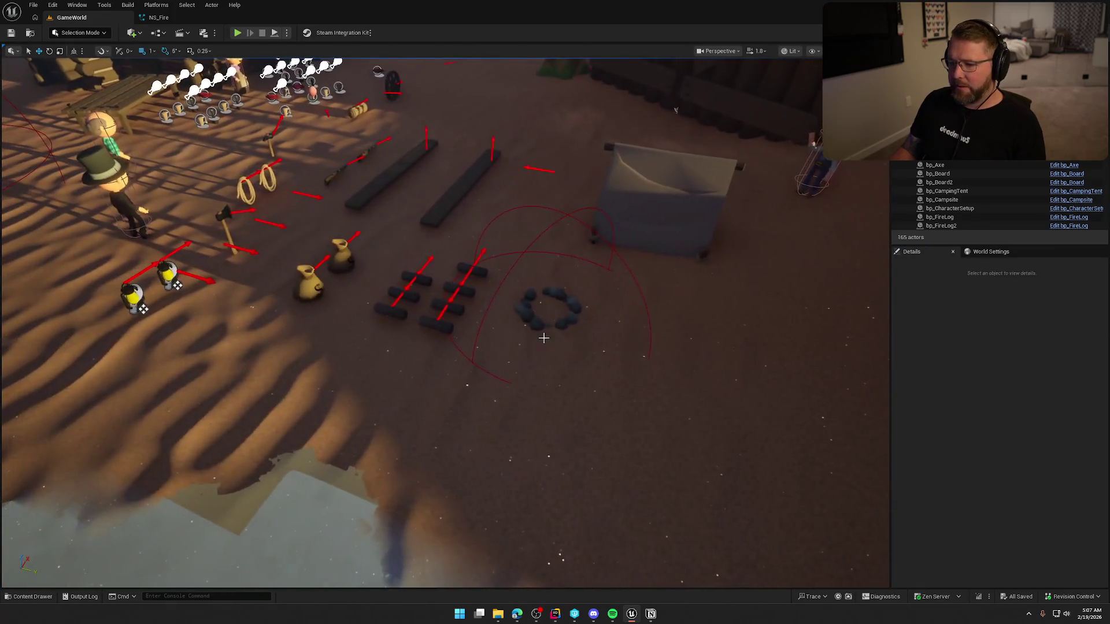
pyautogui.click(548, 312)
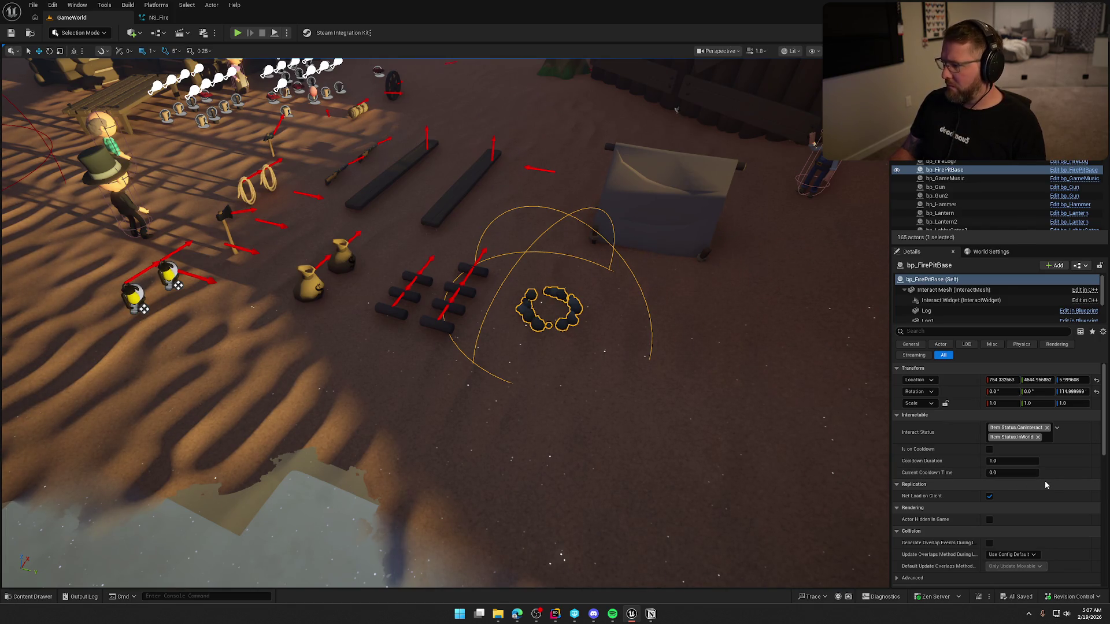
pyautogui.scroll(-7, 1045, 485)
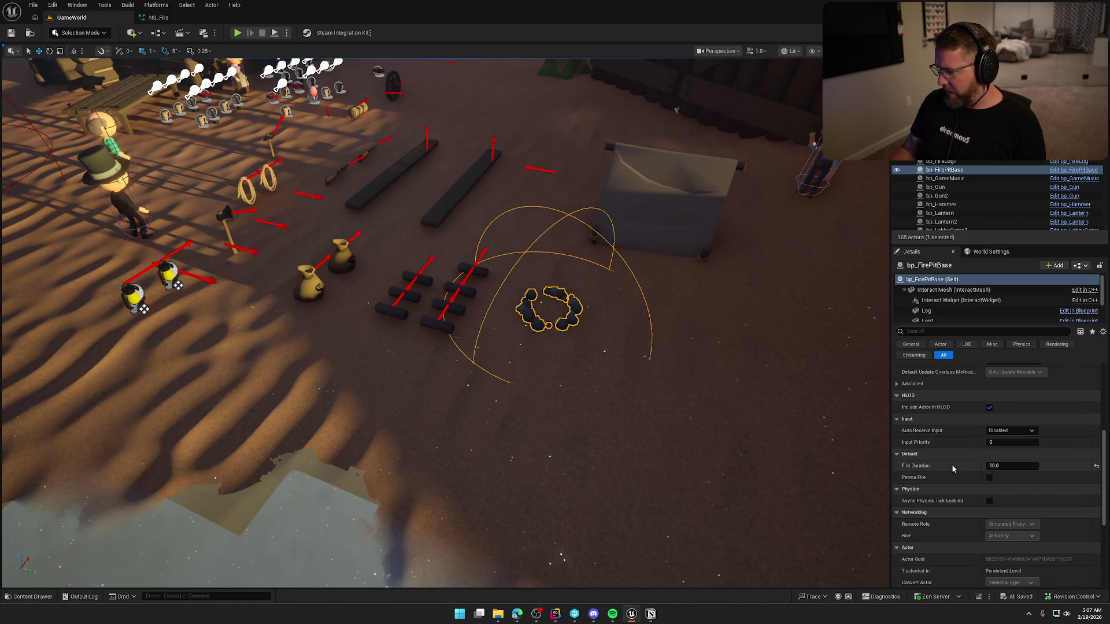
pyautogui.click(990, 478)
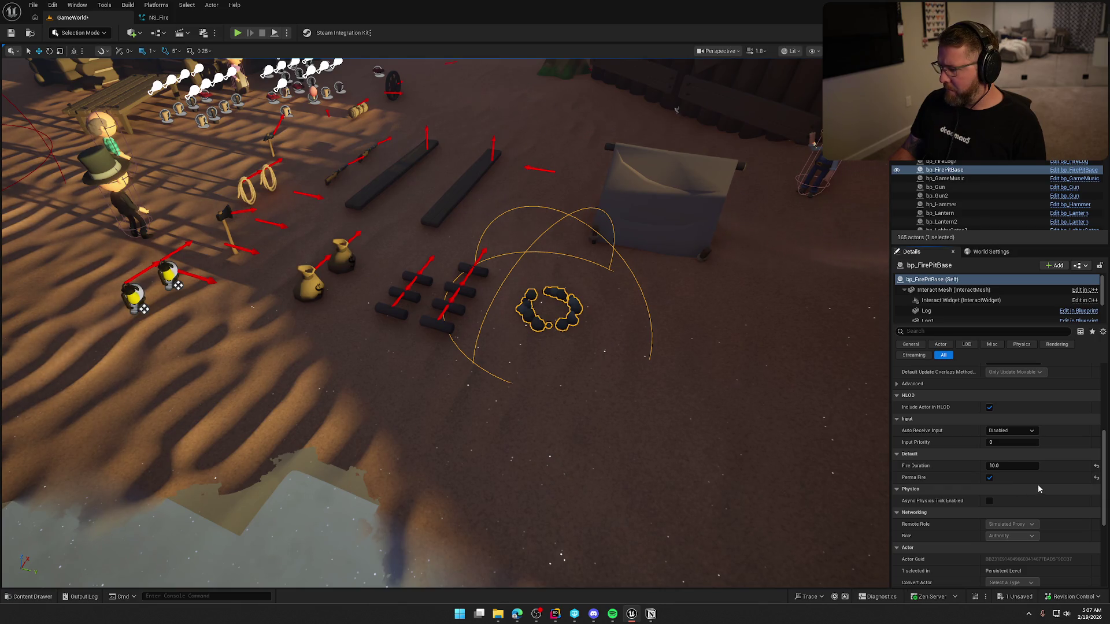
pyautogui.scroll(-2, 1039, 488)
pyautogui.scroll(10, 1039, 488)
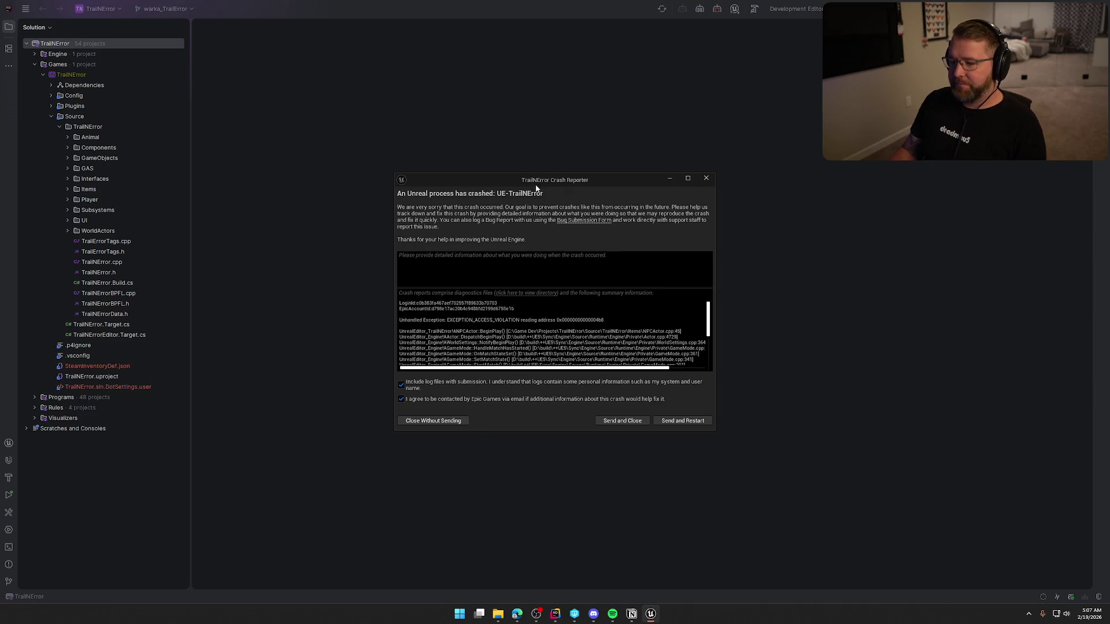
# Enlarge the crash report to read the call stack, then close it without sending
pyautogui.moveTo(640, 314)
pyautogui.mouseDown()
pyautogui.moveTo(764, 432)
pyautogui.moveTo(838, 471)
pyautogui.mouseUp()
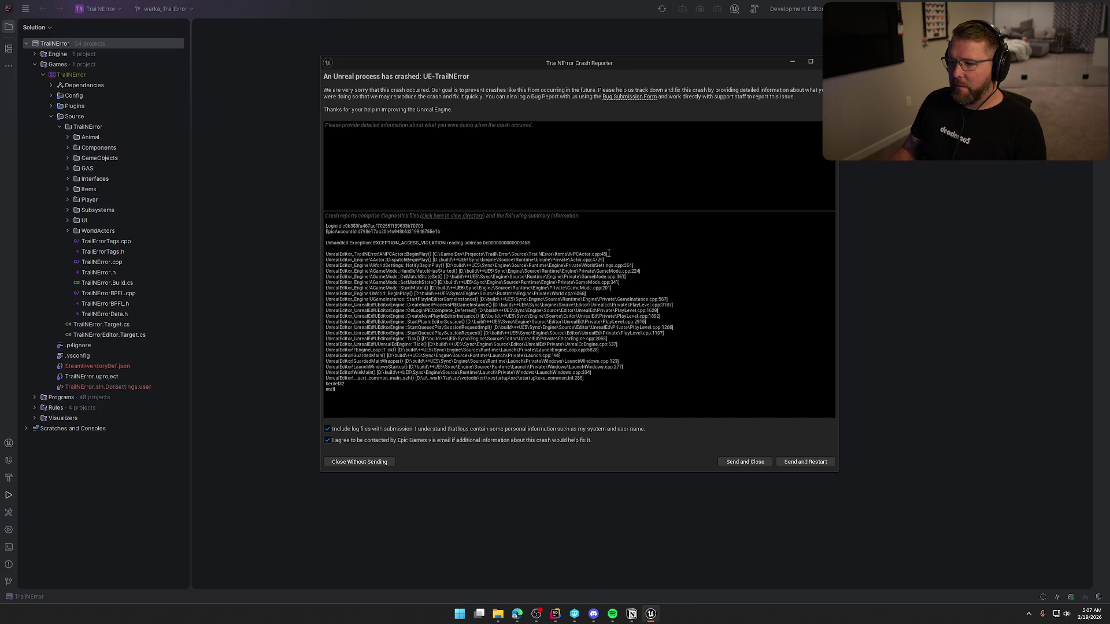
pyautogui.click(276, 168)
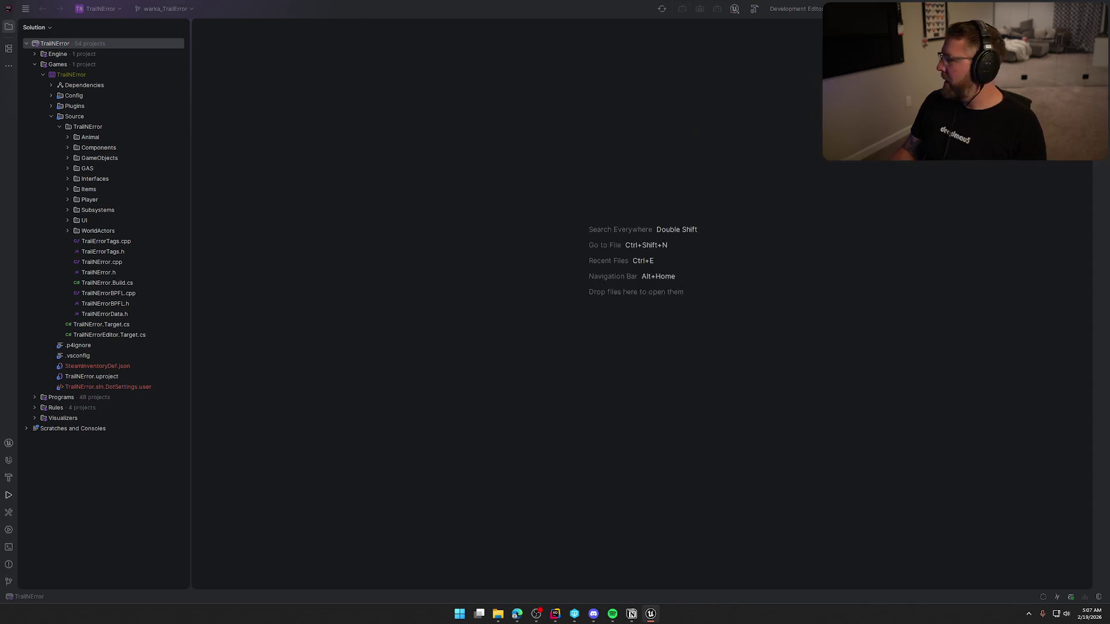
# Open NPCActor.cpp from Source > Items and go to the InteractionPrice assignment on line 45
pyautogui.click(68, 190)
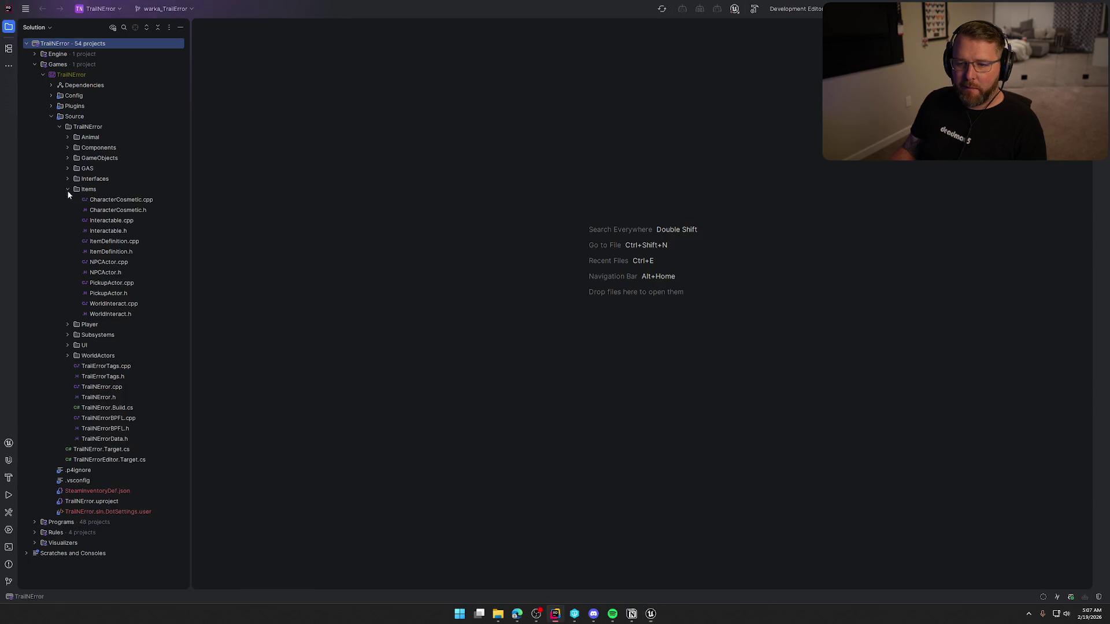
pyautogui.doubleClick(115, 262)
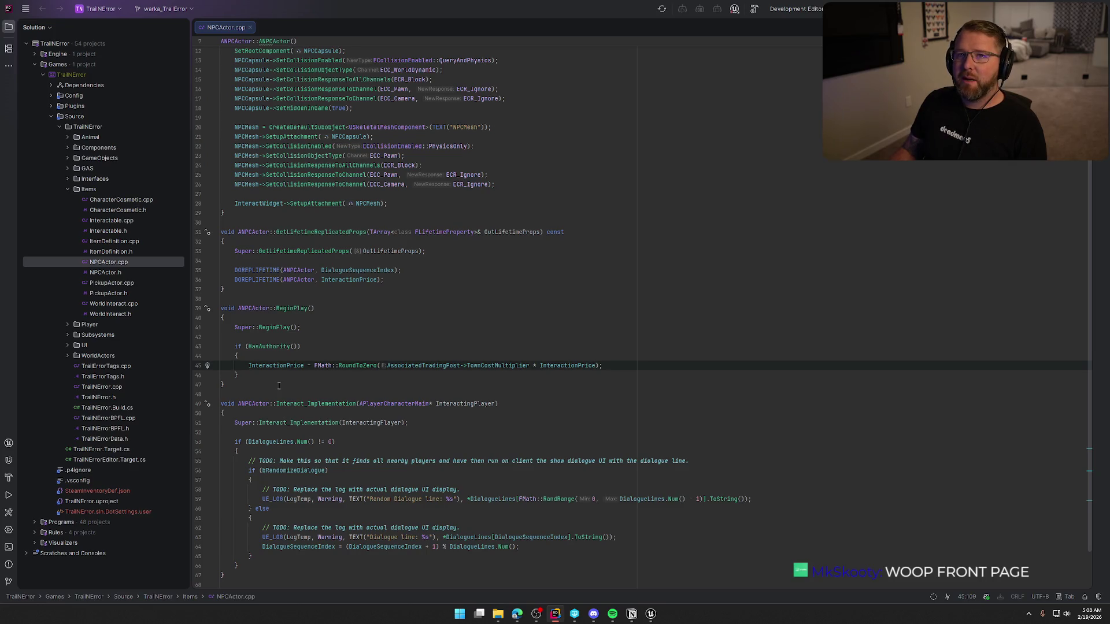
pyautogui.keyDown('shift'); pyautogui.click(245, 365); pyautogui.keyUp('shift')
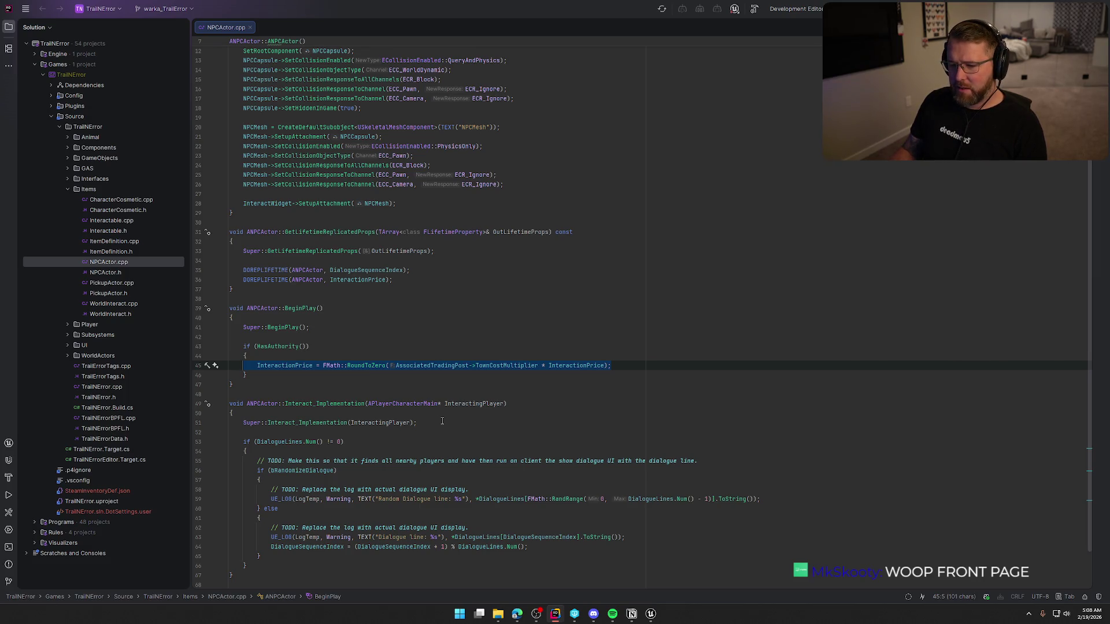
# Check the AssociatedTradingPost reference, then add a blank line at the top of the HasAuthority block
pyautogui.click(423, 366)
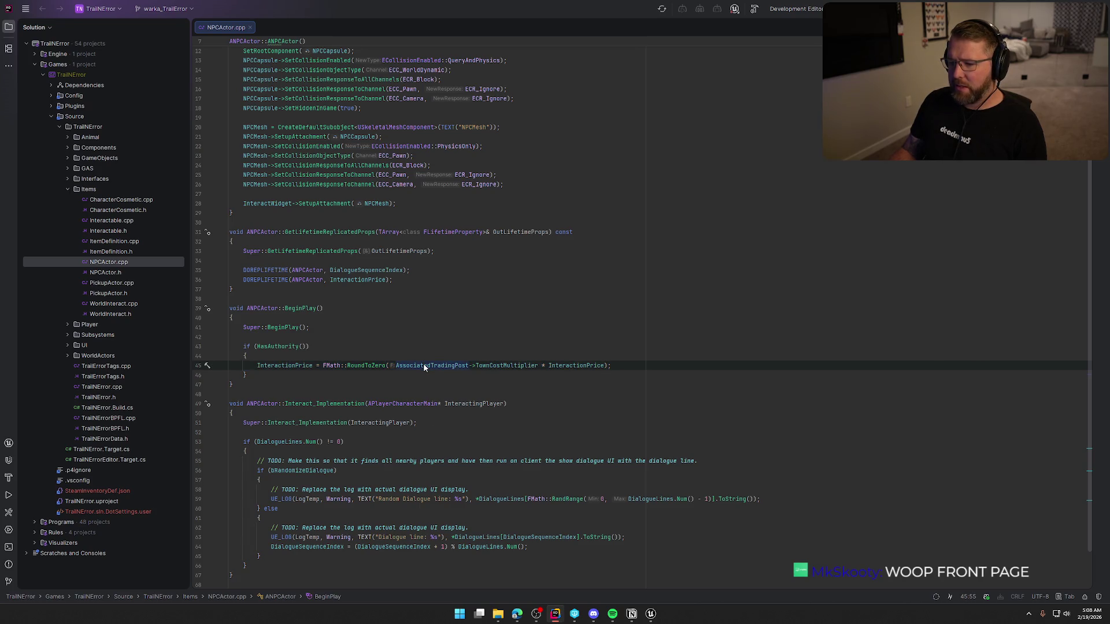
pyautogui.moveTo(423, 366)
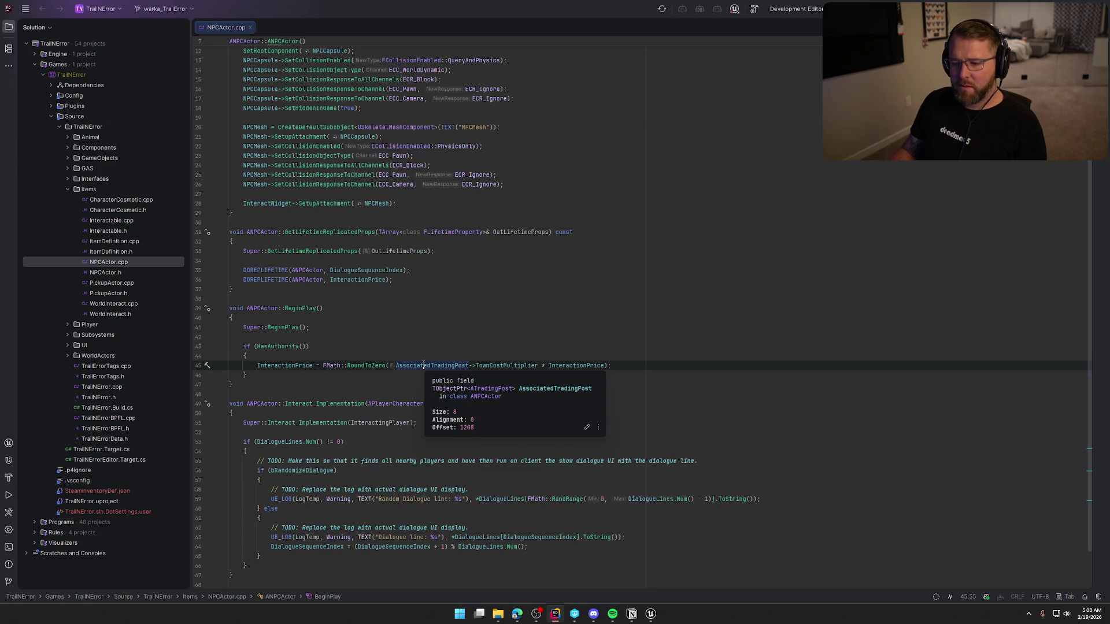
pyautogui.click(423, 365)
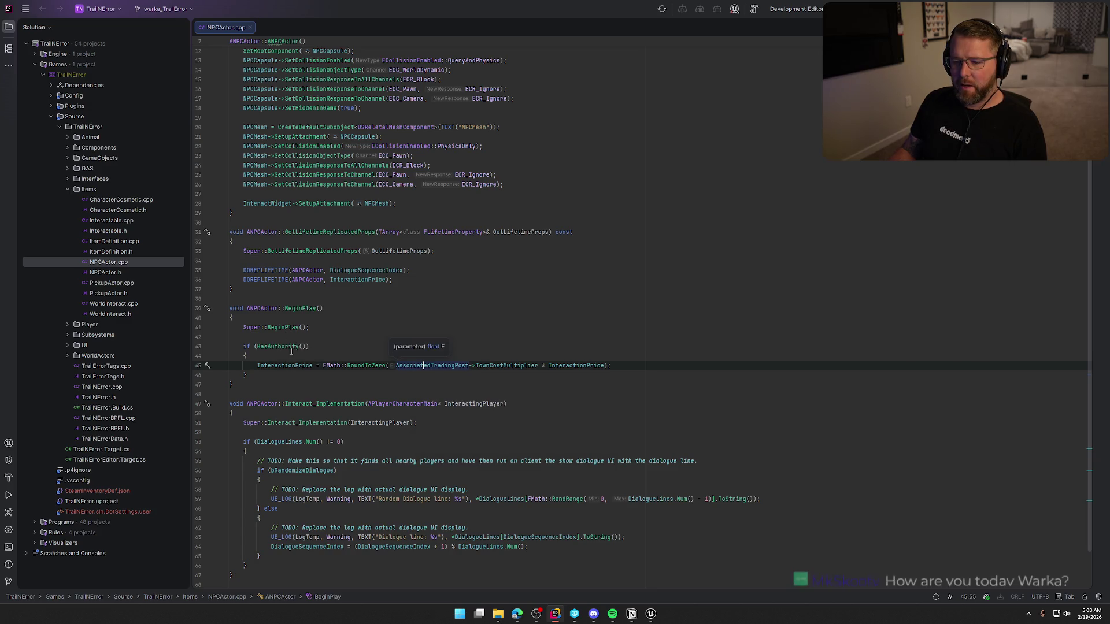
pyautogui.click(277, 355)
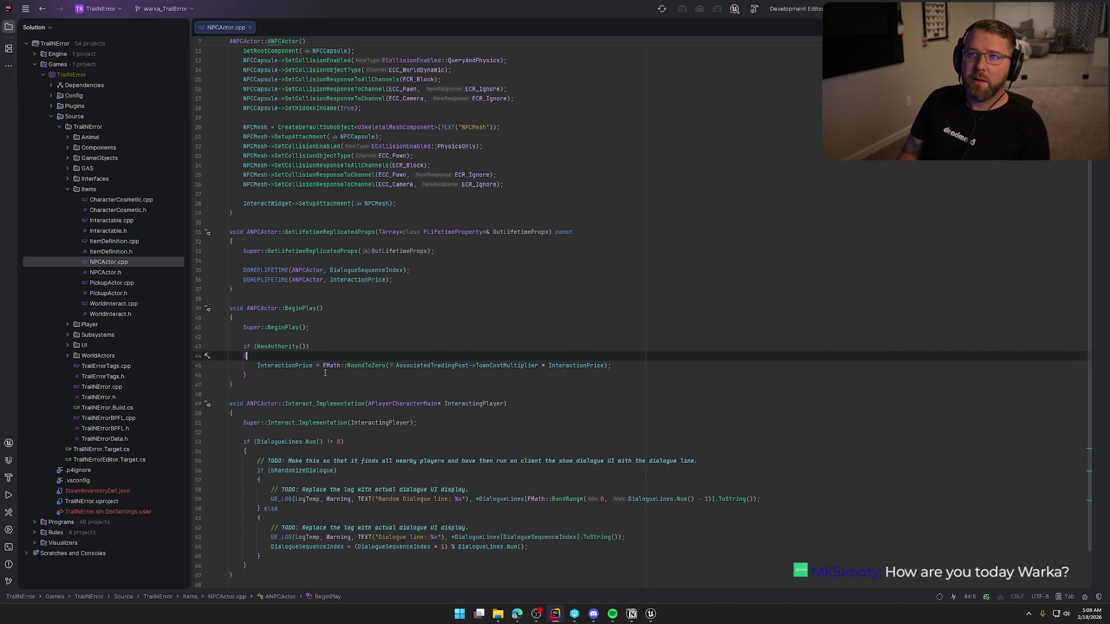
pyautogui.press('Return')
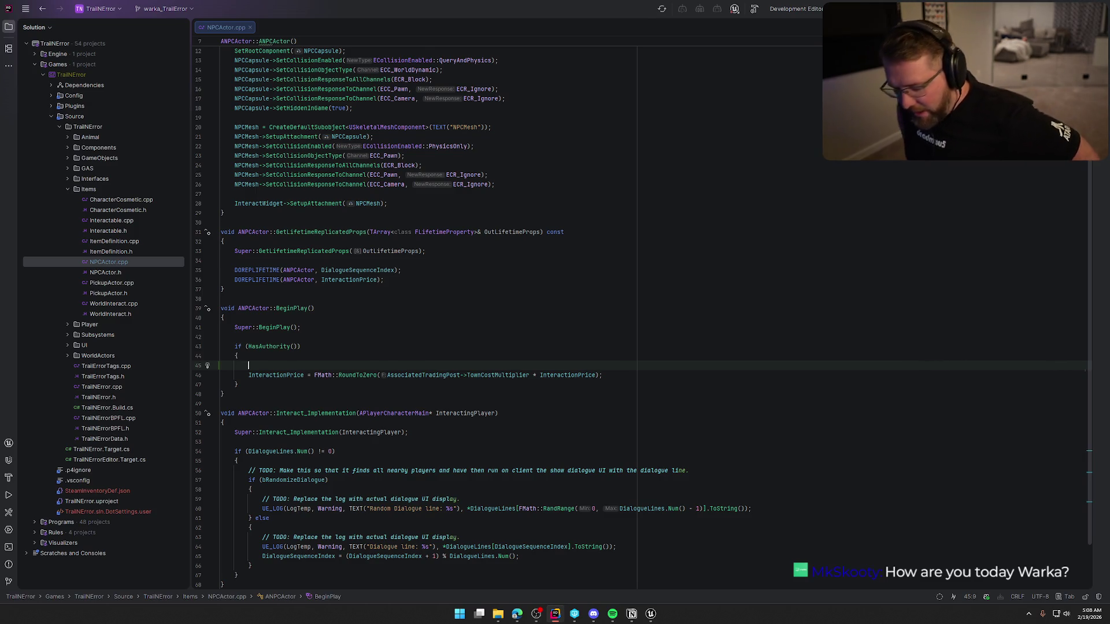
# Add an if (!AssociatedTradingPost) guard that logs a LogTemp warning and returns early
pyautogui.write('if (A')
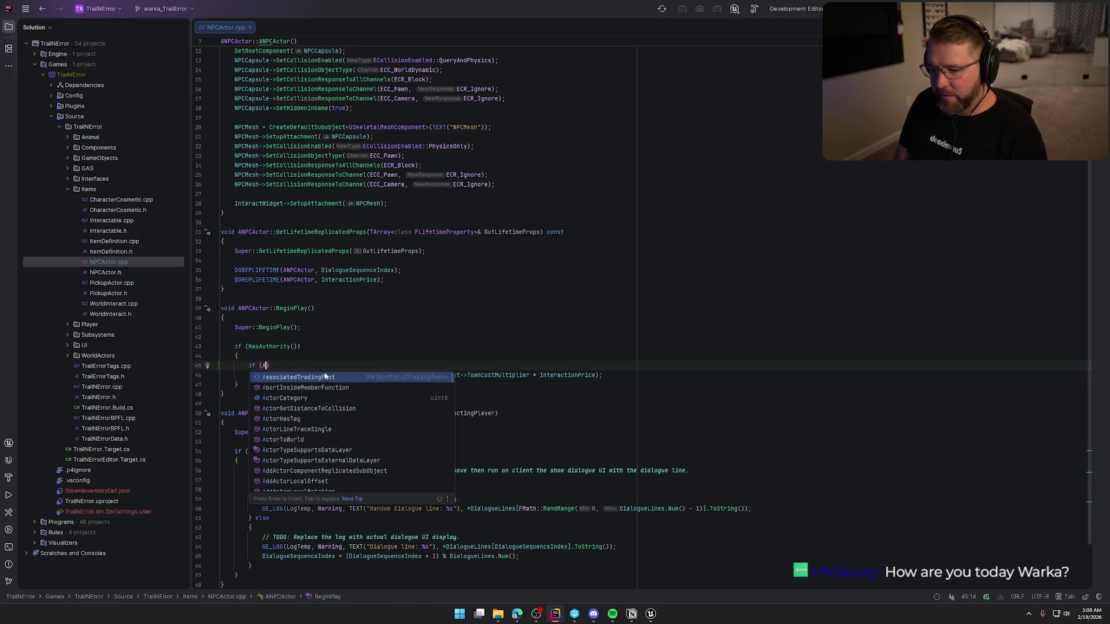
pyautogui.press('Return')
pyautogui.hotkey('ctrl', 'Left')
pyautogui.write('!')
pyautogui.press('End')
pyautogui.press('Return')
pyautogui.write('{')
pyautogui.press('Return')
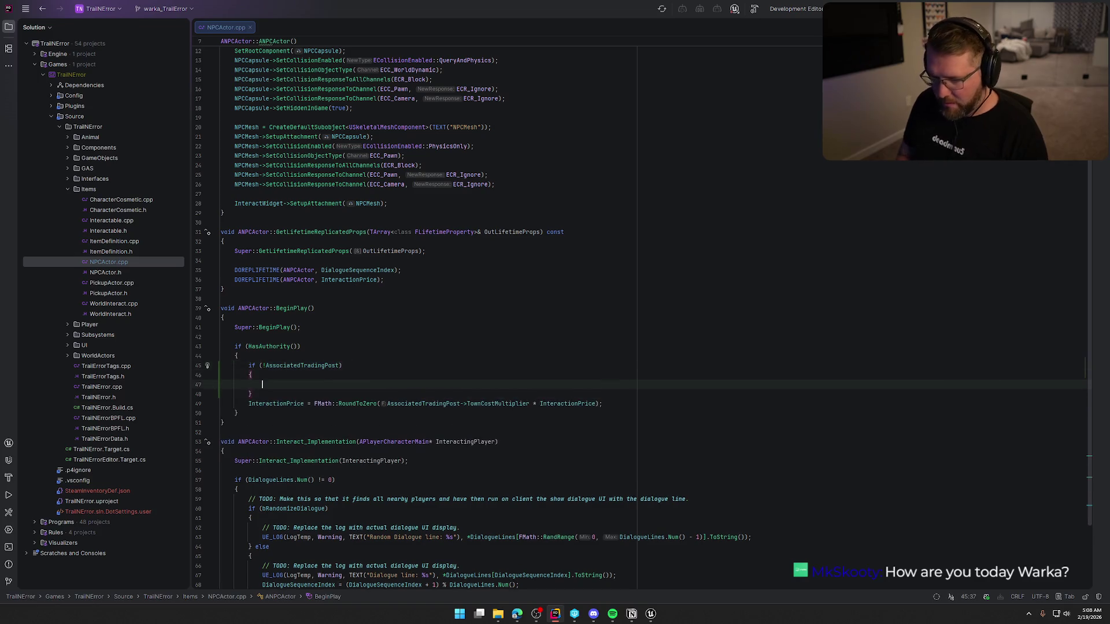
pyautogui.write('UE_LOG')
pyautogui.write('(Log')
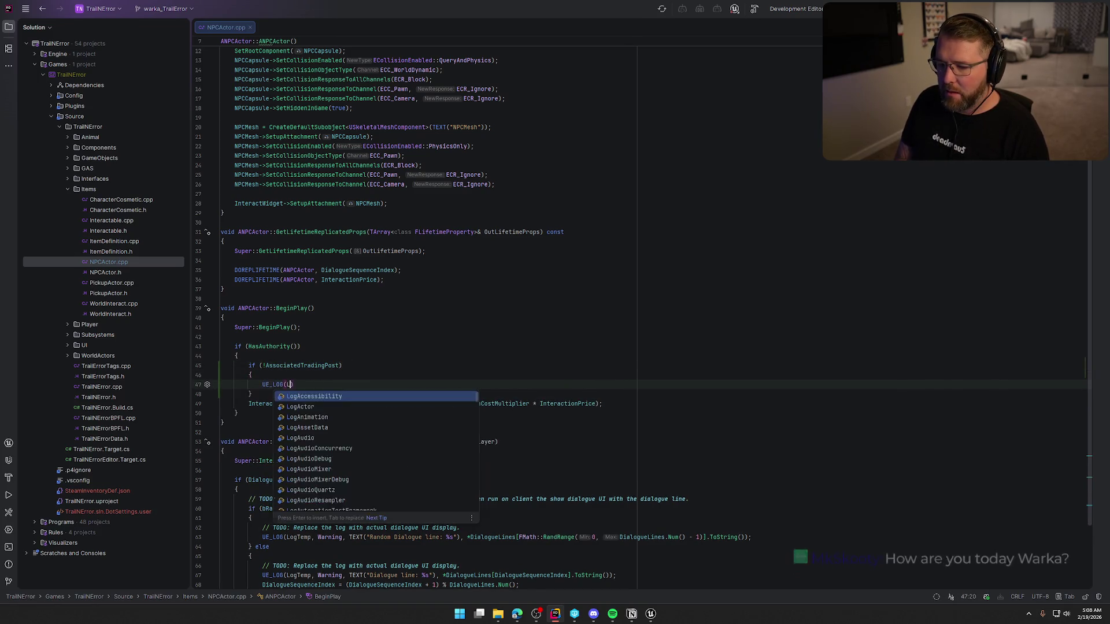
pyautogui.write('Temp')
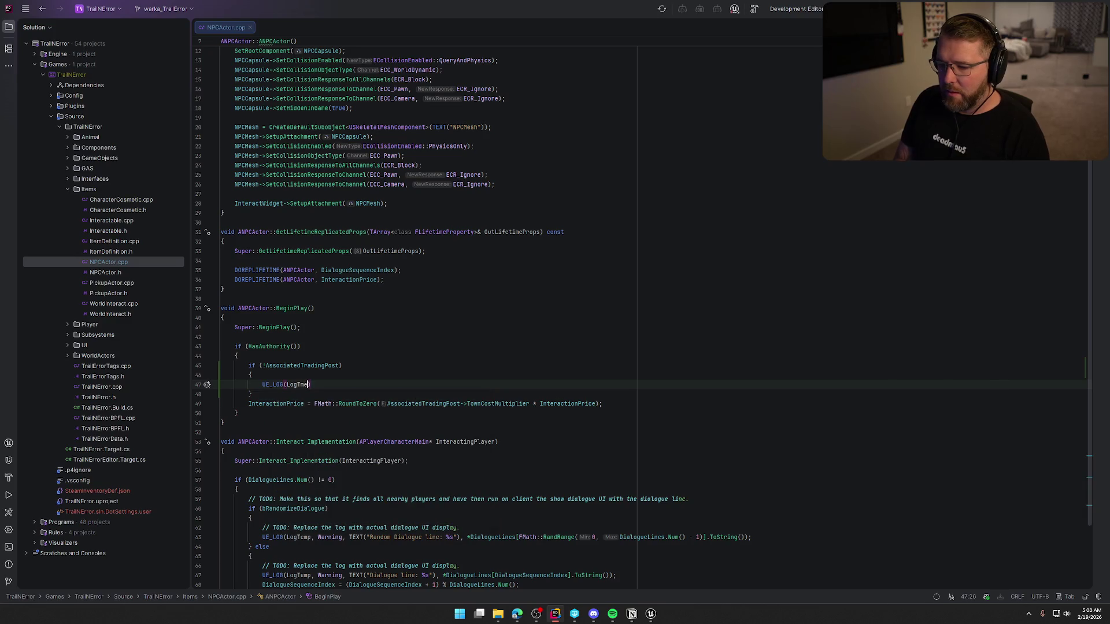
pyautogui.write(',')
pyautogui.press('Escape')
pyautogui.press('Tab')
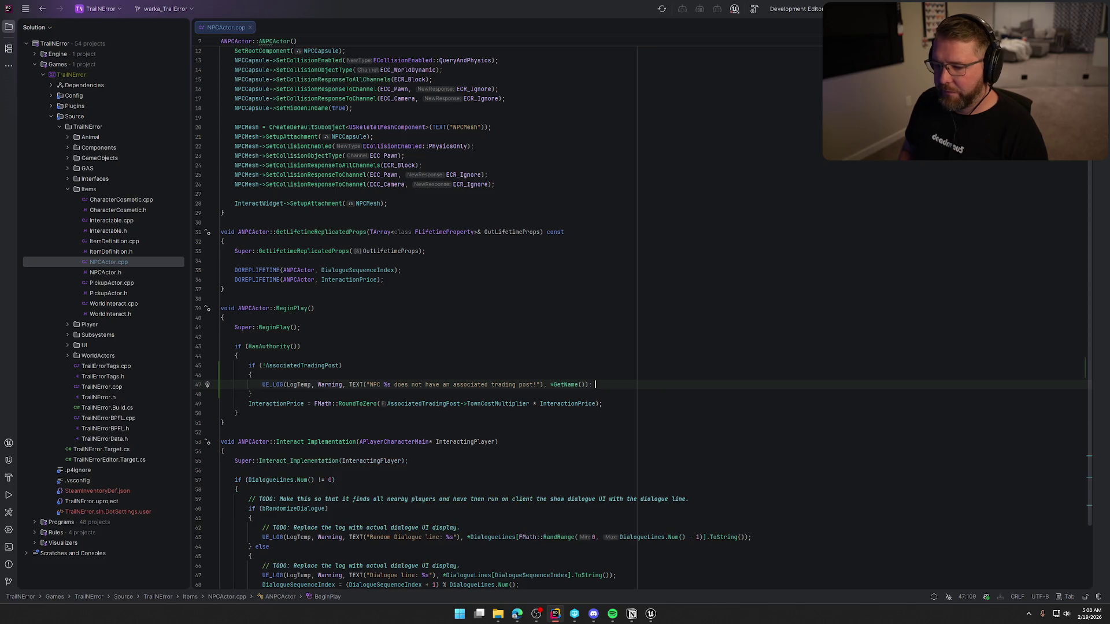
pyautogui.press('BackSpace')
pyautogui.press('Tab')
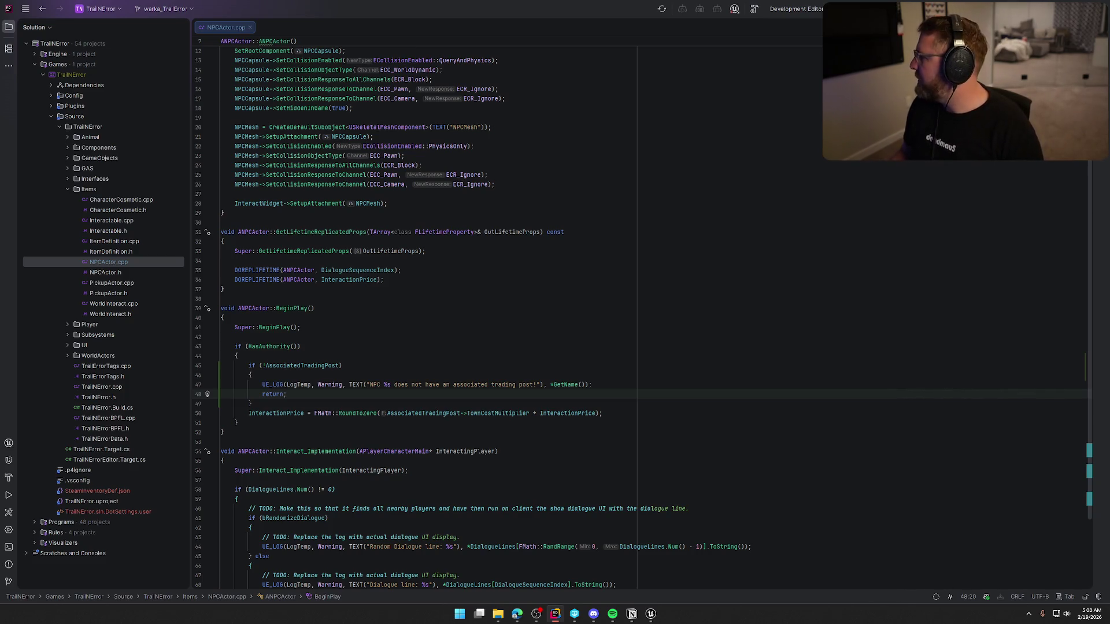
# Build the project with the new check and return to the Unreal Editor
pyautogui.hotkey('ctrl', 'shift', 'b')
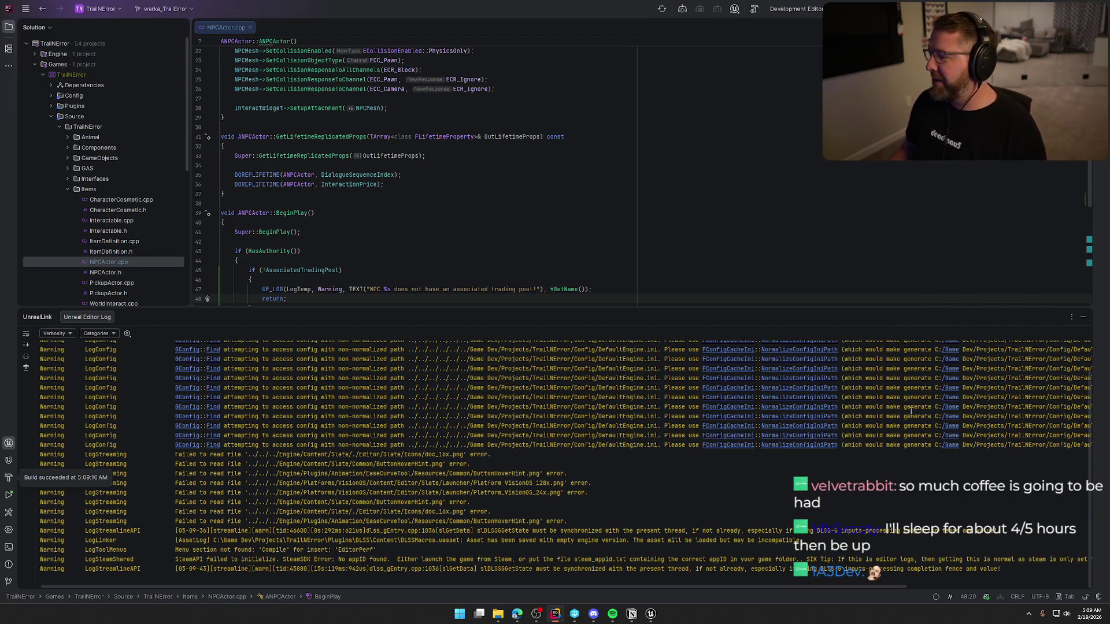
pyautogui.click(1083, 317)
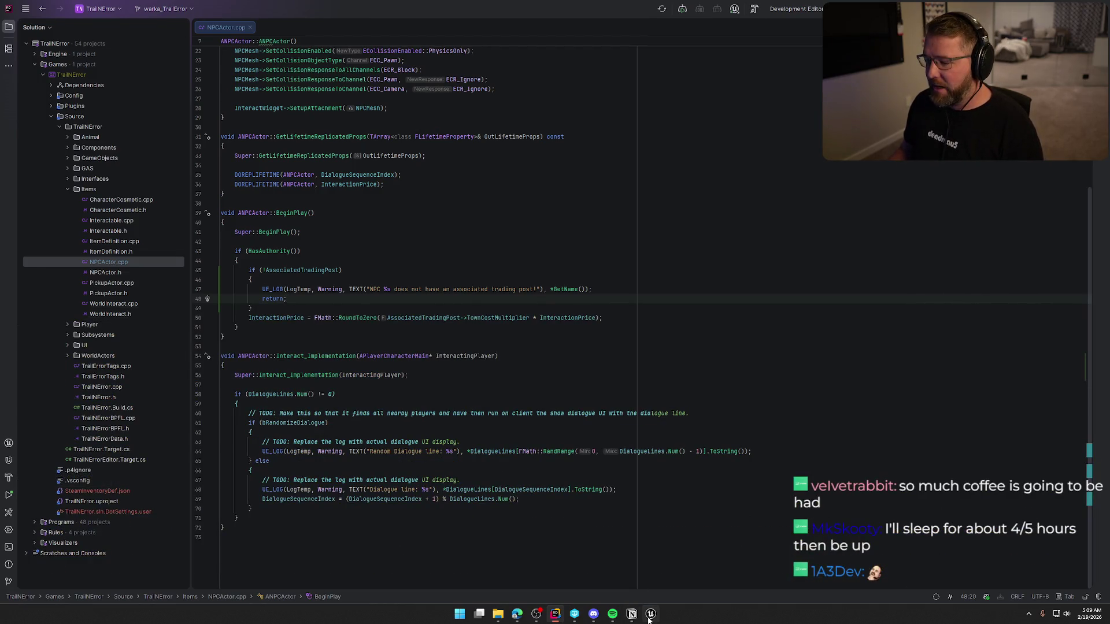
pyautogui.click(650, 614)
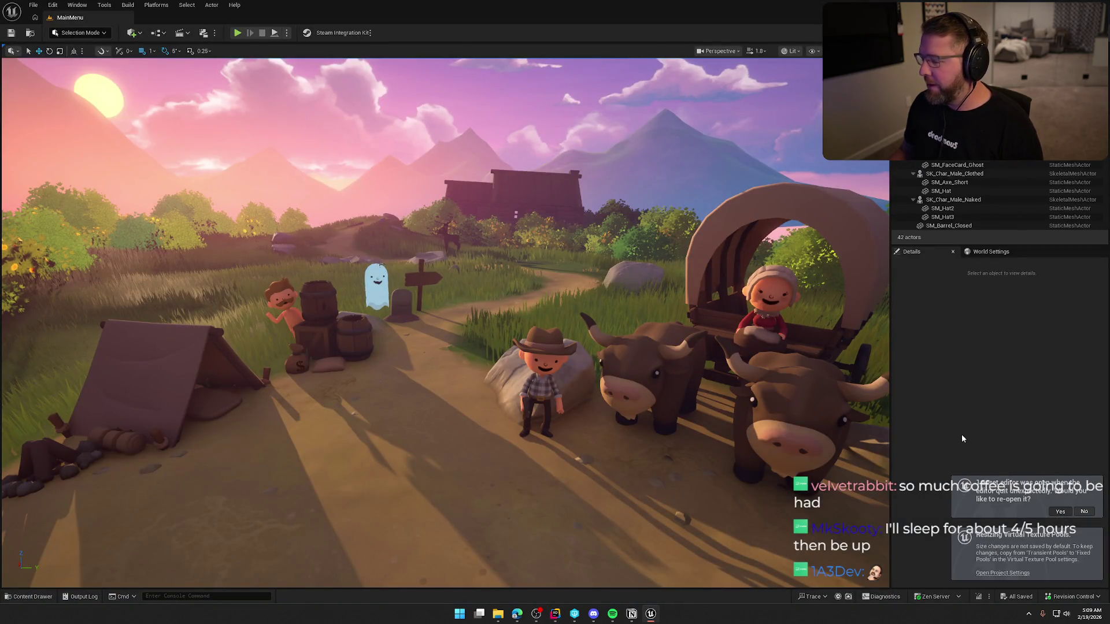
# Reopen the Unreal Editor and load the GameWorld map
pyautogui.click(1061, 512)
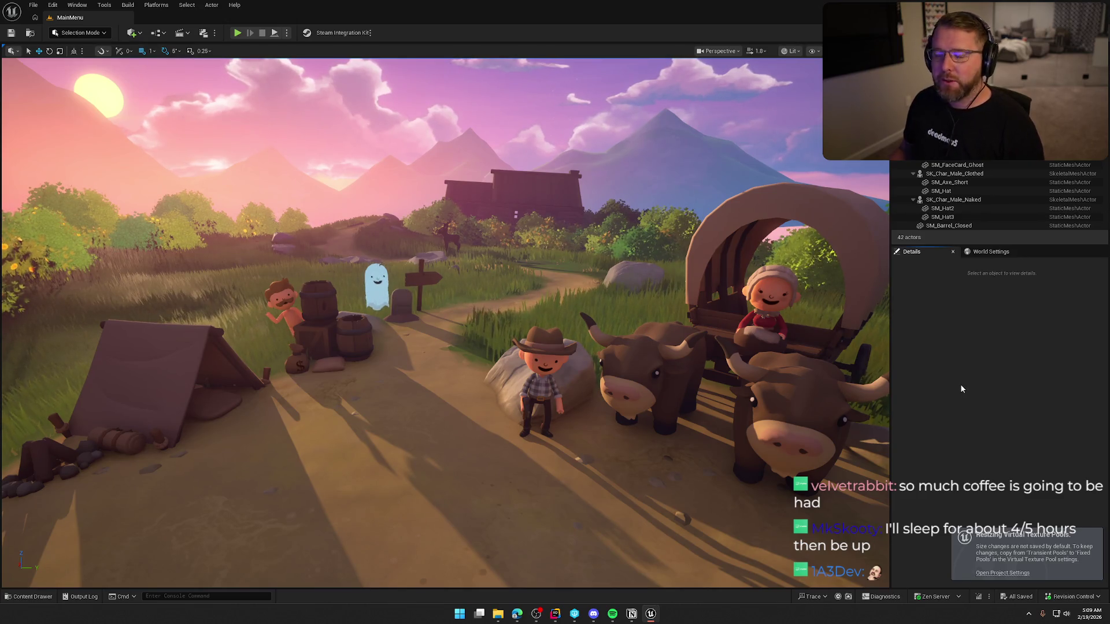
pyautogui.hotkey('ctrl', 'space')
pyautogui.doubleClick(221, 446)
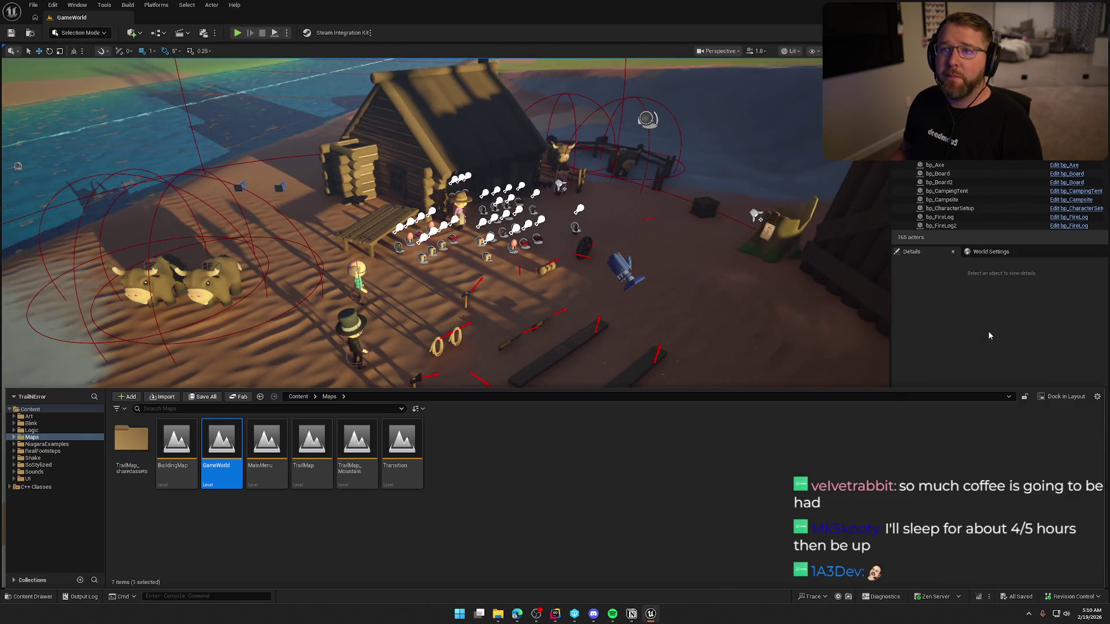
pyautogui.hotkey('ctrl', 'space')
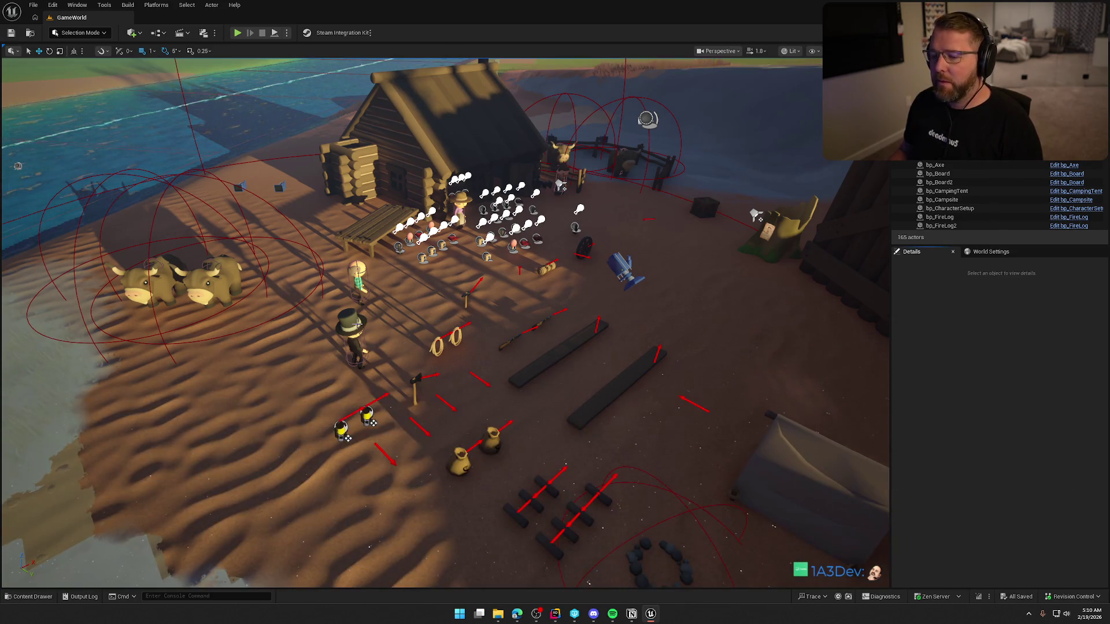
# Find the start-game NPC among the level's NPCs and frame it in the view
pyautogui.click(351, 338)
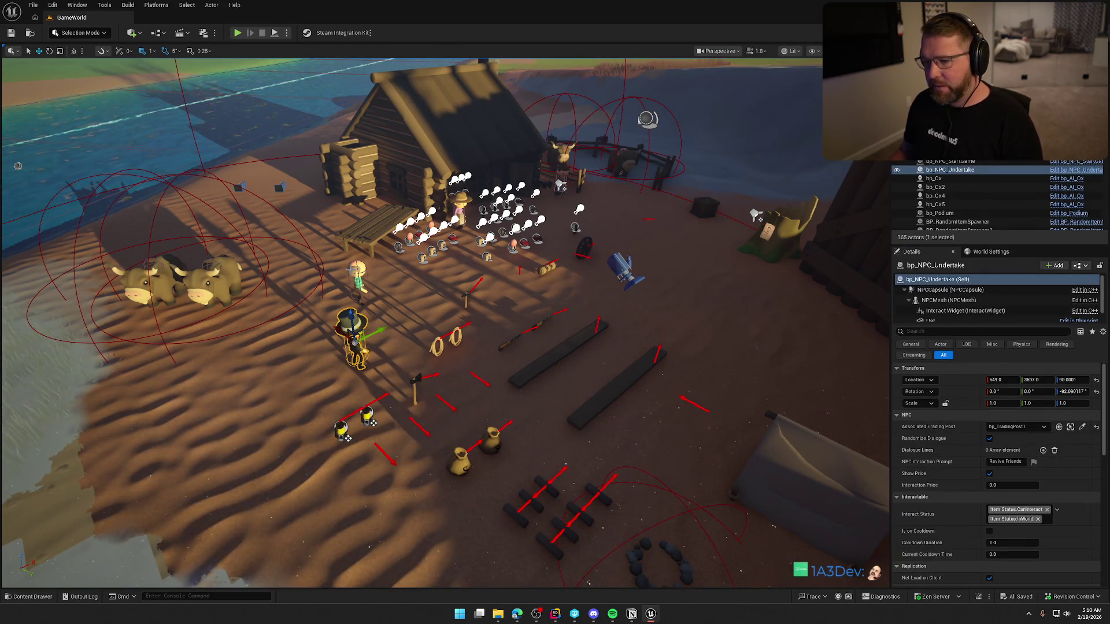
pyautogui.click(359, 280)
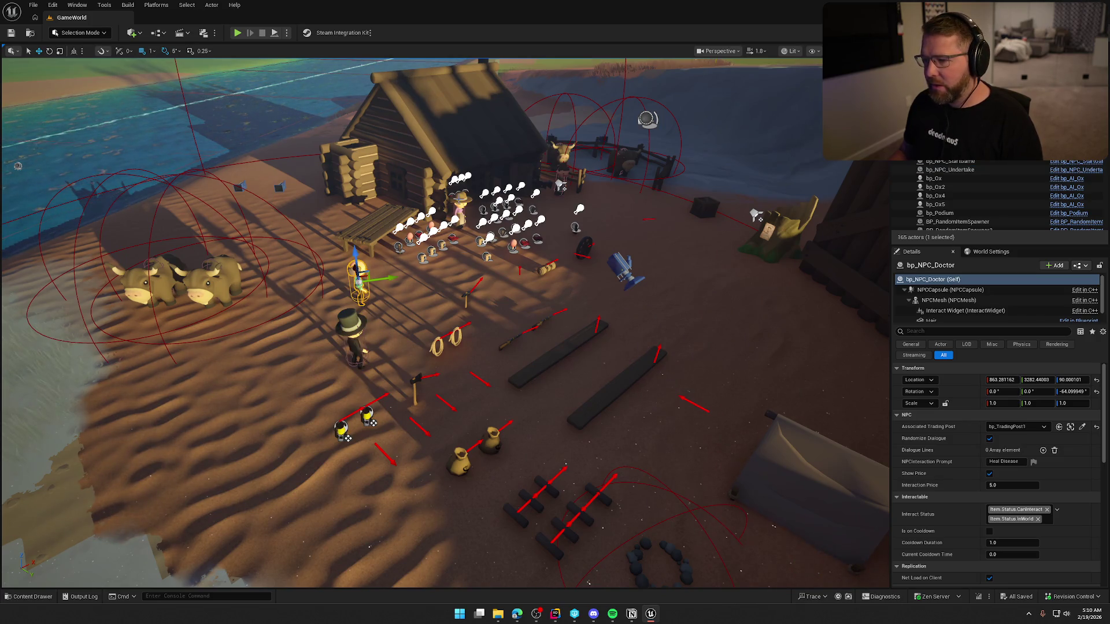
pyautogui.click(459, 200)
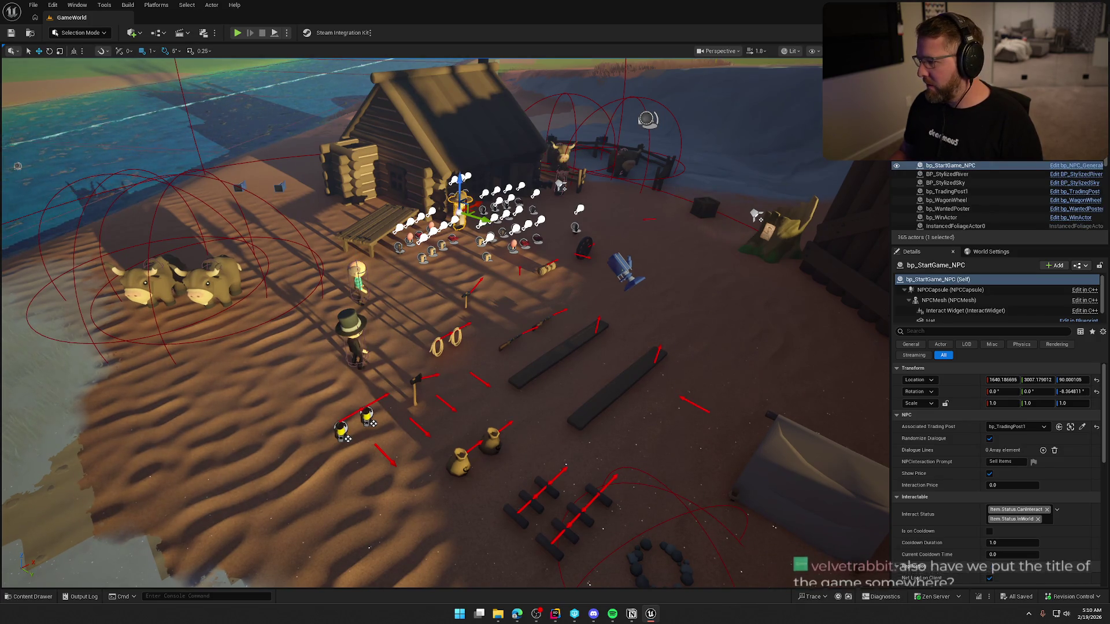
pyautogui.click(564, 174)
pyautogui.press('f')
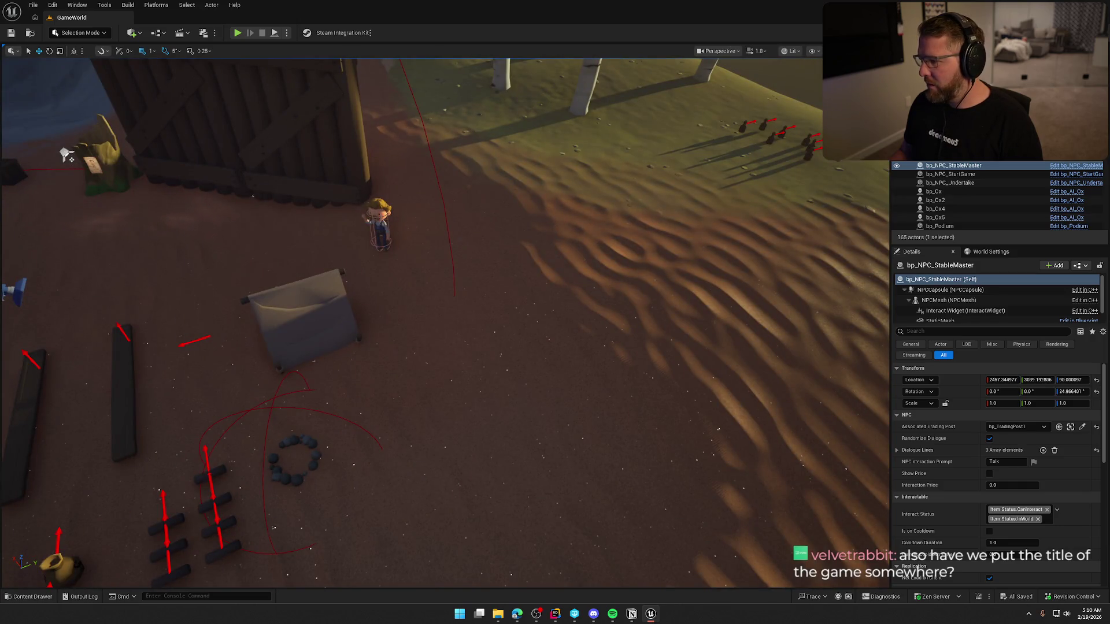
pyautogui.click(381, 220)
pyautogui.press('f')
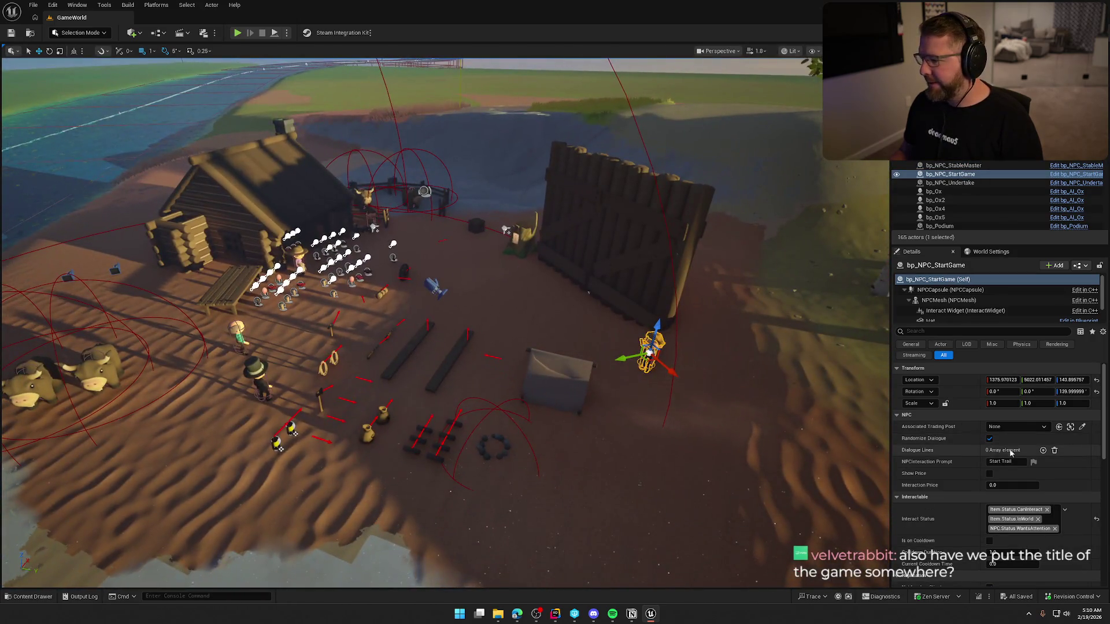
# Set the NPC's Associated Trading Post to bp_TradingPost1 and check out GameWorld for saving
pyautogui.click(1009, 428)
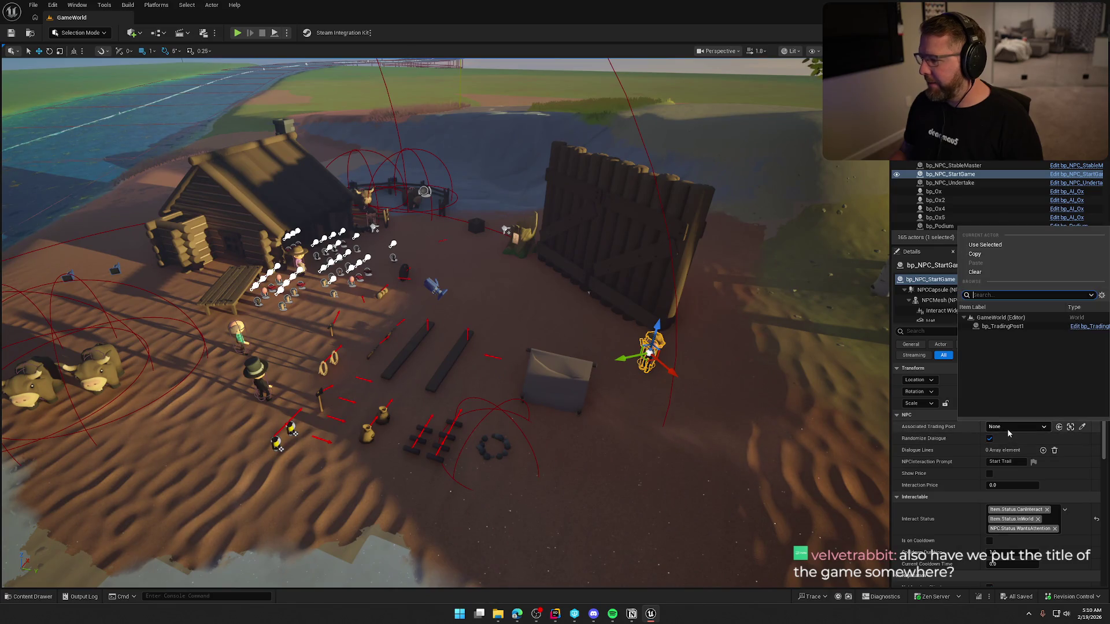
pyautogui.click(1002, 326)
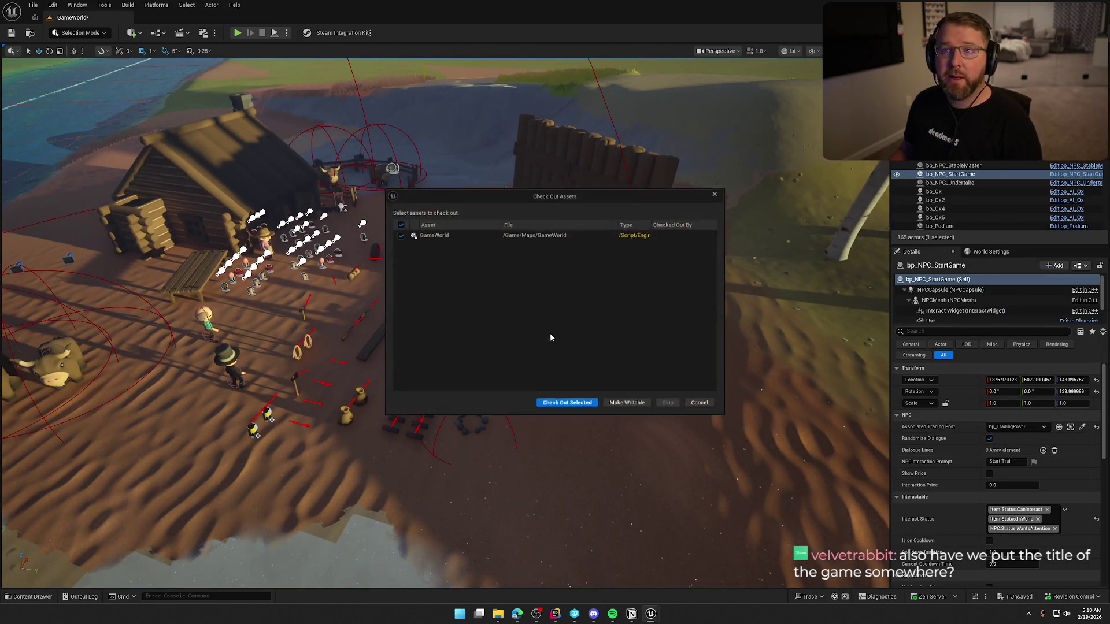
pyautogui.click(573, 405)
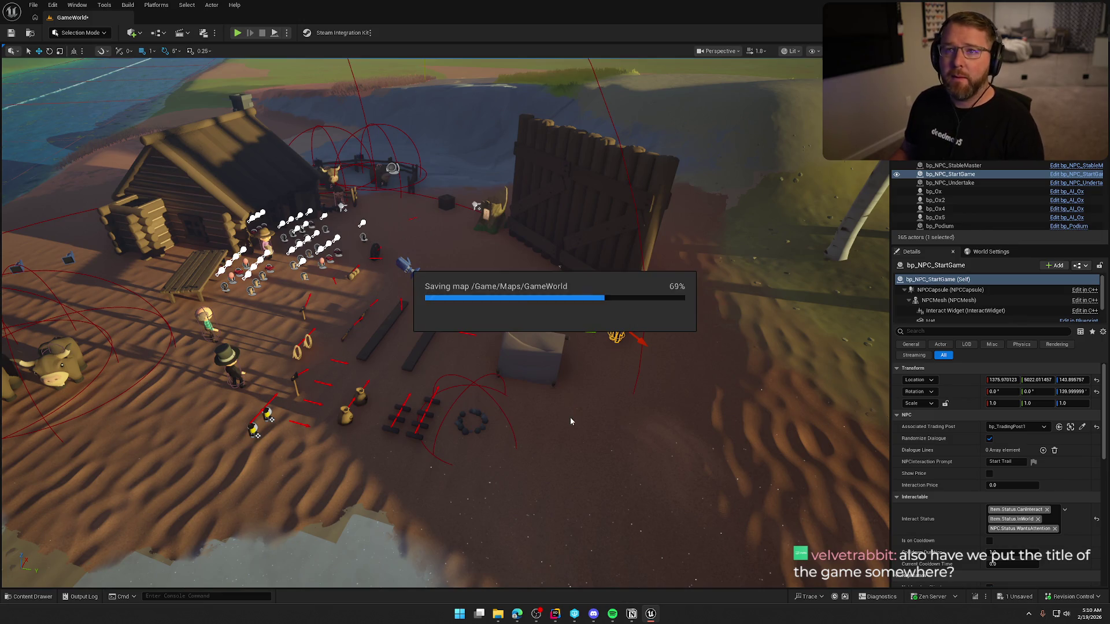
pyautogui.click(573, 398)
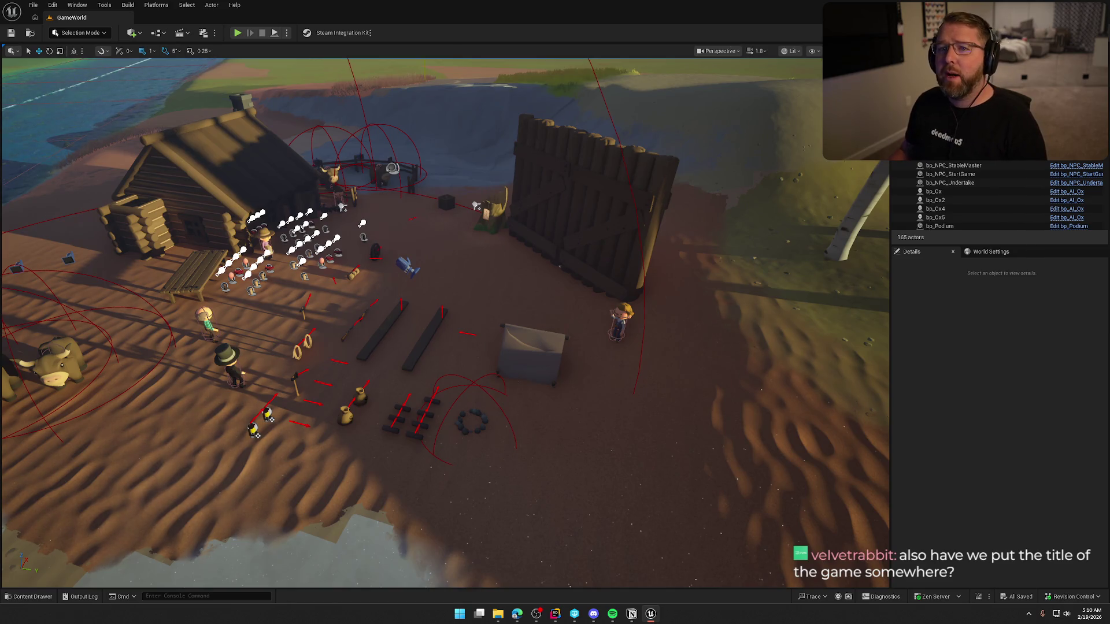
pyautogui.hotkey('alt', 'Tab')
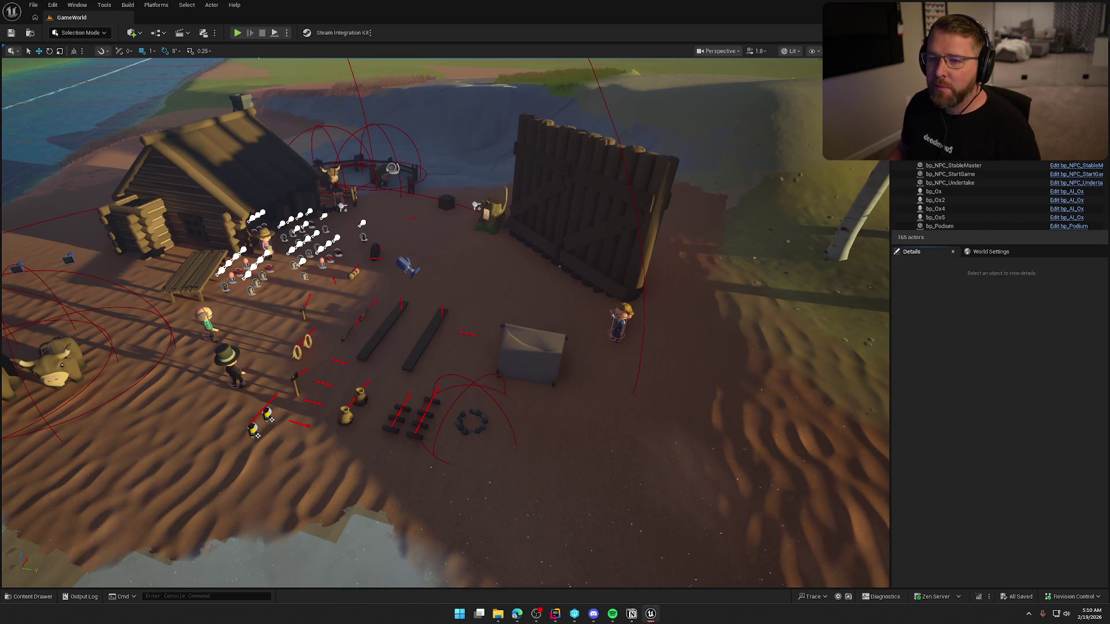
pyautogui.click(236, 33)
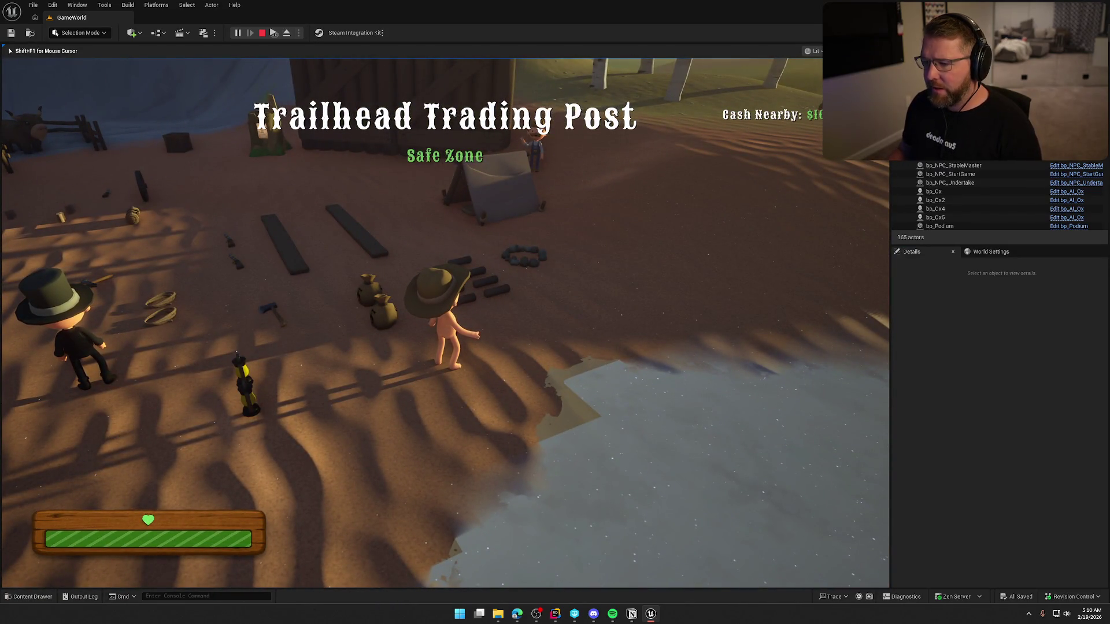
pyautogui.press('Escape')
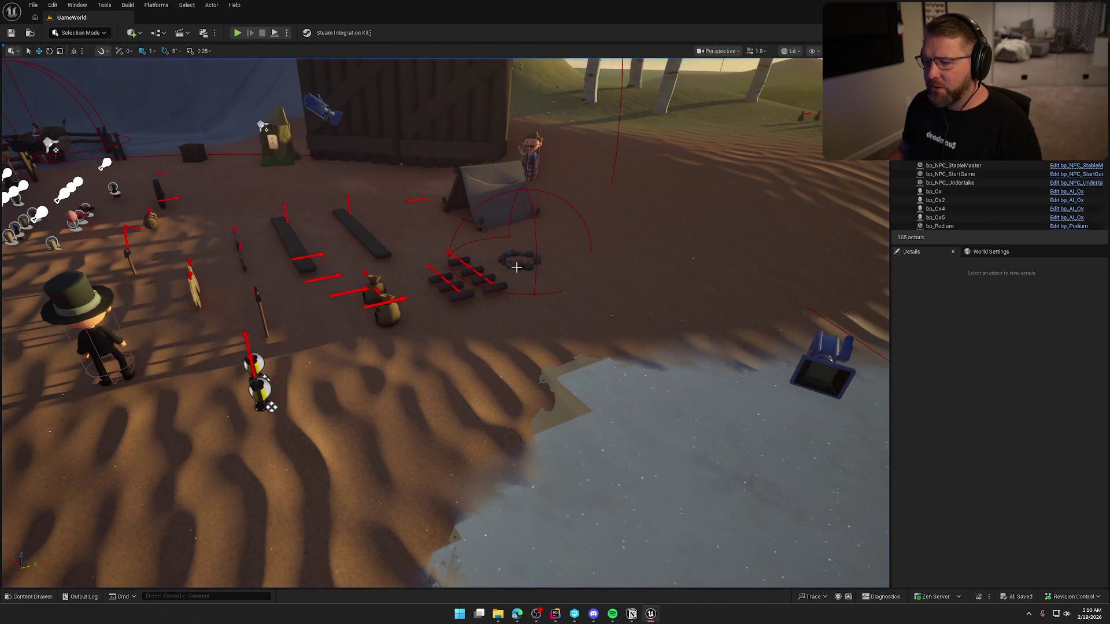
# Replace the fire pit's CanInteract status with the Item.Status.Active tag
pyautogui.click(516, 267)
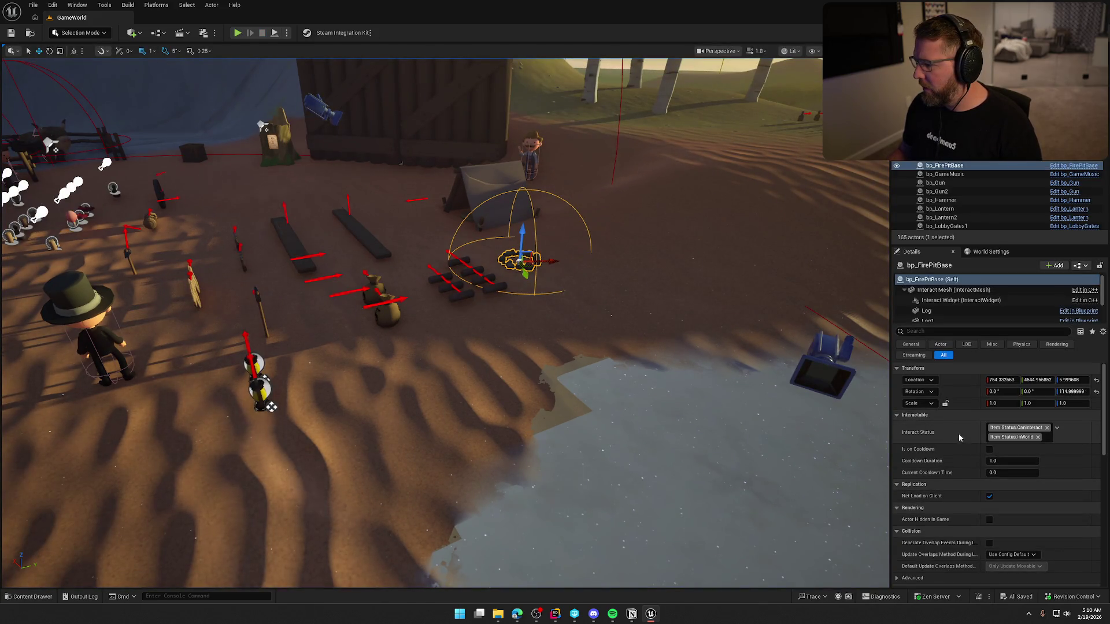
pyautogui.click(1047, 428)
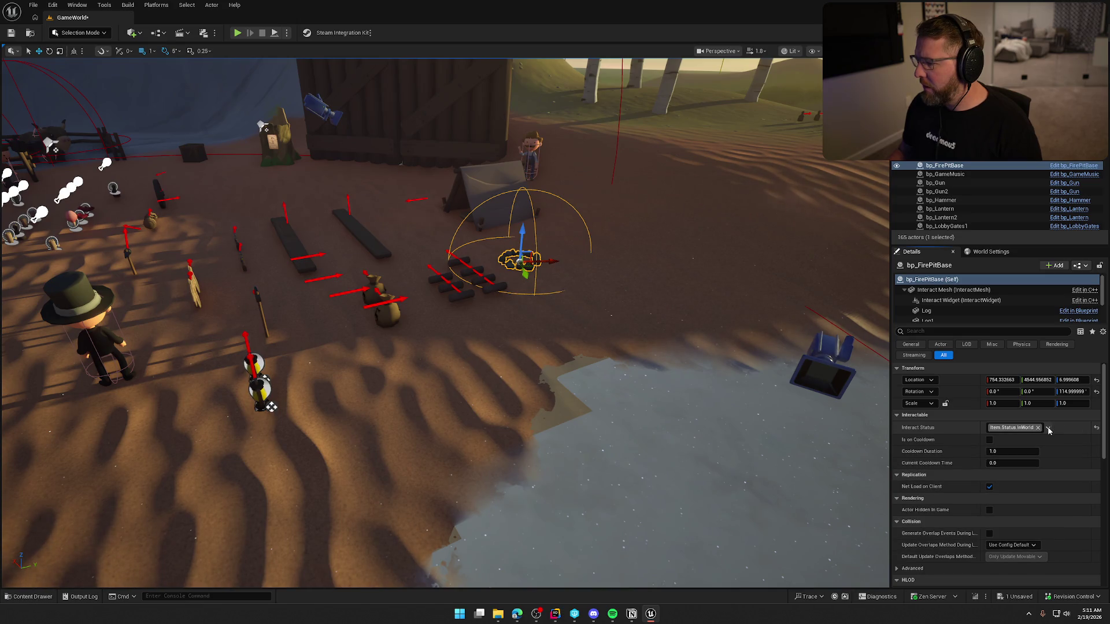
pyautogui.click(1048, 428)
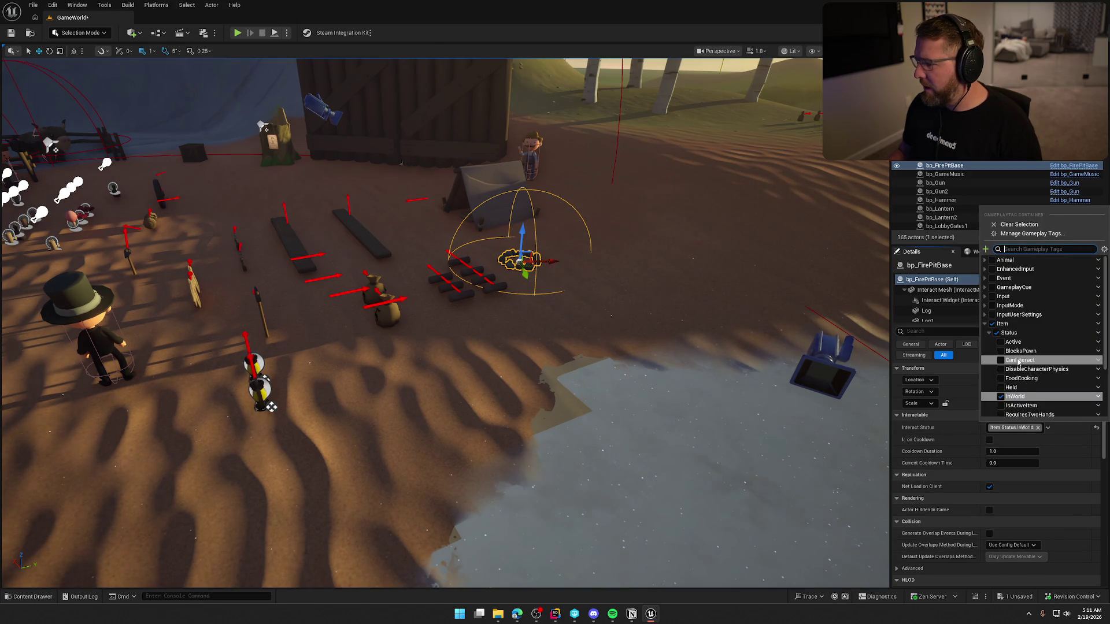
pyautogui.click(1000, 342)
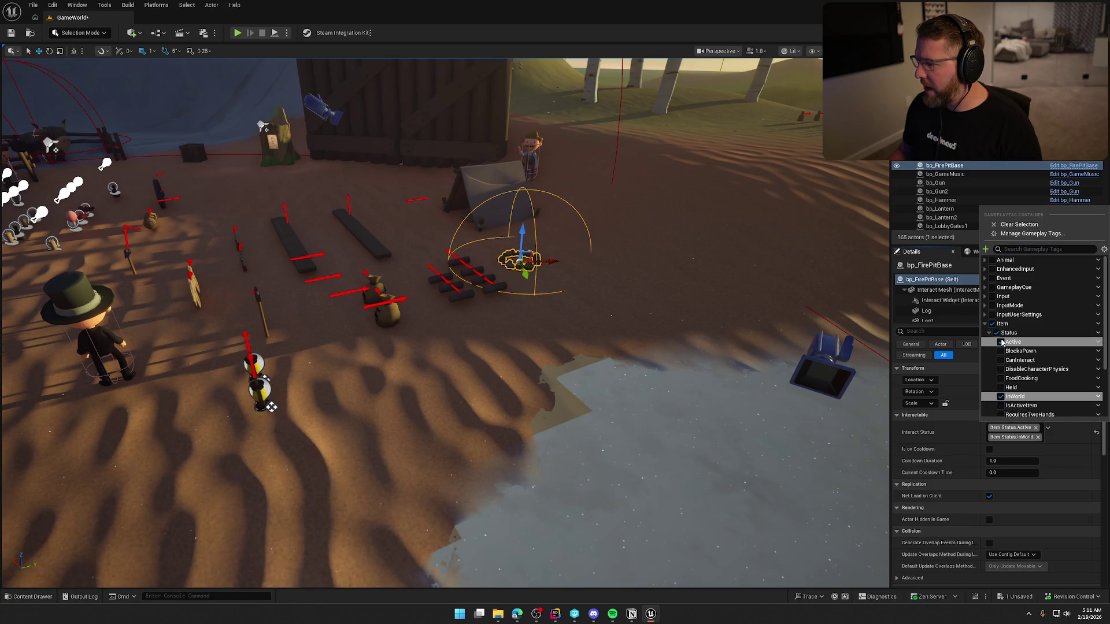
# Playtest the level, then open the bp_FirePitBase Blueprint's event graph
pyautogui.click(237, 33)
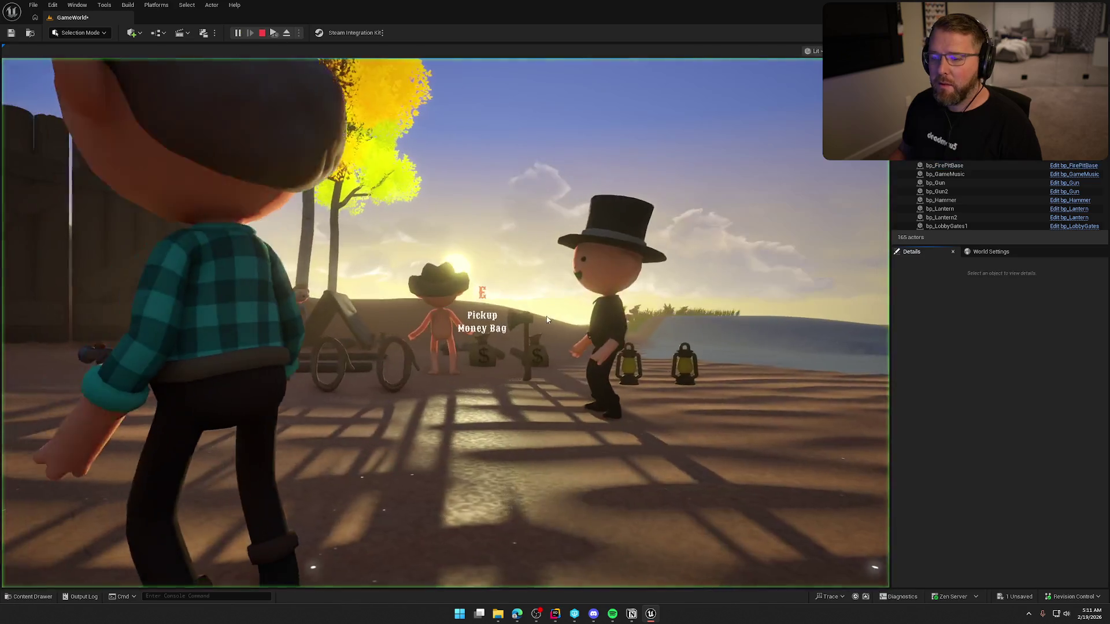
pyautogui.press('Escape')
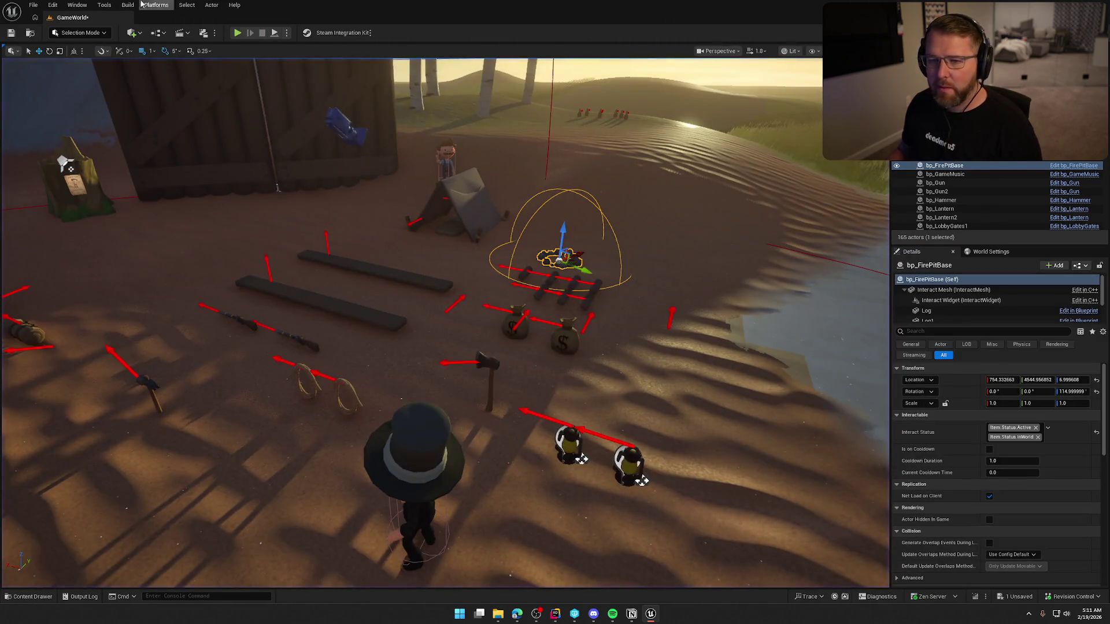
pyautogui.hotkey('ctrl', 'b')
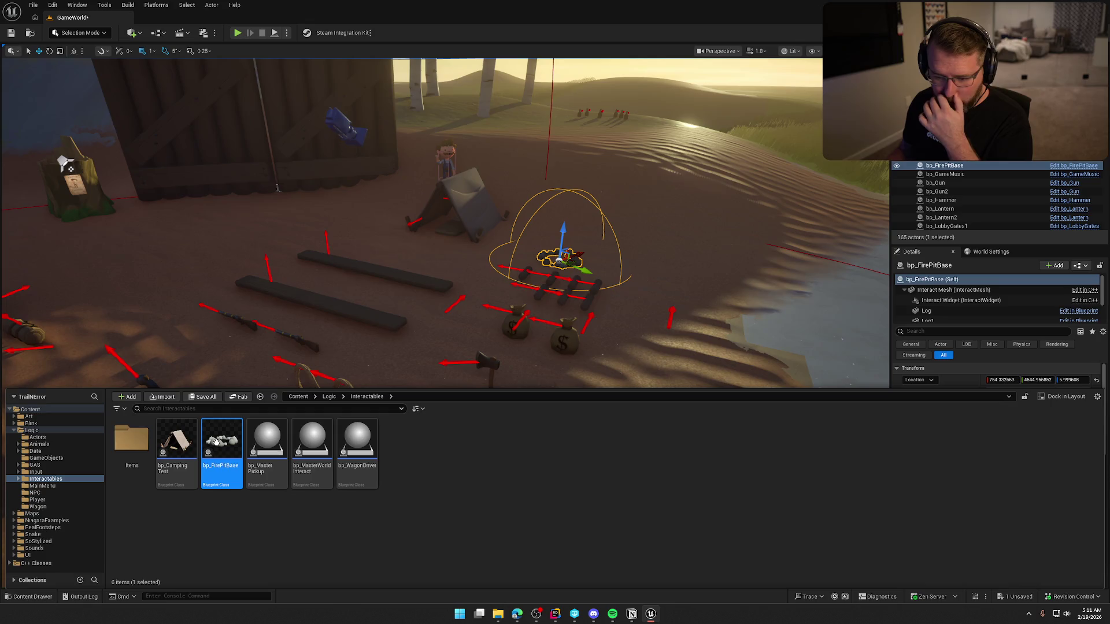
pyautogui.hotkey('ctrl', 'e')
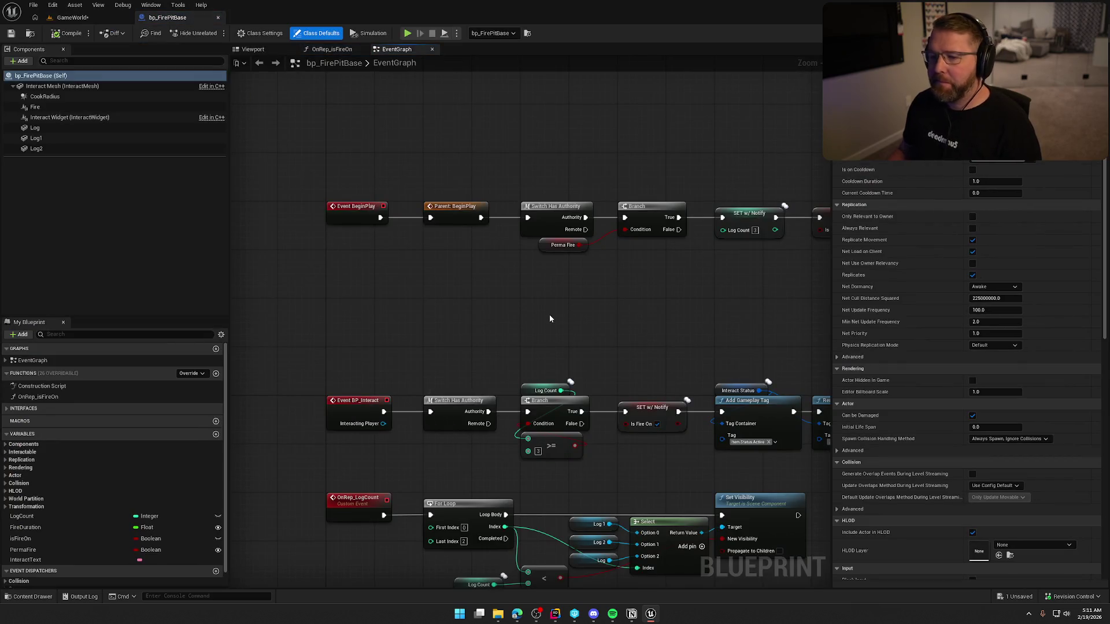
pyautogui.moveTo(549, 315)
pyautogui.mouseDown()
pyautogui.moveTo(488, 307)
pyautogui.moveTo(429, 268)
pyautogui.mouseUp()
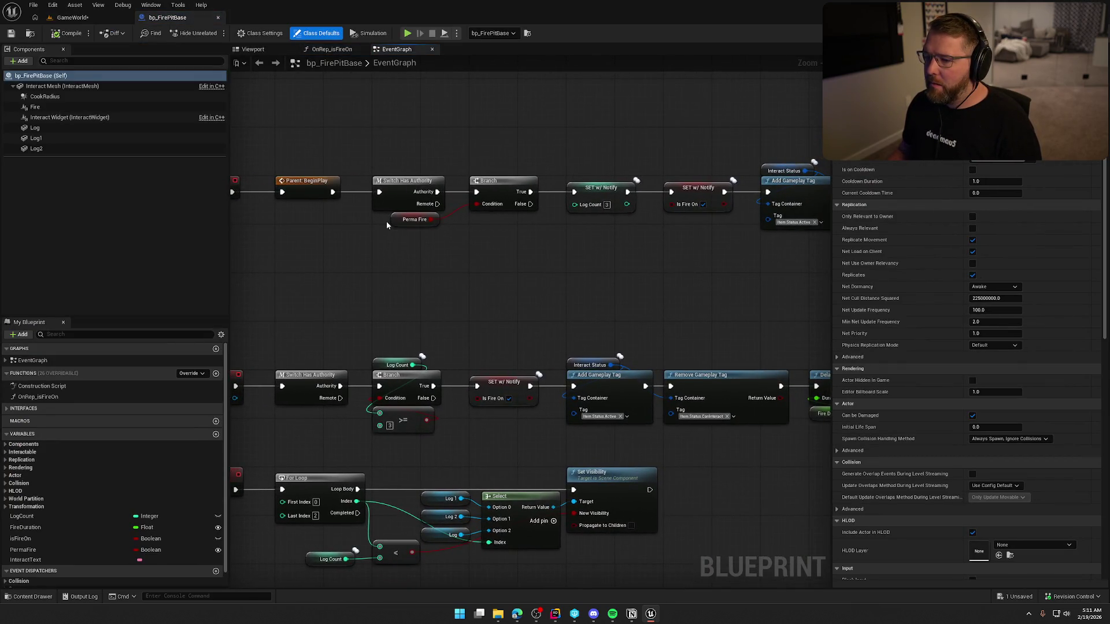
# Review the fire logic in the bp_FirePitBase event graph
pyautogui.click(72, 17)
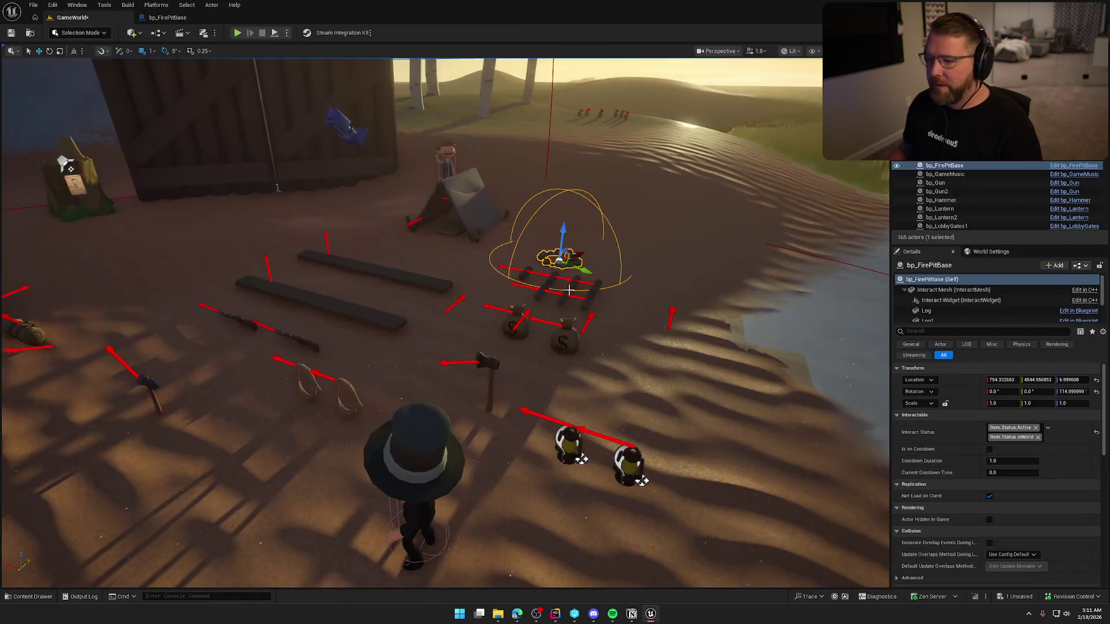
pyautogui.scroll(-3, 963, 491)
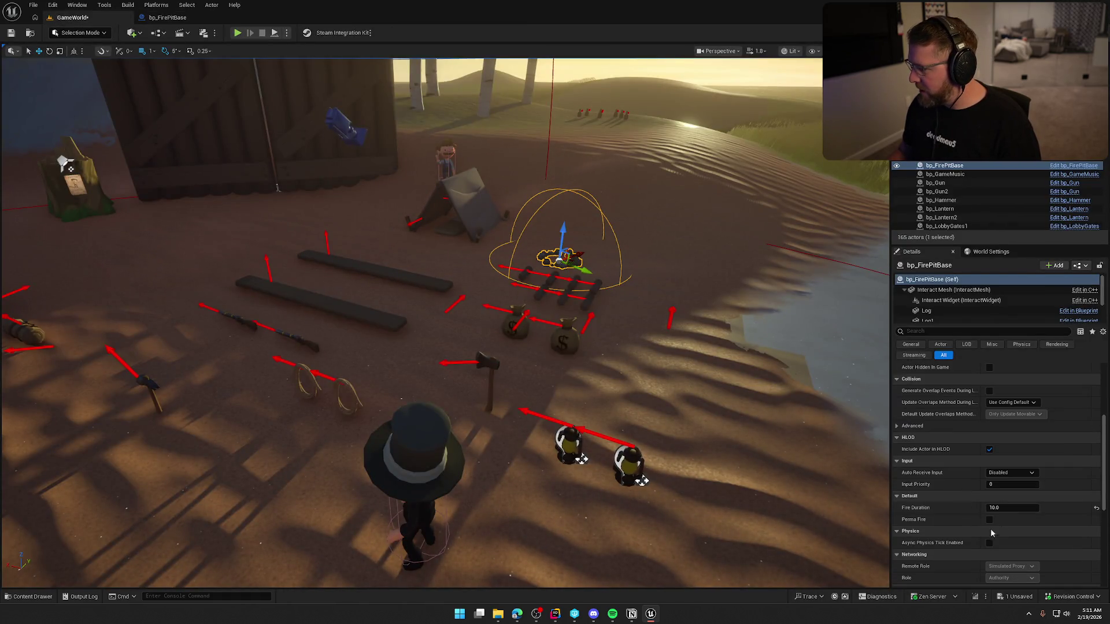
pyautogui.click(171, 18)
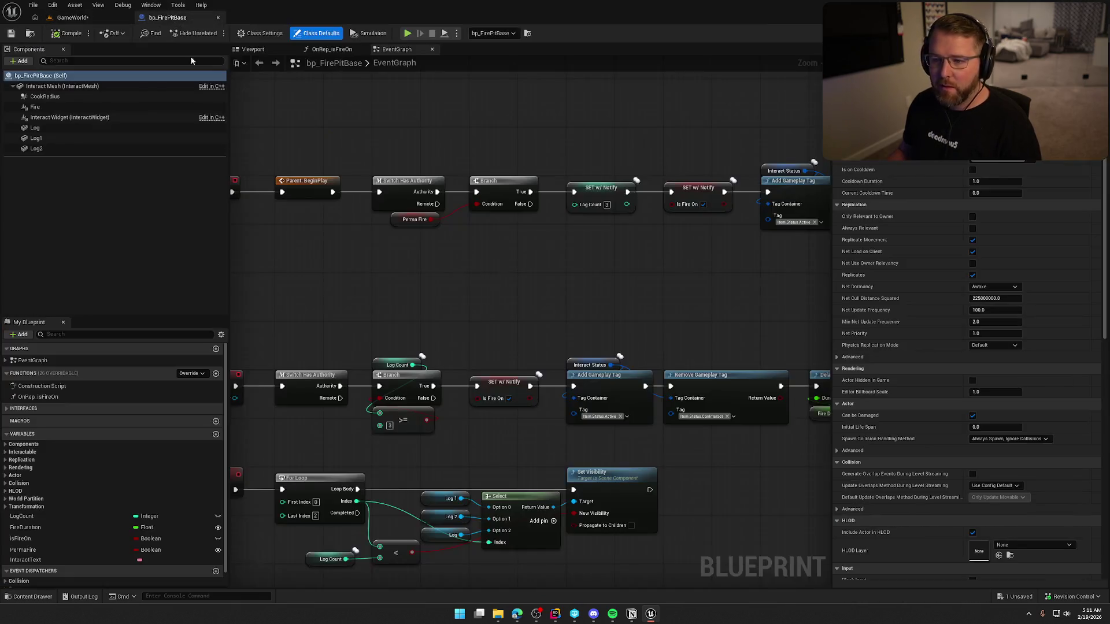
pyautogui.moveTo(593, 262); pyautogui.dragTo(425, 258)
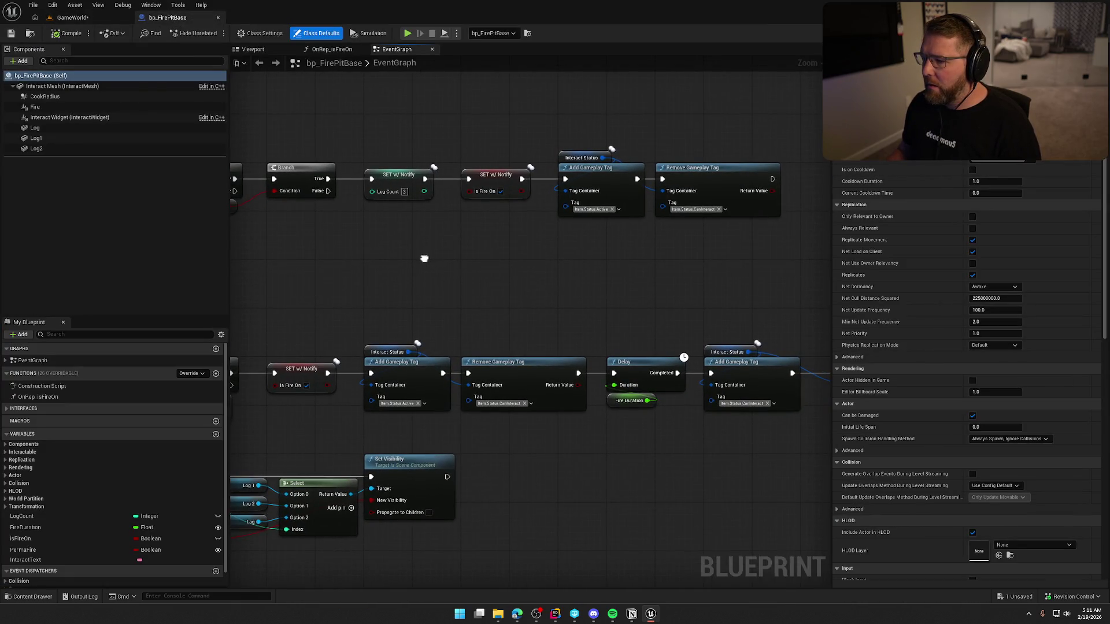
pyautogui.moveTo(534, 314)
pyautogui.mouseDown()
pyautogui.moveTo(697, 224)
pyautogui.moveTo(841, 227)
pyautogui.mouseUp()
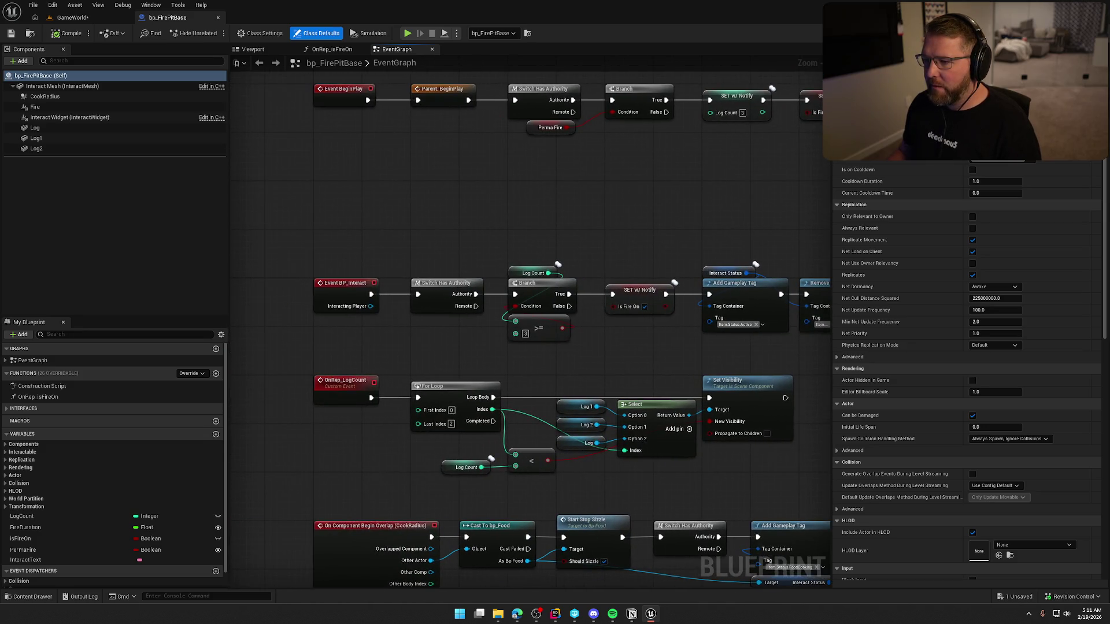
# Return to the level and playtest the fire pit again
pyautogui.click(72, 17)
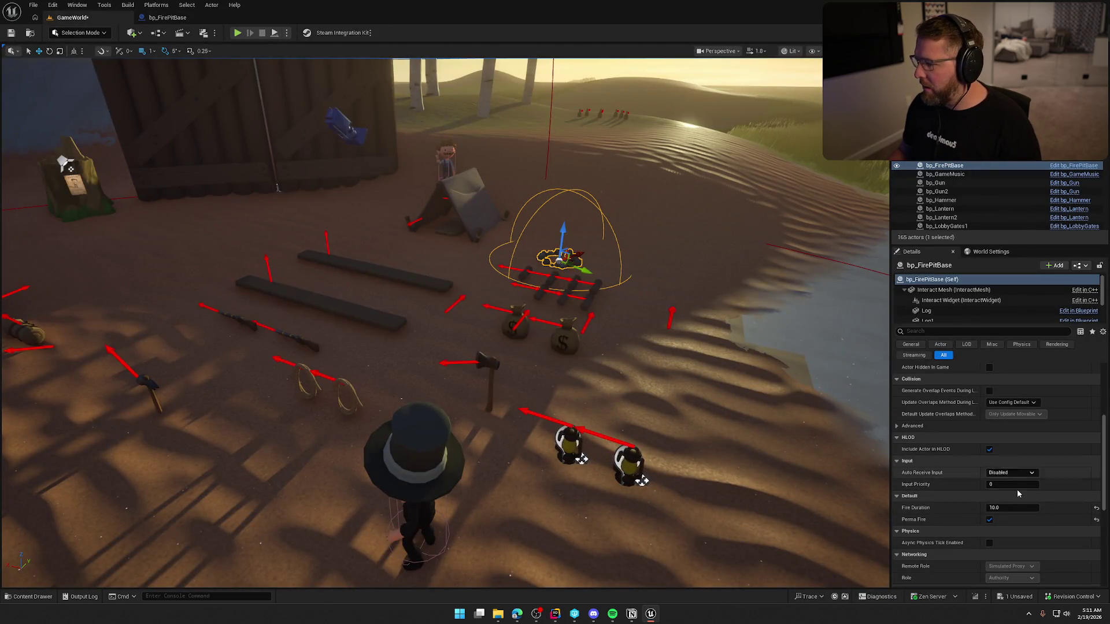
pyautogui.scroll(3, 1017, 489)
pyautogui.scroll(1, 1017, 492)
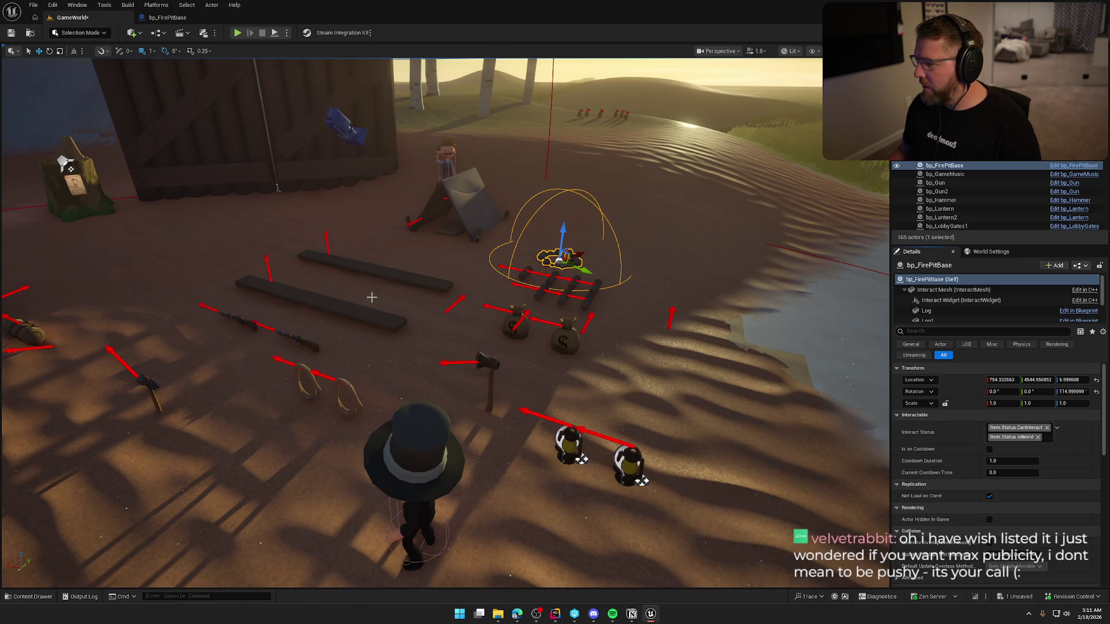
pyautogui.hotkey('alt', 'p')
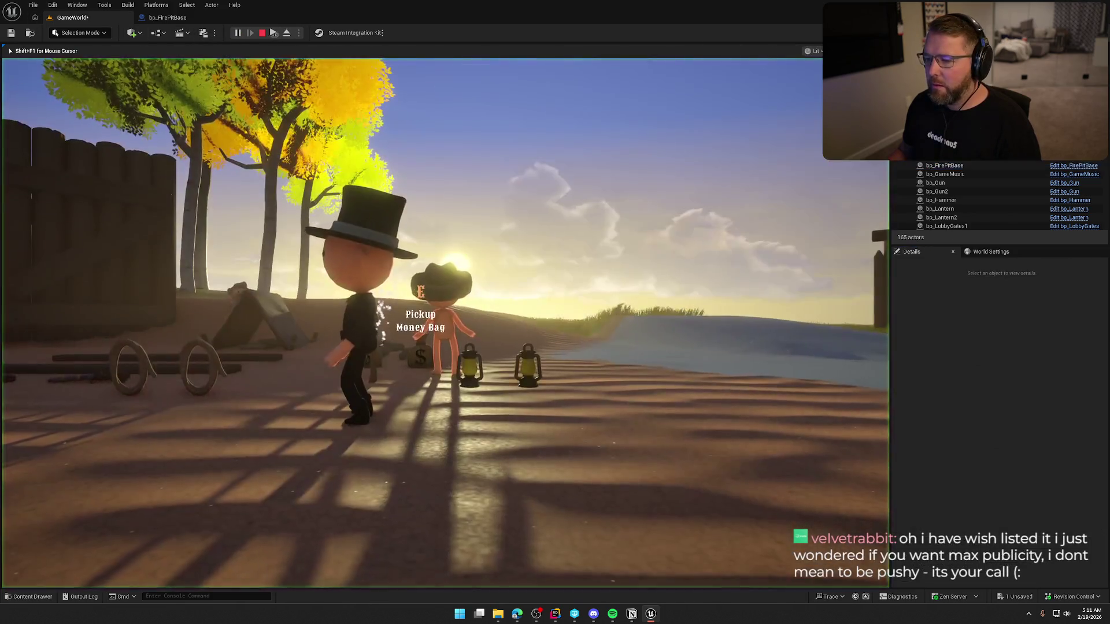
pyautogui.press('Escape')
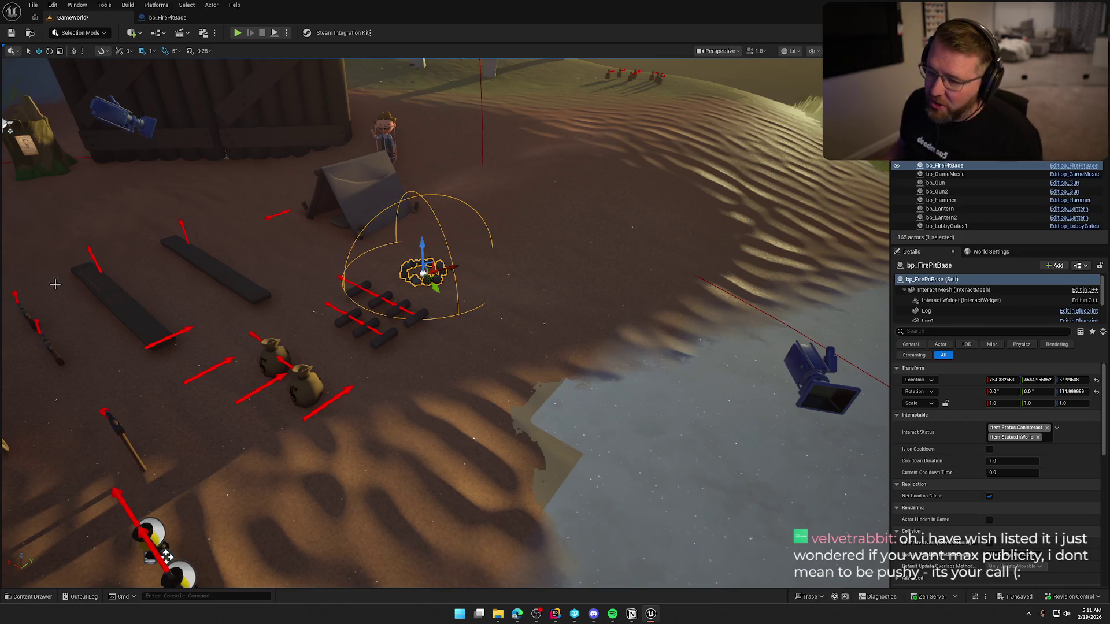
# Set the fire pit's Fire component to NS_Fire, compile, and check out the Blueprint
pyautogui.click(174, 17)
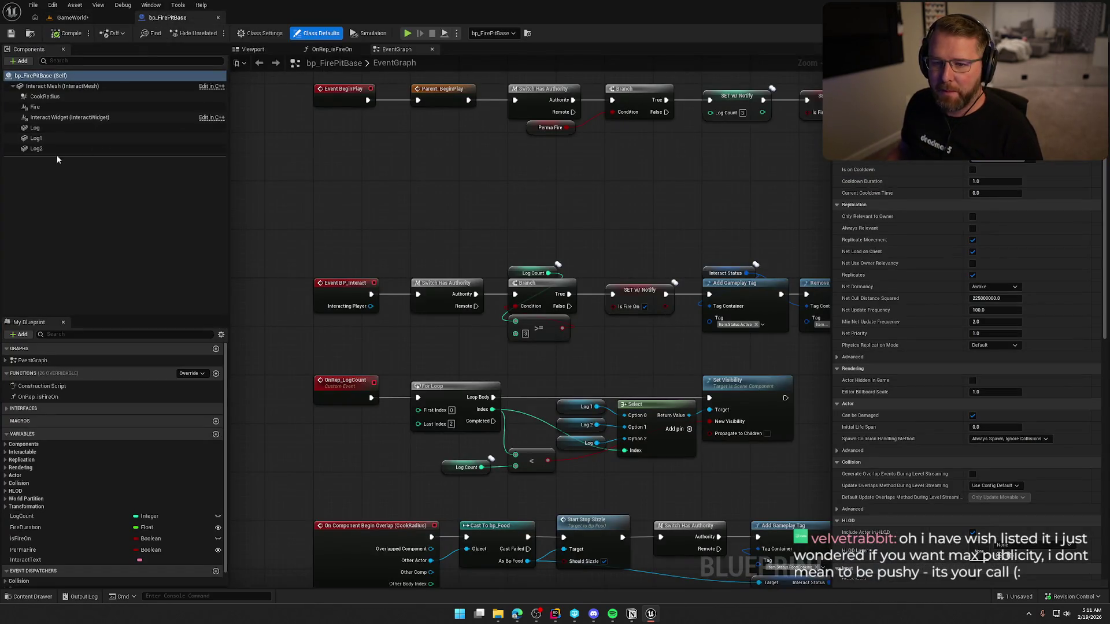
pyautogui.click(35, 107)
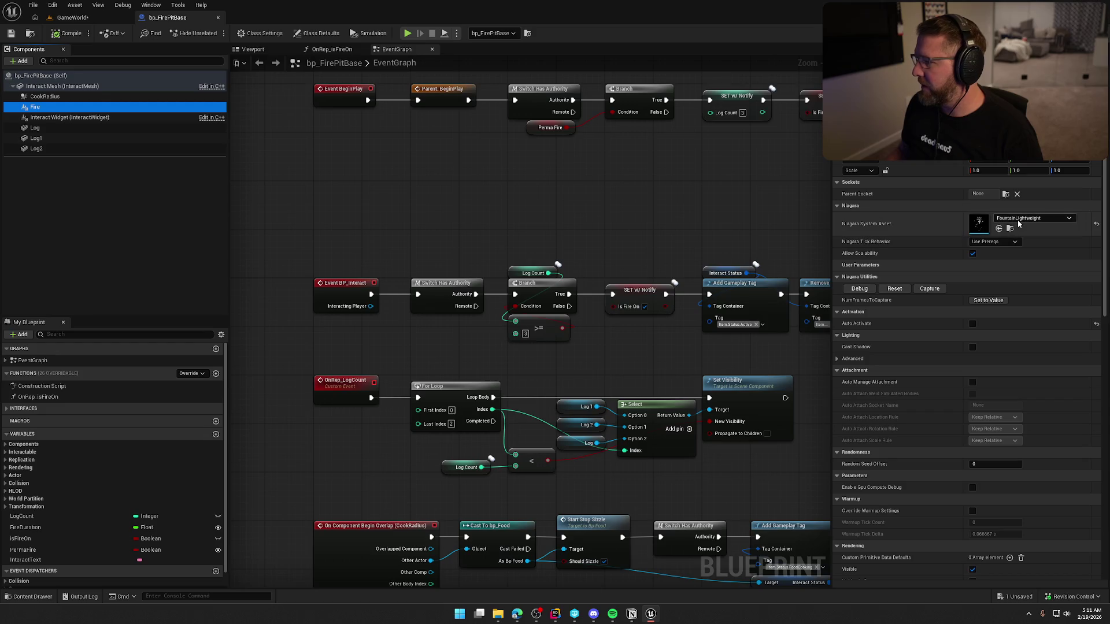
pyautogui.click(1019, 219)
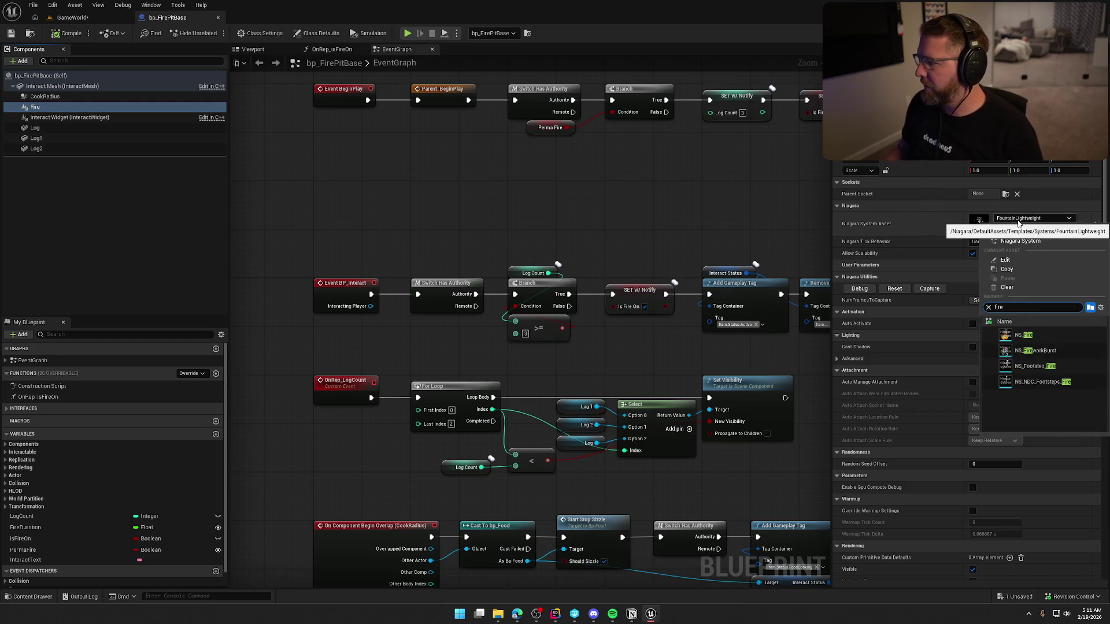
pyautogui.click(1063, 335)
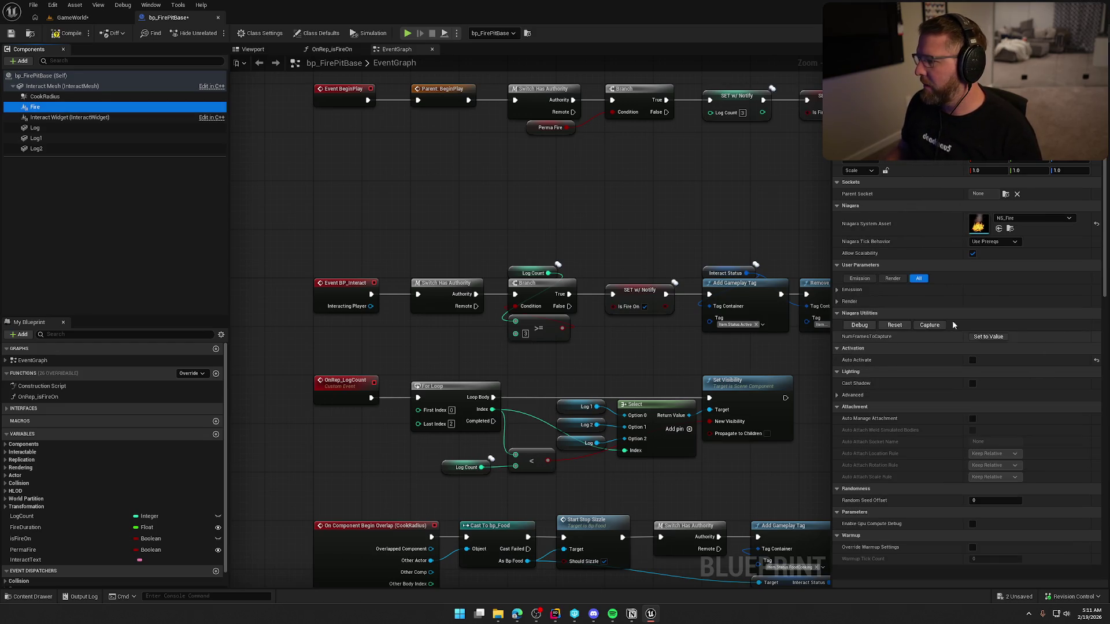
pyautogui.click(68, 33)
pyautogui.click(575, 405)
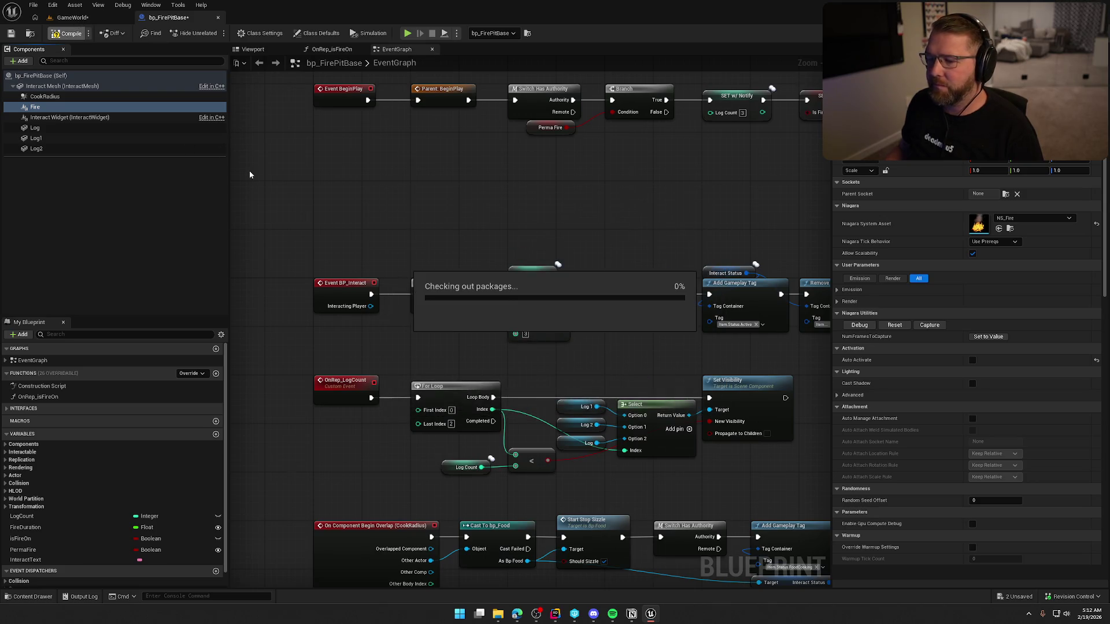
# Playtest the level with the new fire, then return to bp_FirePitBase
pyautogui.click(72, 18)
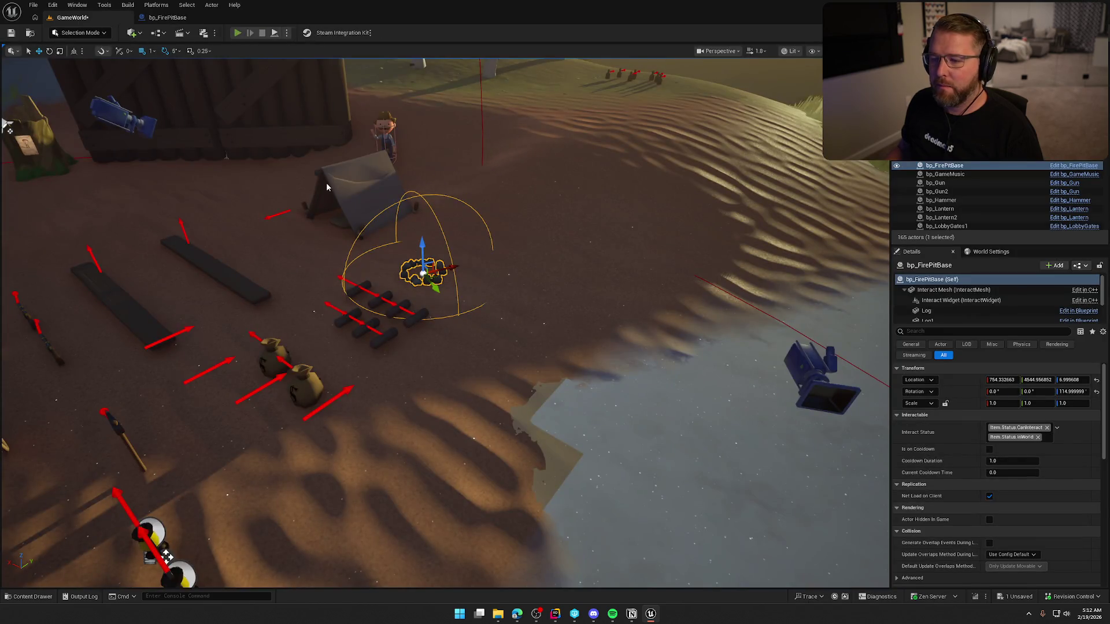
pyautogui.hotkey('alt', 'p')
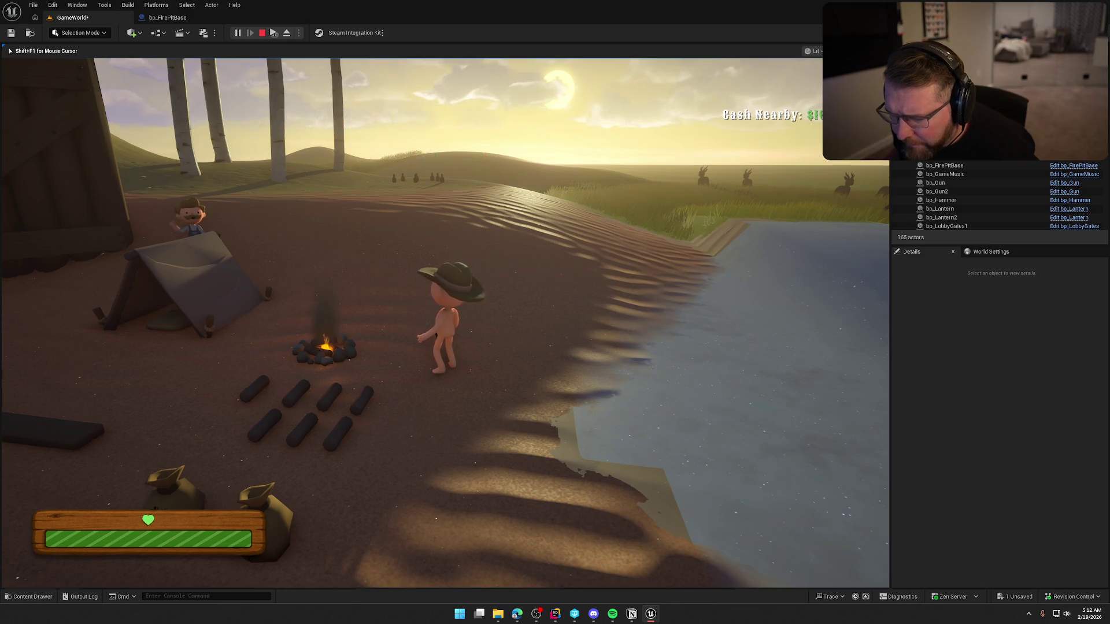
pyautogui.press('Escape')
pyautogui.click(168, 17)
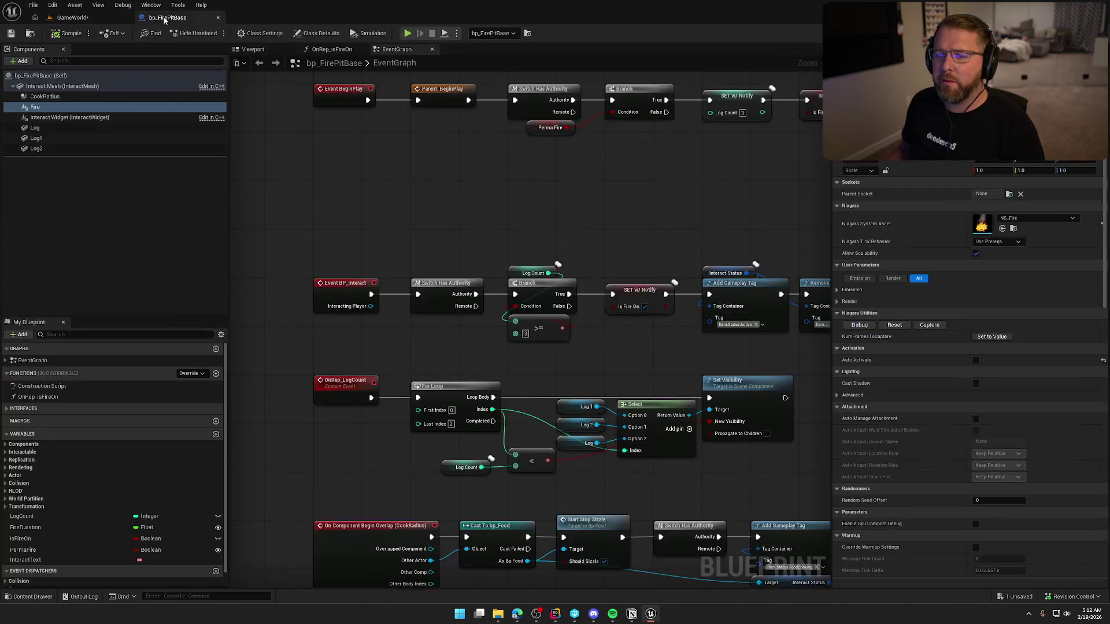
# Locate NS_Fire in the Content Drawer, then open BP_Torch from NiagaraExamples/Blueprints
pyautogui.hotkey('ctrl', 'space')
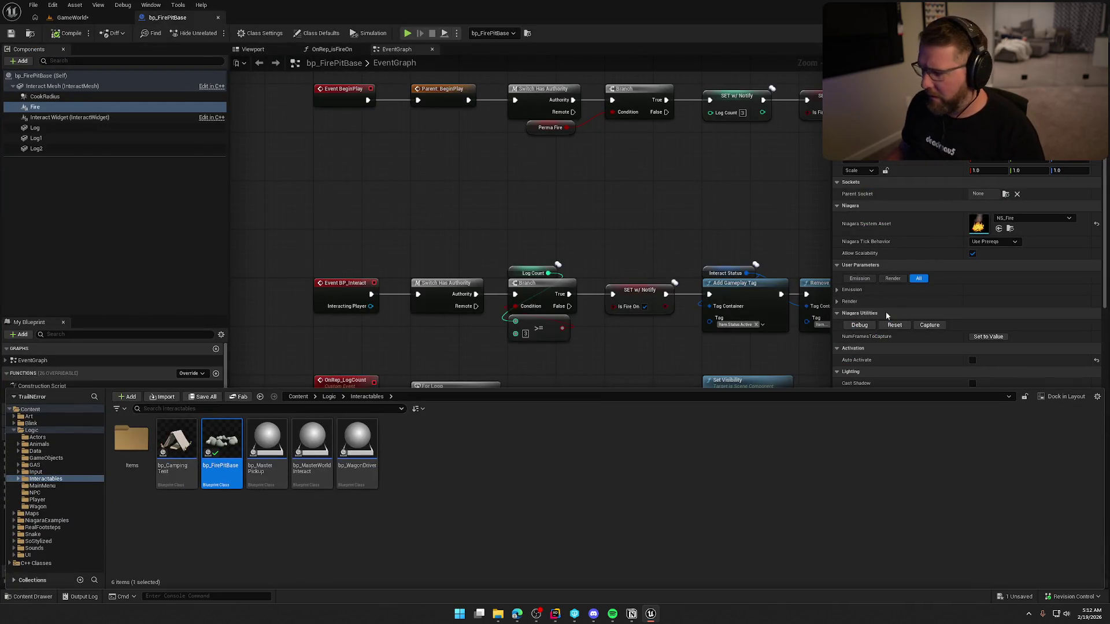
pyautogui.click(1010, 229)
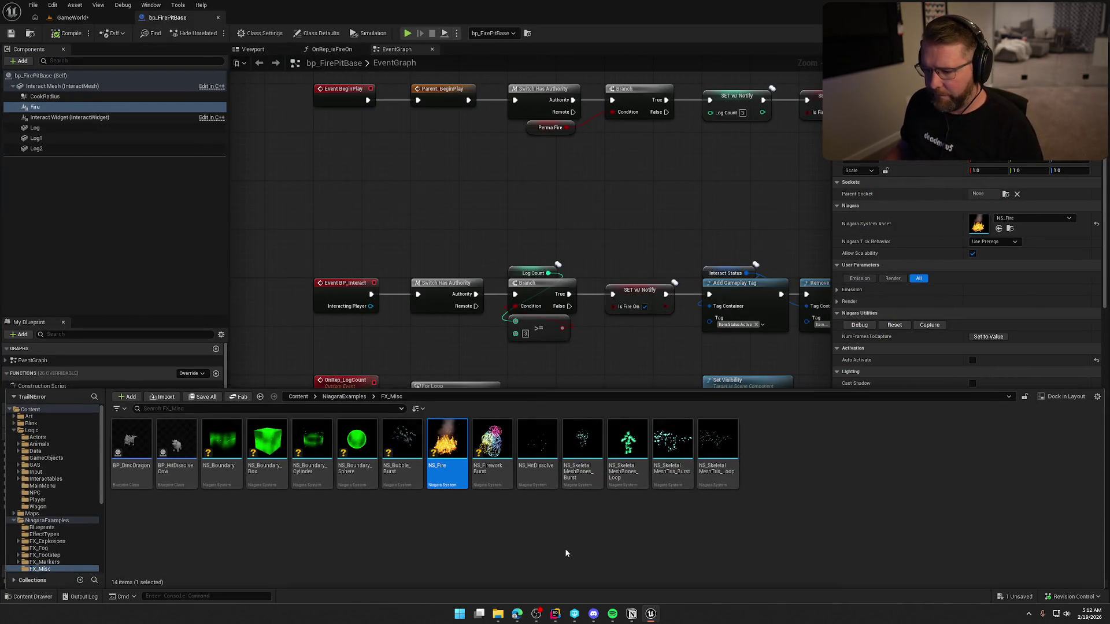
pyautogui.click(41, 528)
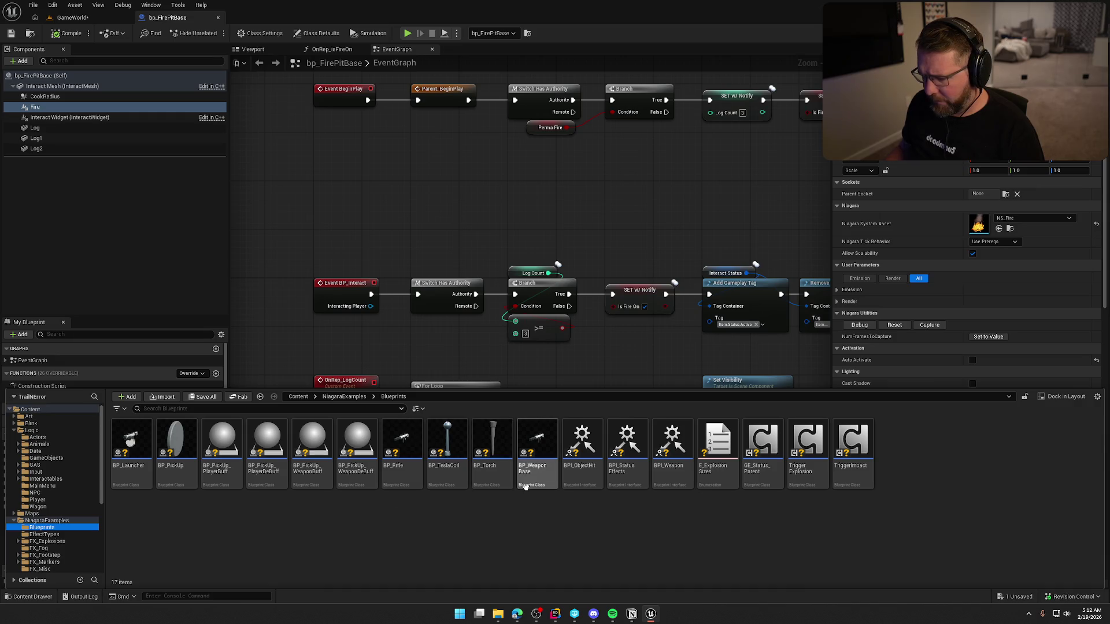
pyautogui.click(493, 479)
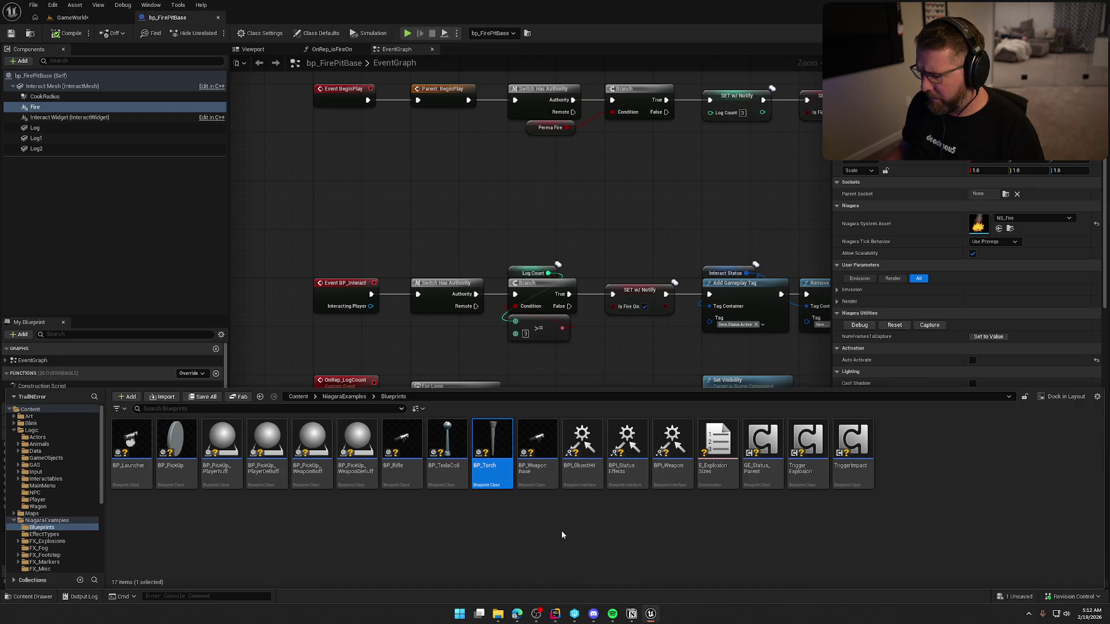
pyautogui.doubleClick(495, 442)
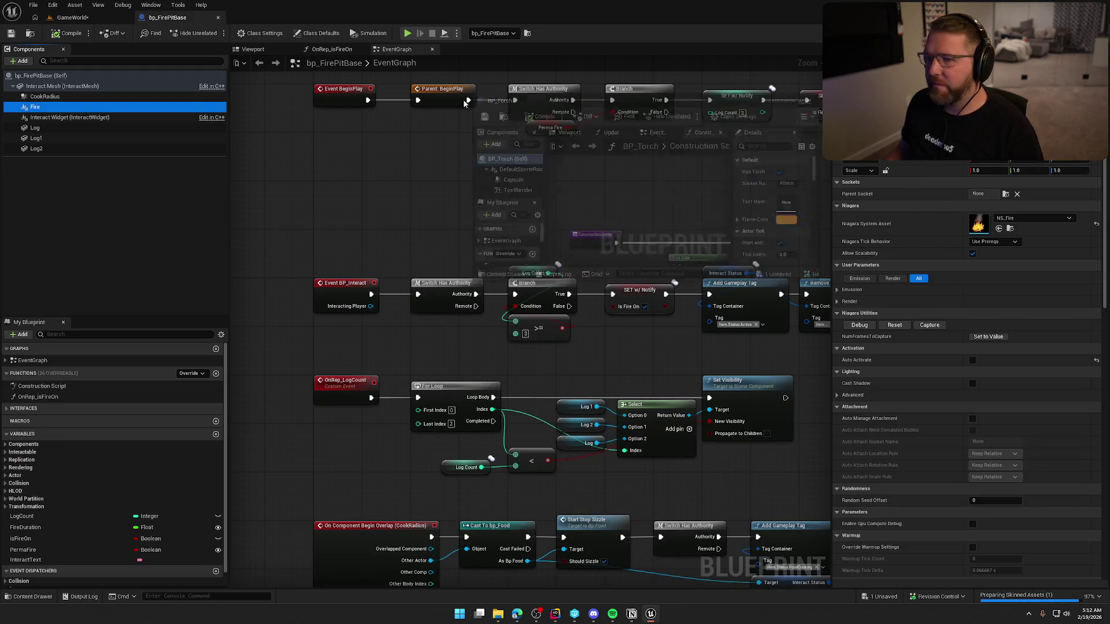
# Dock BP_Torch and review its Construction Script nodes and TorchFlame Niagara settings
pyautogui.moveTo(464, 103); pyautogui.dragTo(276, 19)
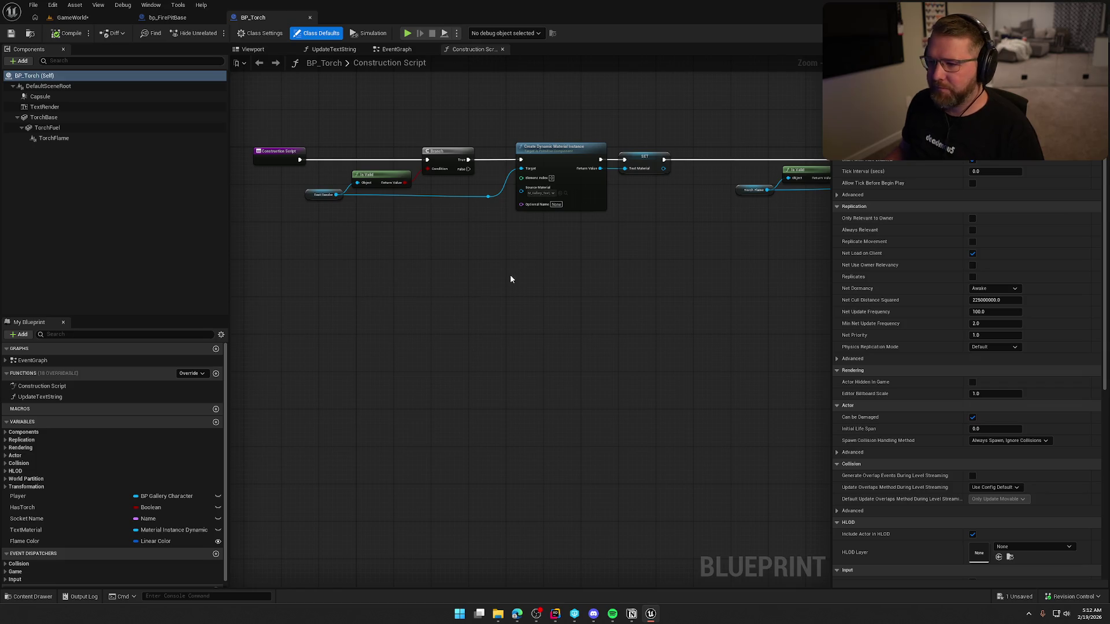
pyautogui.scroll(1, 434, 232)
pyautogui.moveTo(477, 274); pyautogui.dragTo(442, 281)
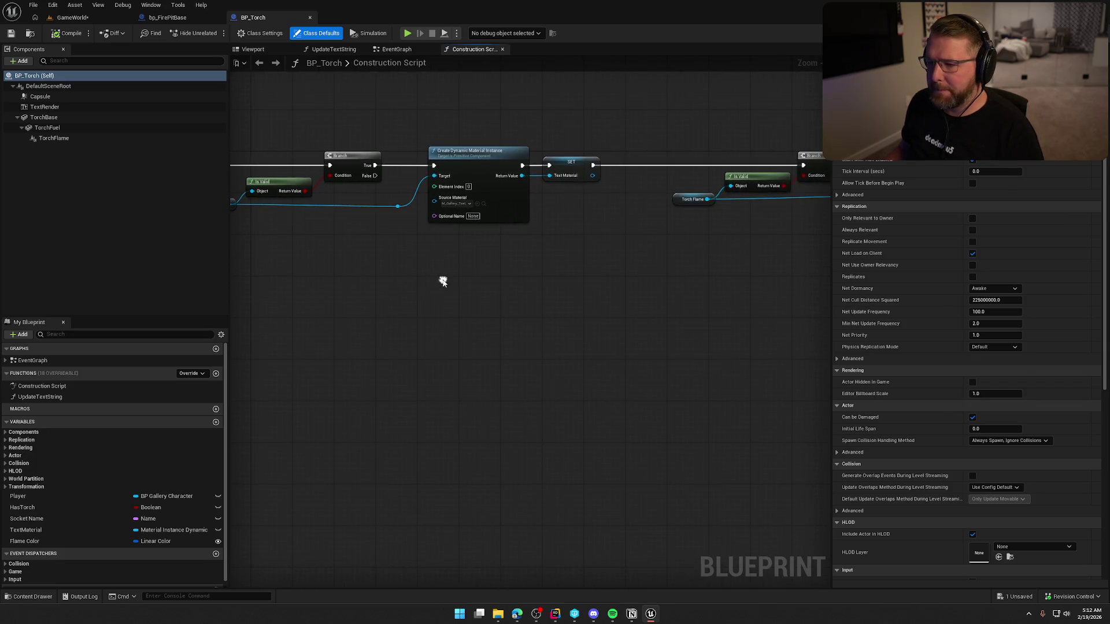
pyautogui.moveTo(549, 279); pyautogui.dragTo(412, 294)
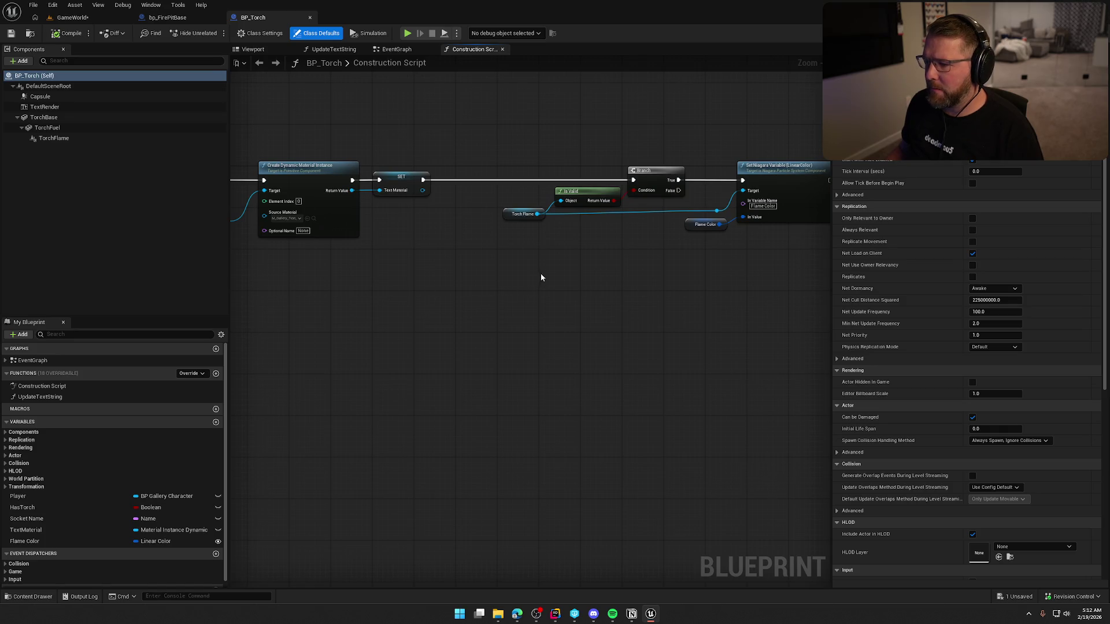
pyautogui.moveTo(540, 275); pyautogui.dragTo(424, 298)
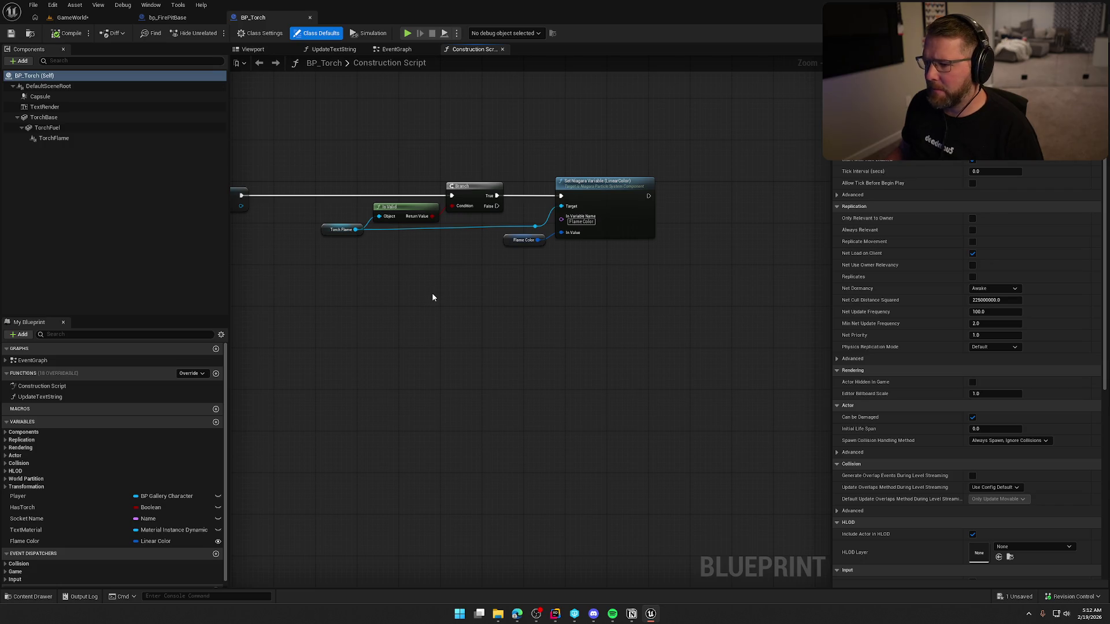
pyautogui.moveTo(334, 284)
pyautogui.mouseDown()
pyautogui.moveTo(570, 300)
pyautogui.moveTo(795, 262)
pyautogui.mouseUp()
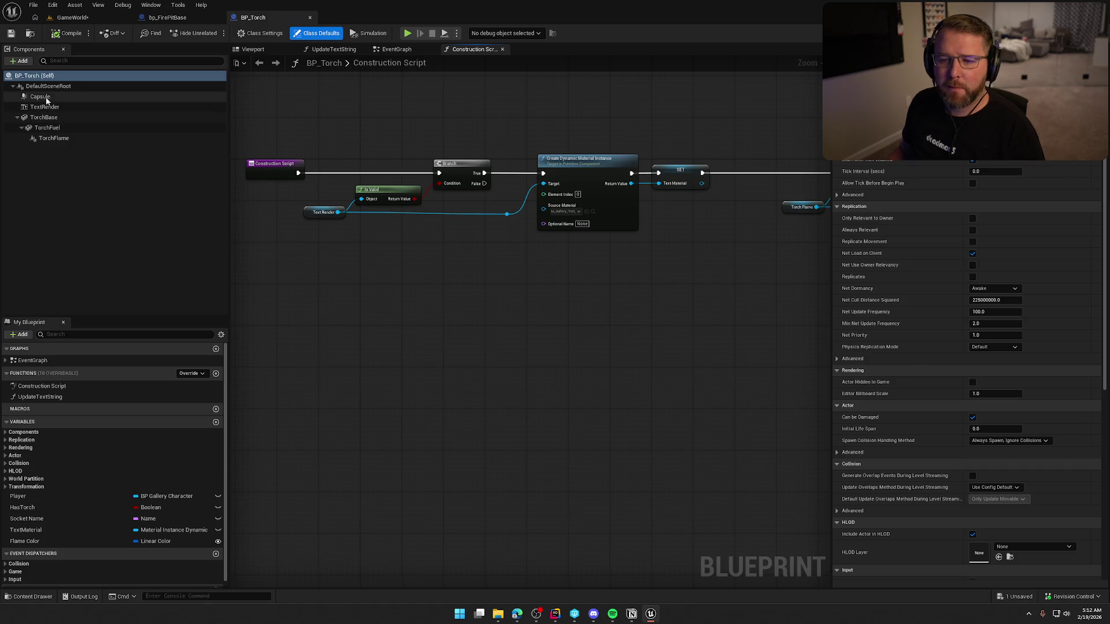
pyautogui.click(51, 139)
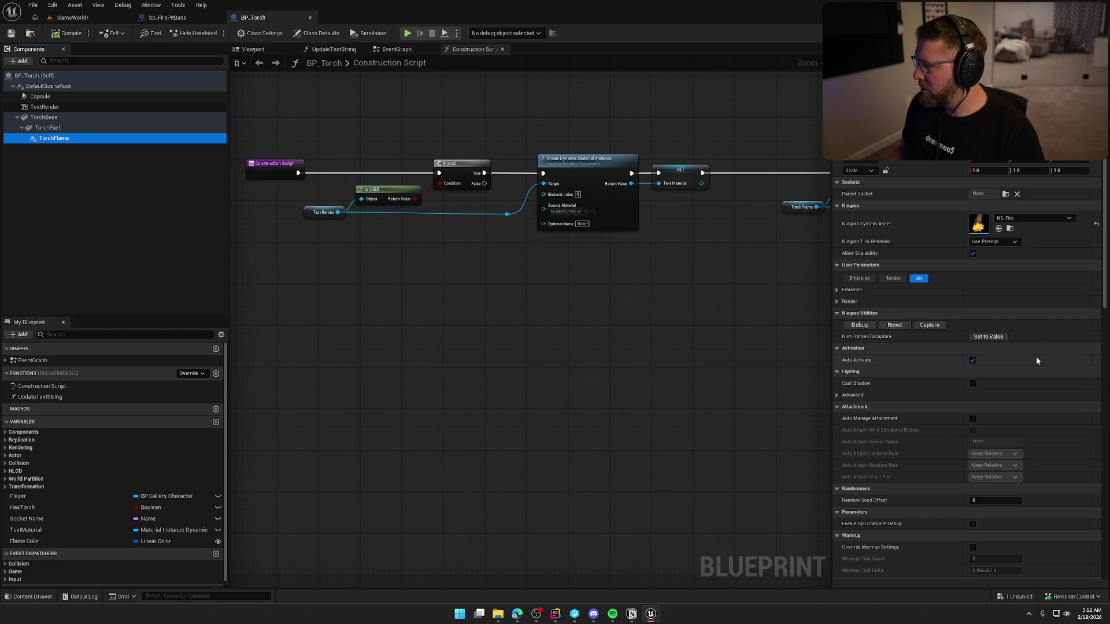
pyautogui.scroll(-2, 1036, 356)
pyautogui.scroll(-20, 1037, 361)
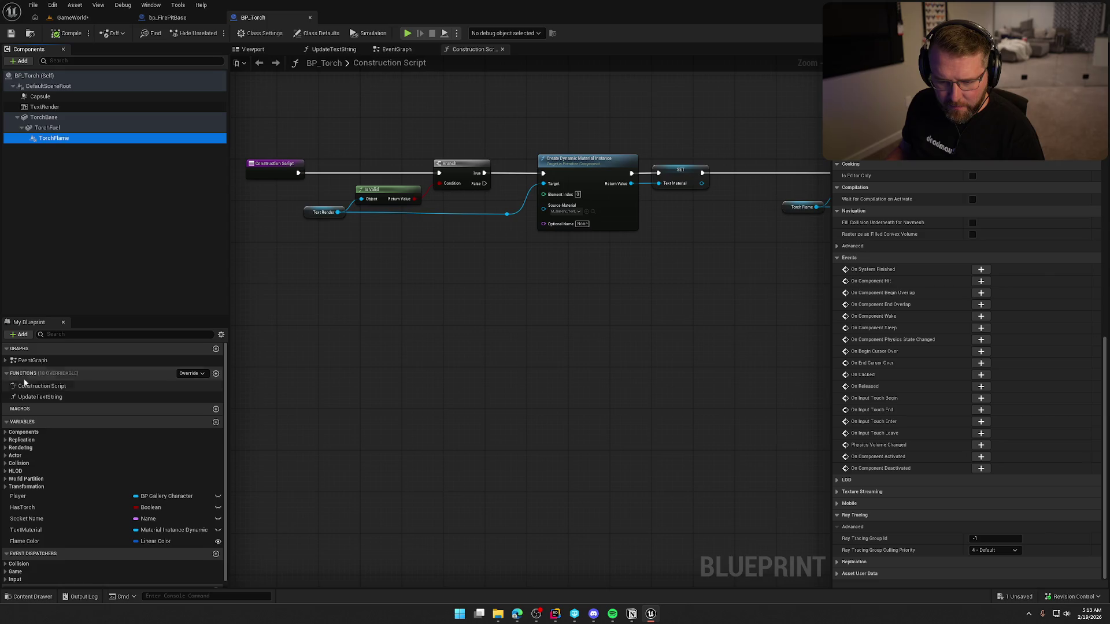
# Review BP_Torch's EventGraph text and camera-facing chains, then close the Blueprint
pyautogui.click(5, 360)
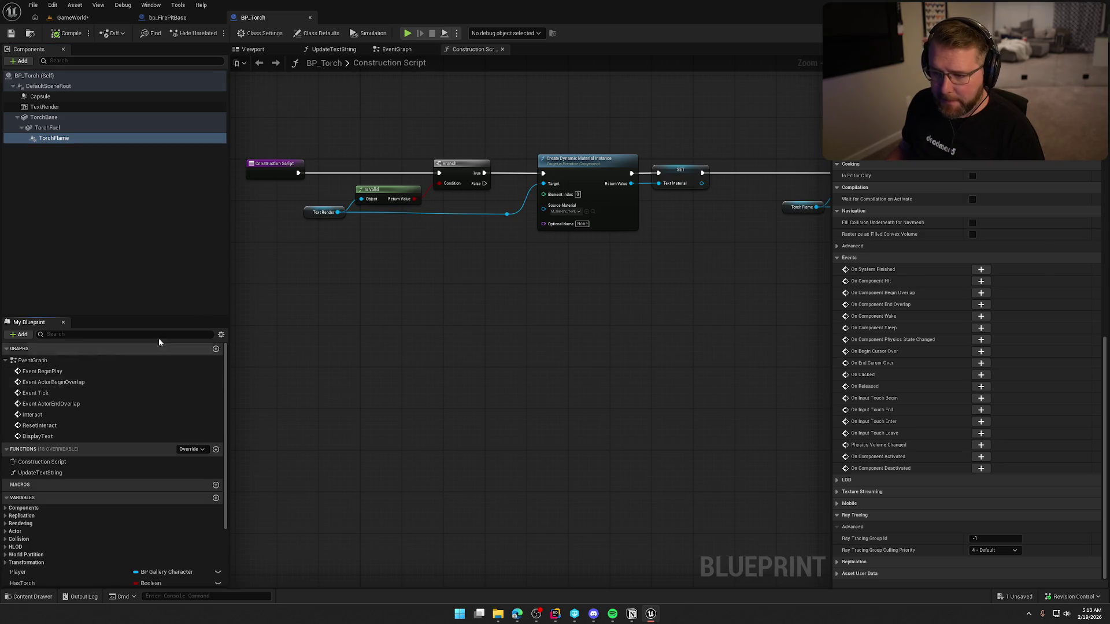
pyautogui.click(413, 49)
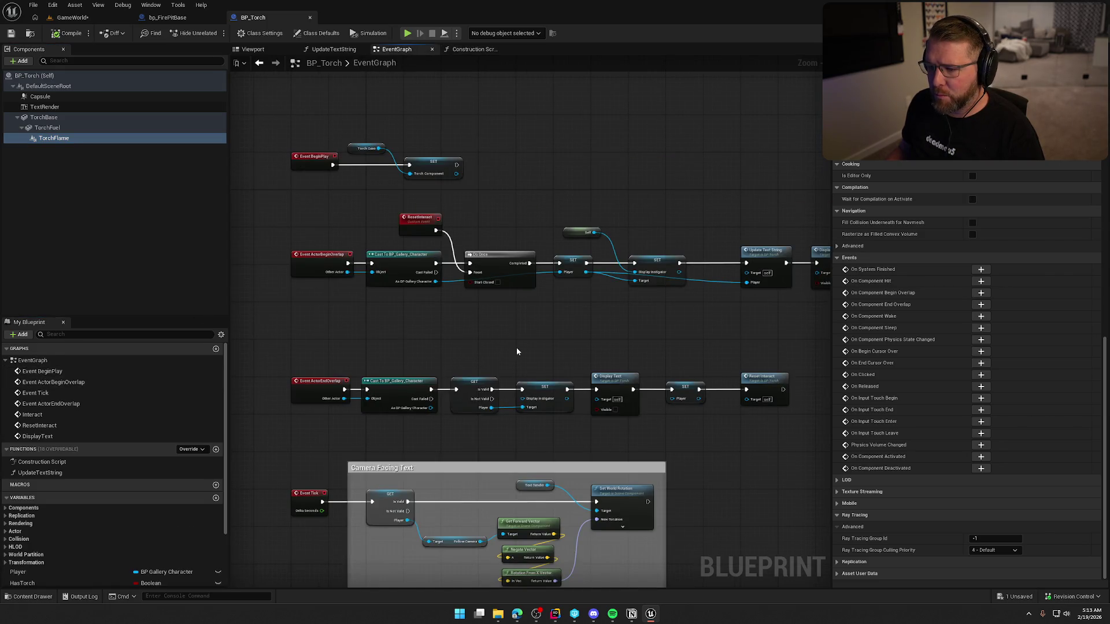
pyautogui.scroll(2, 522, 342)
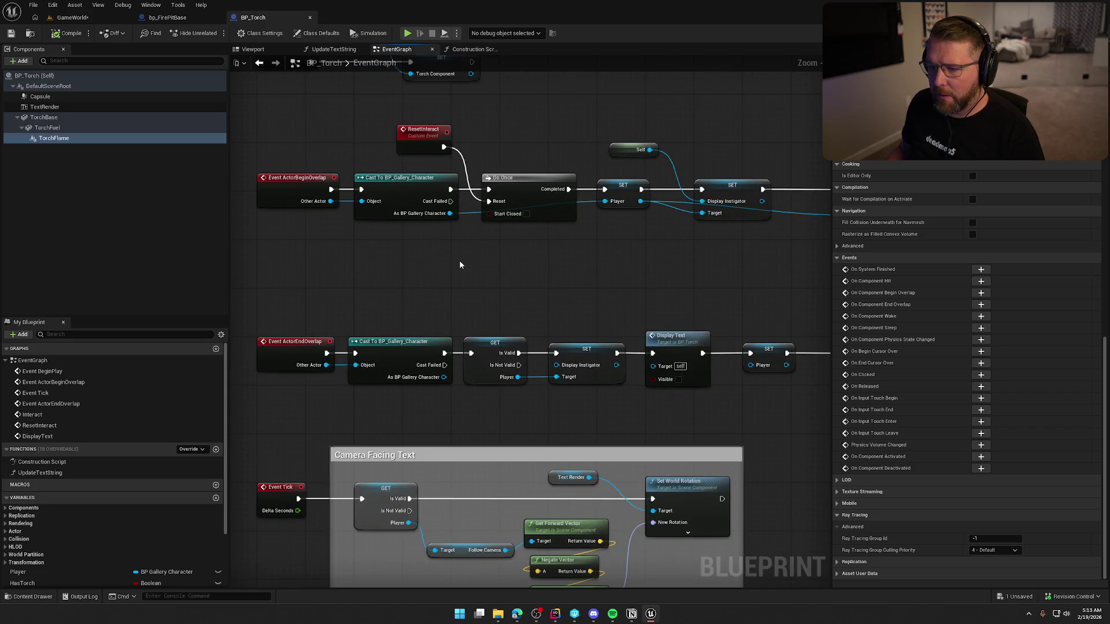
pyautogui.moveTo(646, 282); pyautogui.dragTo(489, 267)
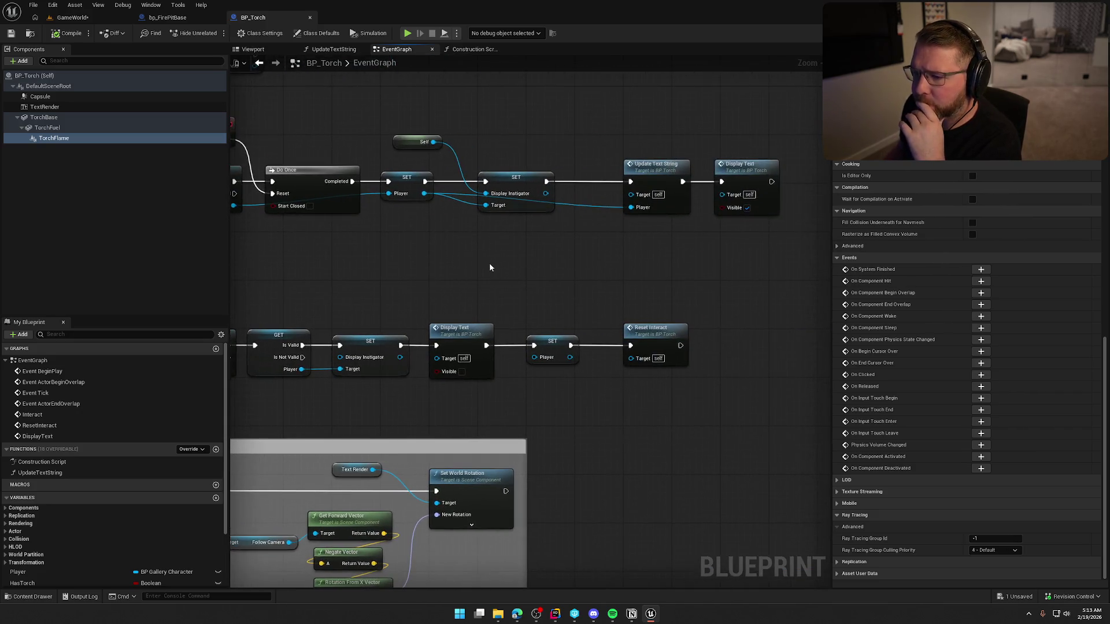
pyautogui.moveTo(558, 277)
pyautogui.mouseDown()
pyautogui.moveTo(374, 287)
pyautogui.moveTo(487, 133)
pyautogui.mouseUp()
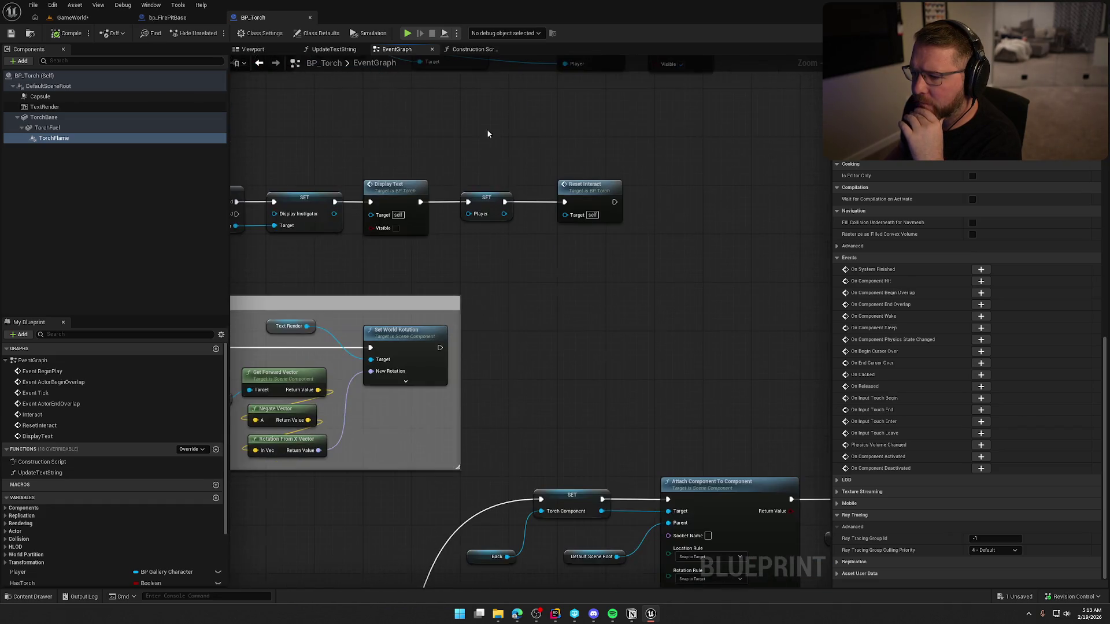
pyautogui.moveTo(509, 286)
pyautogui.mouseDown()
pyautogui.moveTo(749, 257)
pyautogui.moveTo(647, 166)
pyautogui.mouseUp()
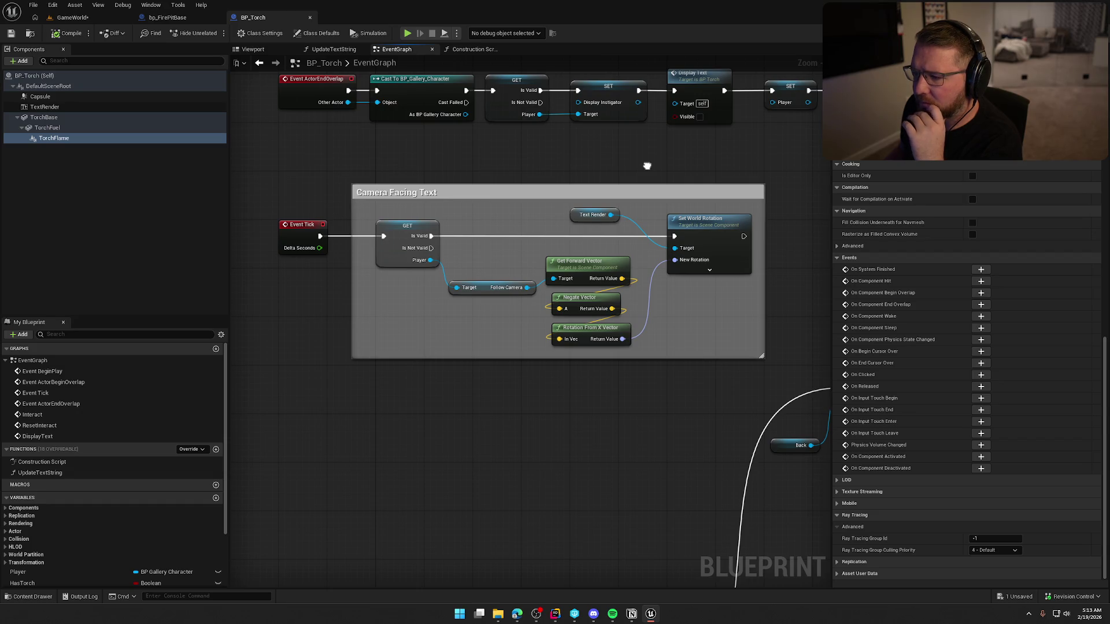
pyautogui.moveTo(646, 166)
pyautogui.mouseDown()
pyautogui.moveTo(622, 160)
pyautogui.moveTo(572, 226)
pyautogui.moveTo(582, 245)
pyautogui.moveTo(665, 175)
pyautogui.mouseUp()
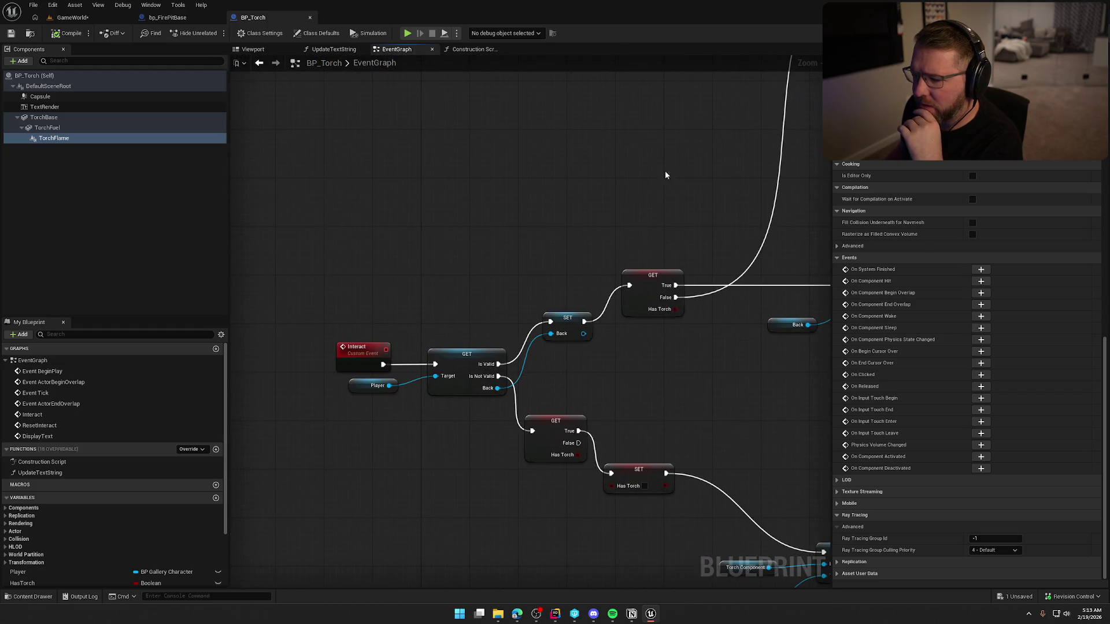
pyautogui.scroll(-4, 610, 243)
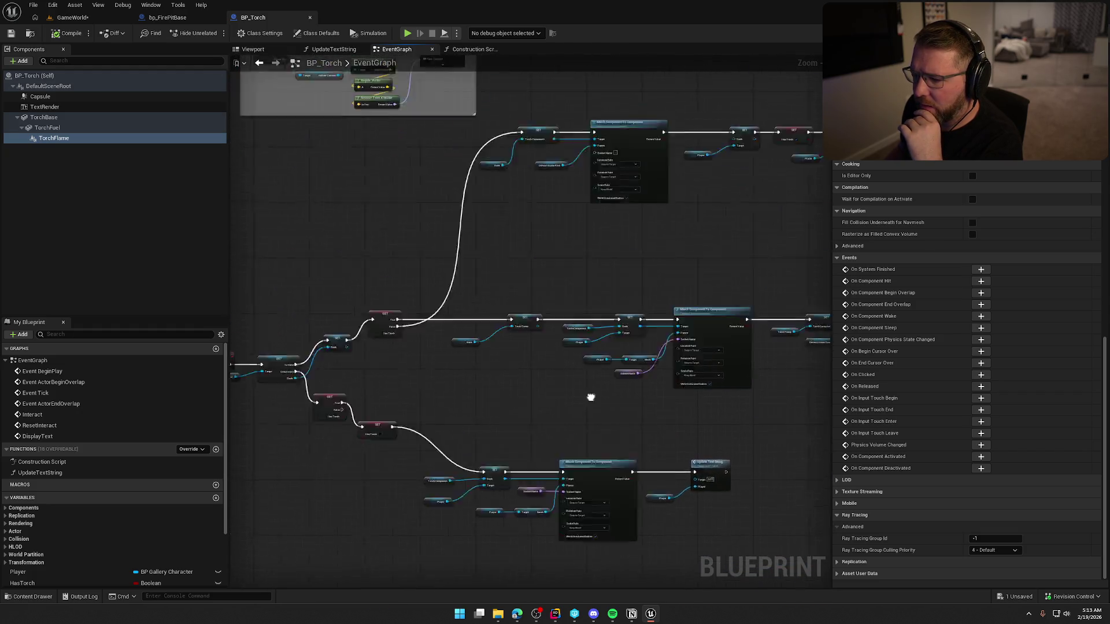
pyautogui.middleClick(263, 17)
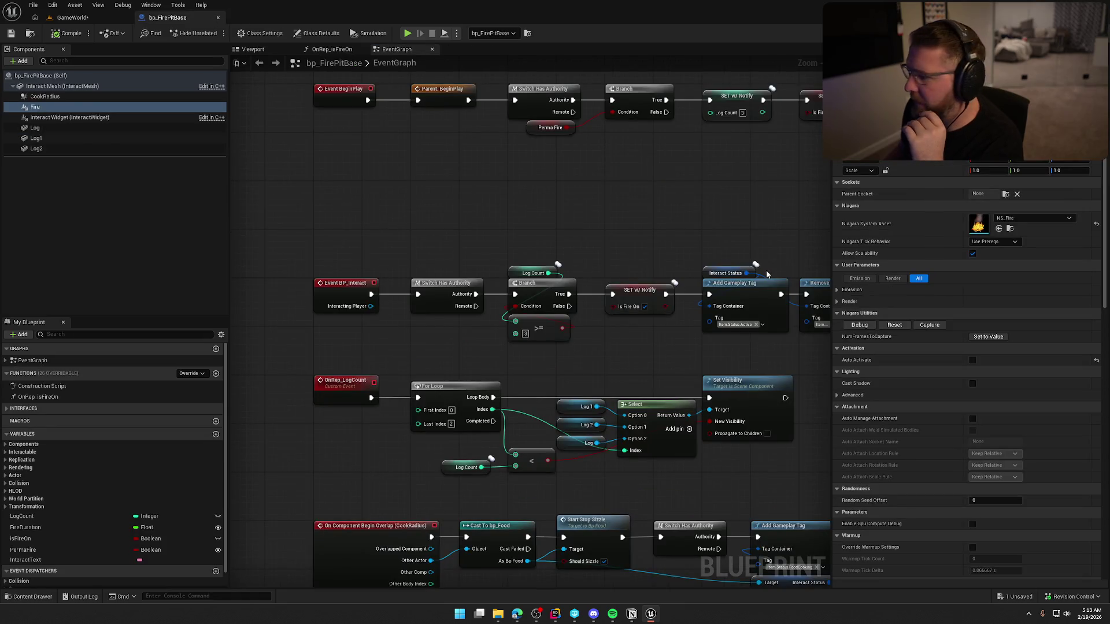
# Frame the Fire component in the fire pit preview and try a fire scale of 10, then revert to 1.0
pyautogui.click(253, 49)
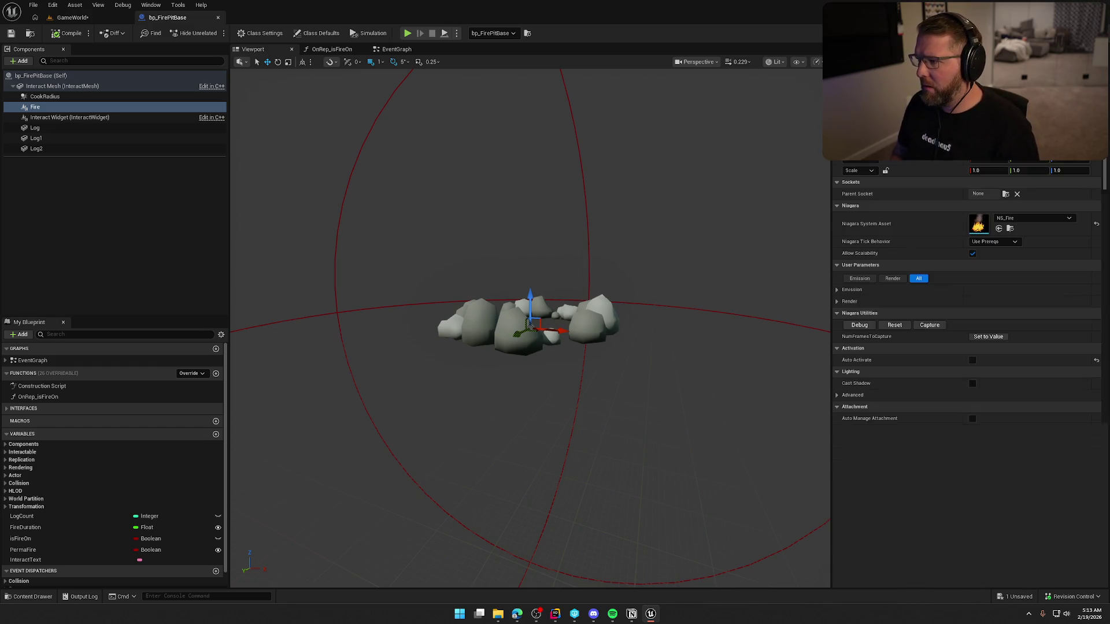
pyautogui.scroll(-15, 970, 370)
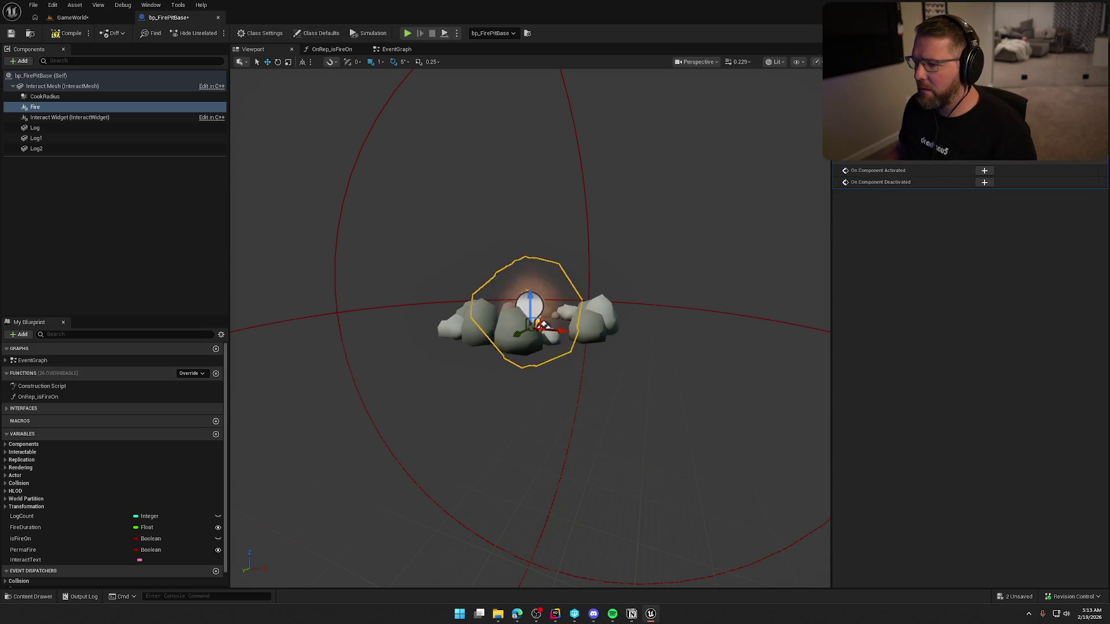
pyautogui.press('f')
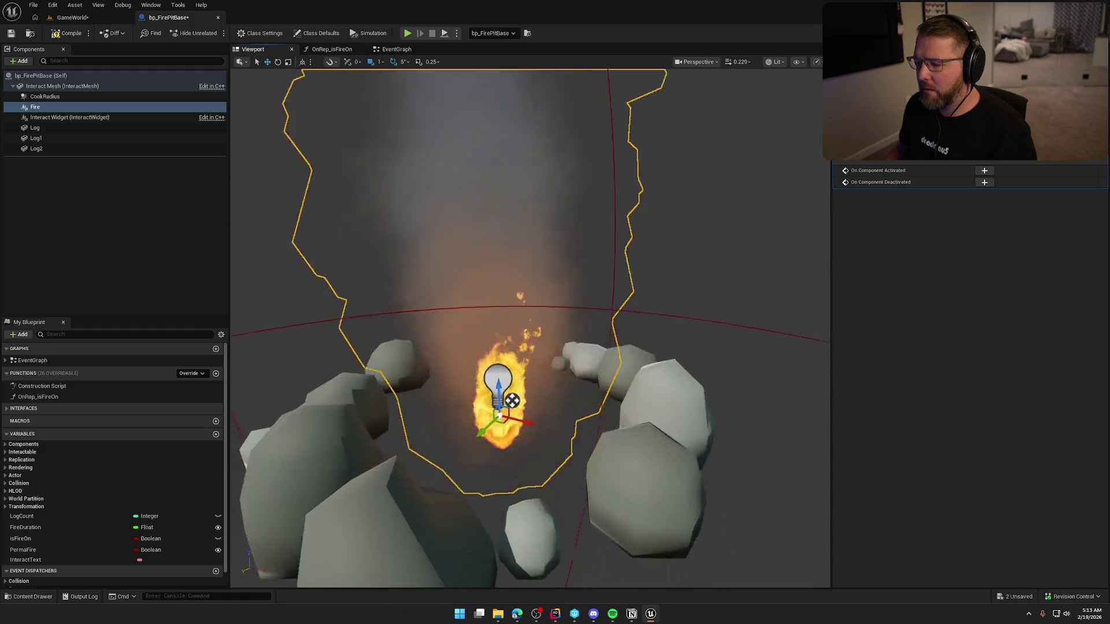
pyautogui.scroll(-3, 719, 289)
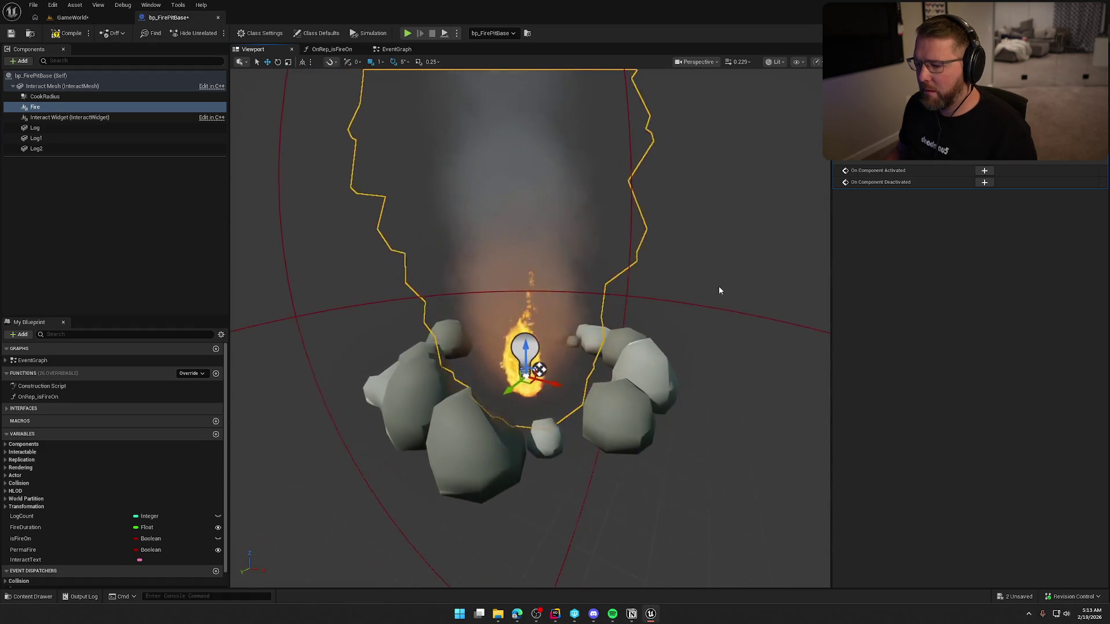
pyautogui.scroll(10, 970, 370)
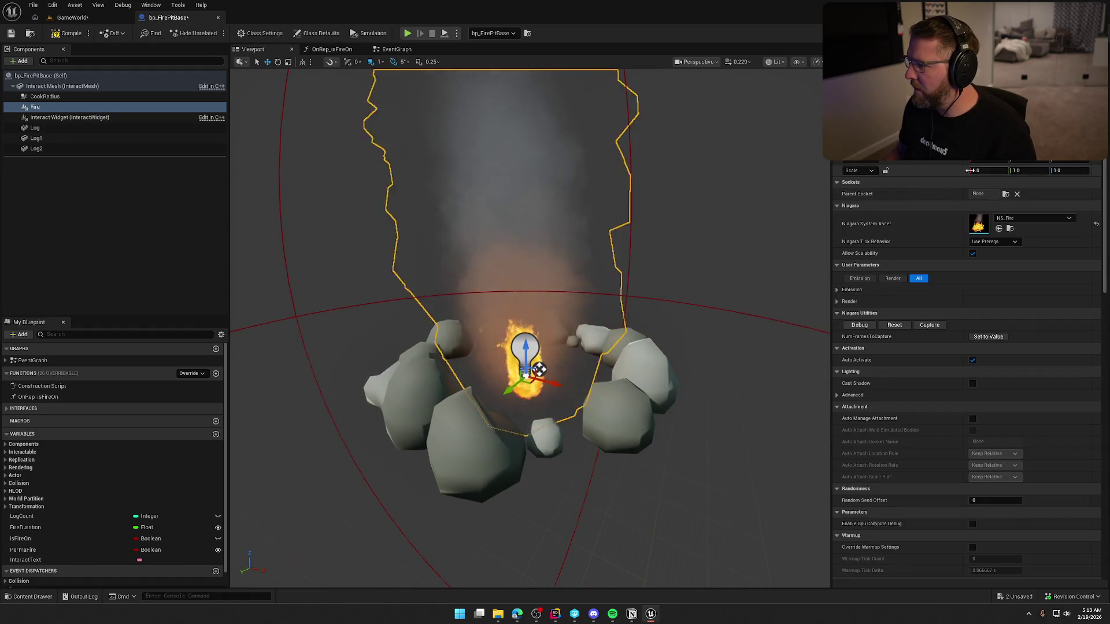
pyautogui.moveTo(991, 173)
pyautogui.mouseDown()
pyautogui.moveTo(977, 173)
pyautogui.moveTo(992, 173)
pyautogui.mouseUp()
pyautogui.write('10')
pyautogui.press('Return')
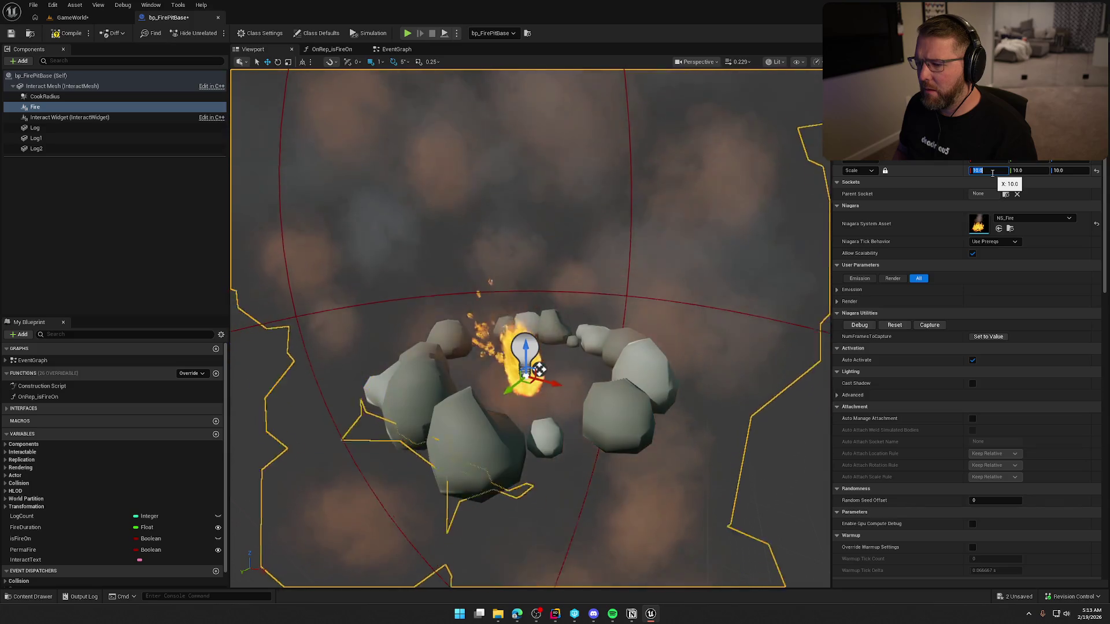
pyautogui.write('1')
pyautogui.press('Return')
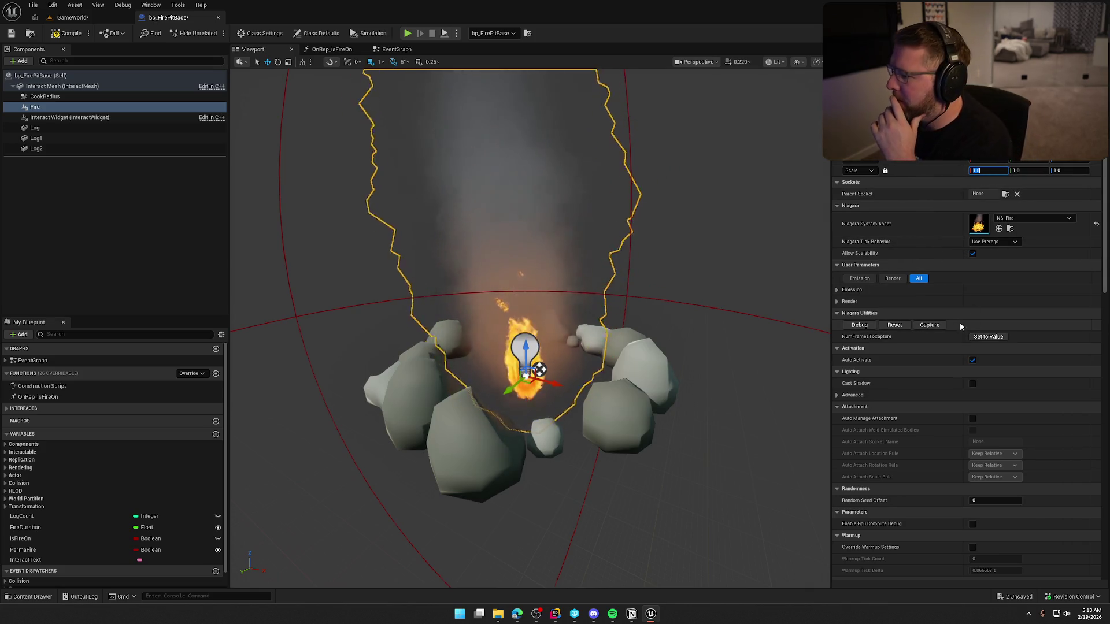
# Expand the fire's Emission and Render parameters and set Base Light Source Radius to 10.0
pyautogui.click(837, 289)
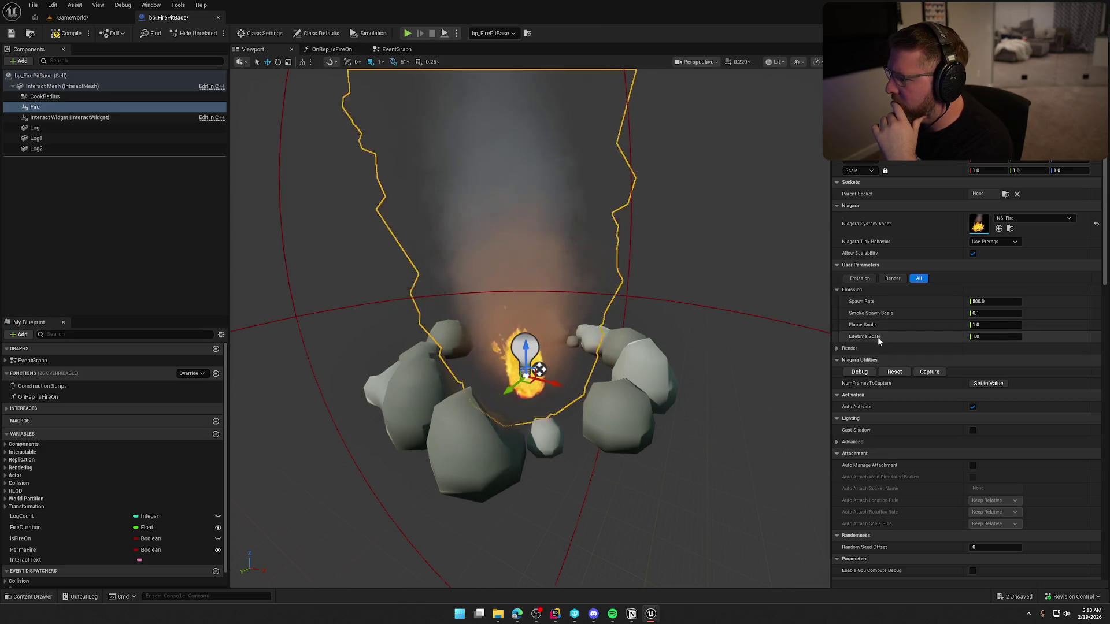
pyautogui.click(850, 348)
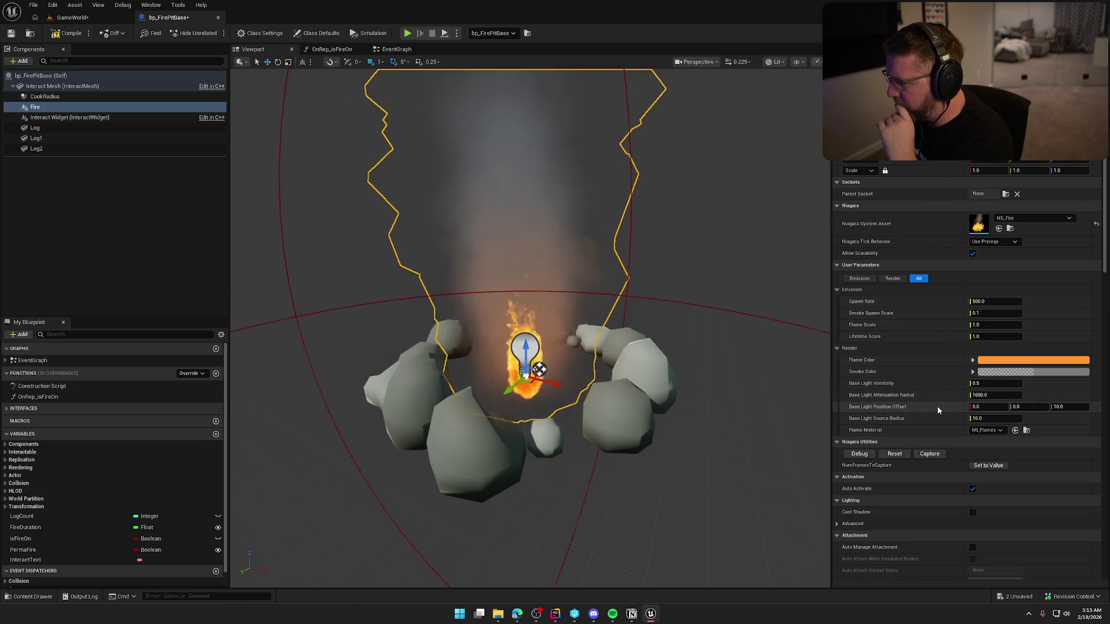
pyautogui.moveTo(981, 417); pyautogui.dragTo(981, 417)
pyautogui.click(981, 417)
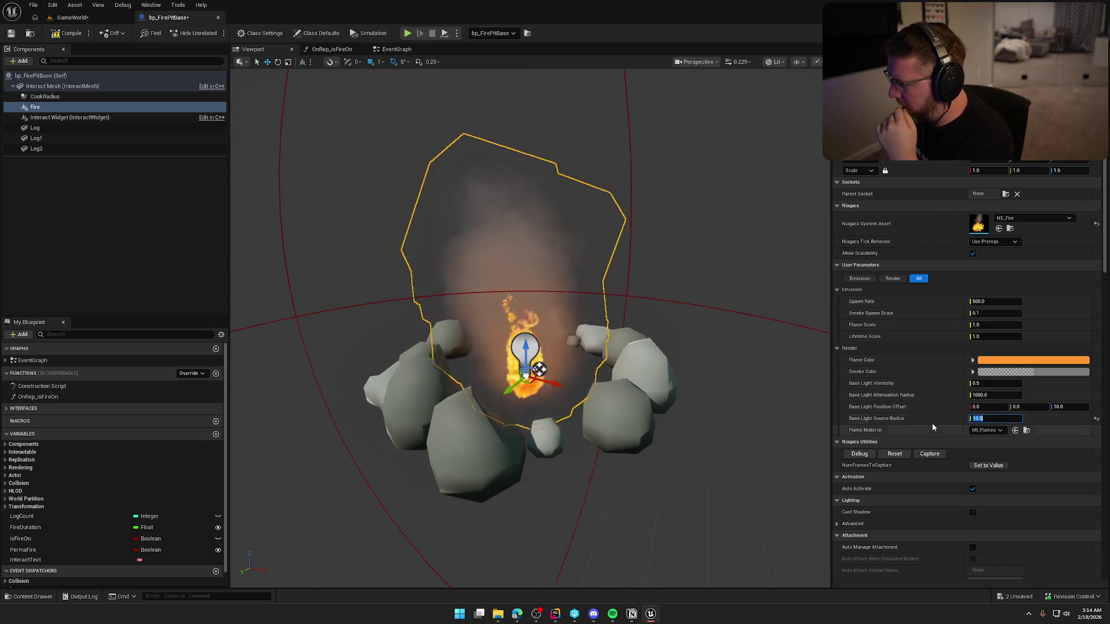
pyautogui.press('Return')
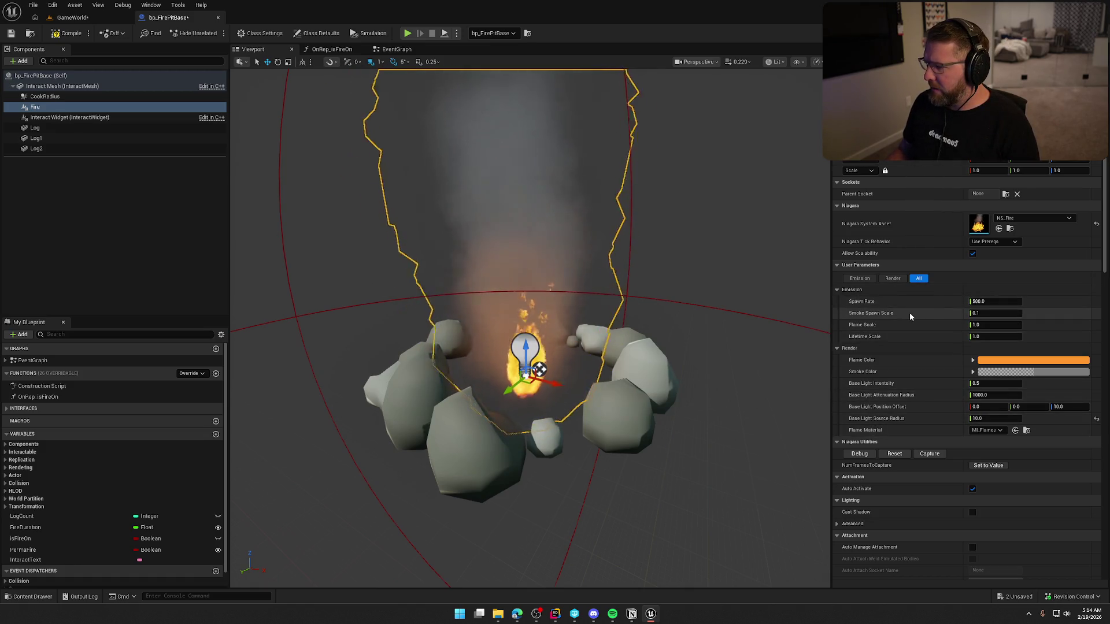
# Try a Spawn Rate of 1000 but cancel the edit, keeping 500
pyautogui.click(995, 302)
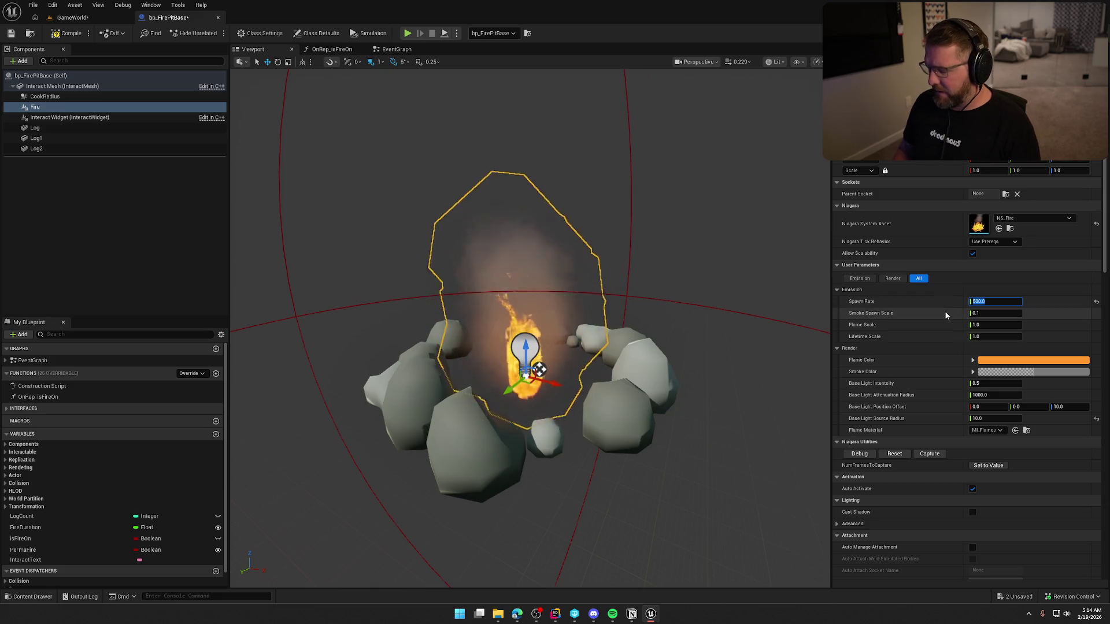
pyautogui.write('1')
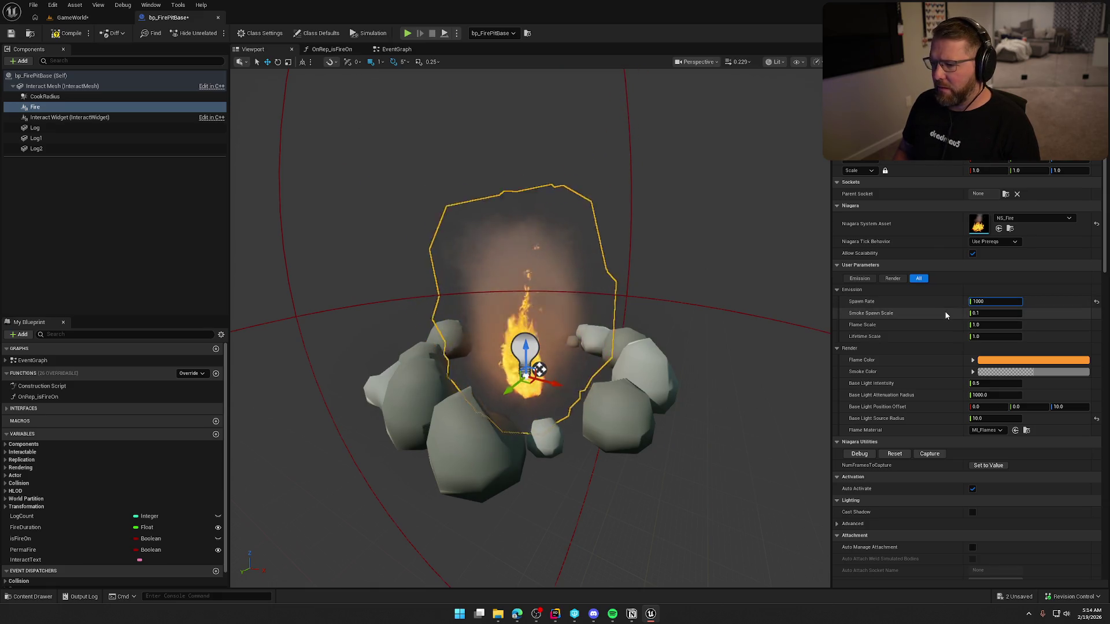
pyautogui.write('00.')
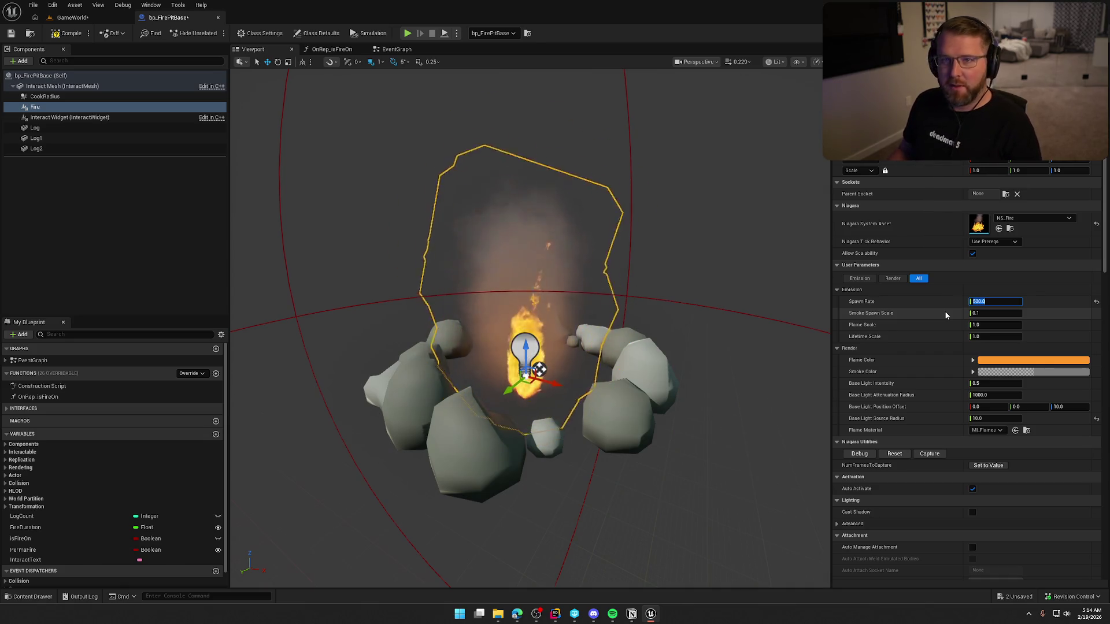
pyautogui.press('Return')
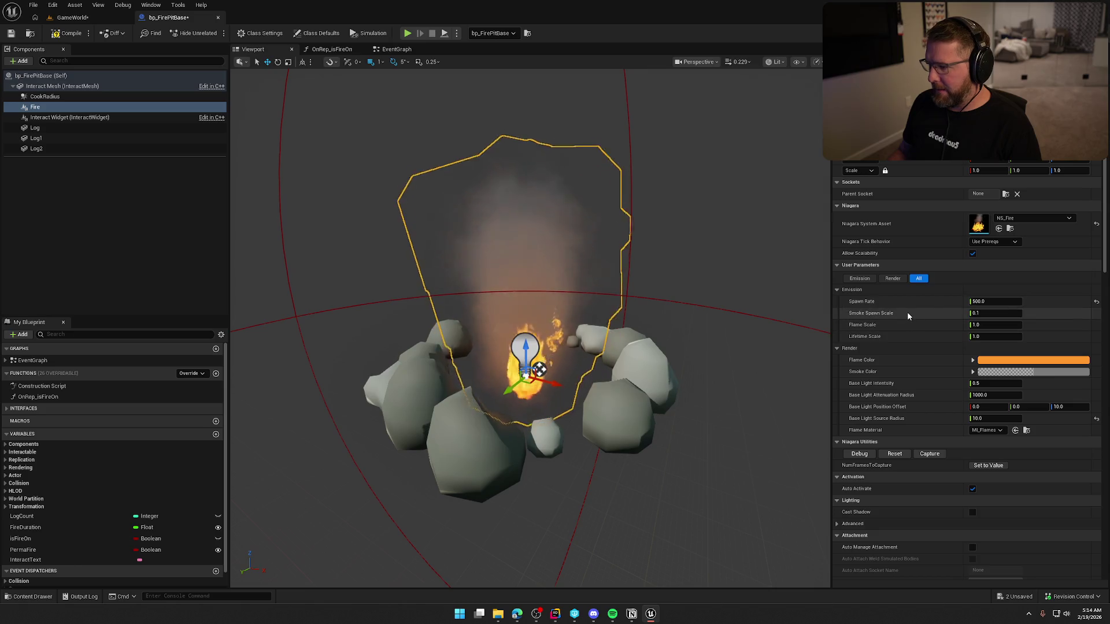
# Set Flame Scale to 2, then try larger values of 10 and 5
pyautogui.click(977, 325)
pyautogui.write('2')
pyautogui.press('Return')
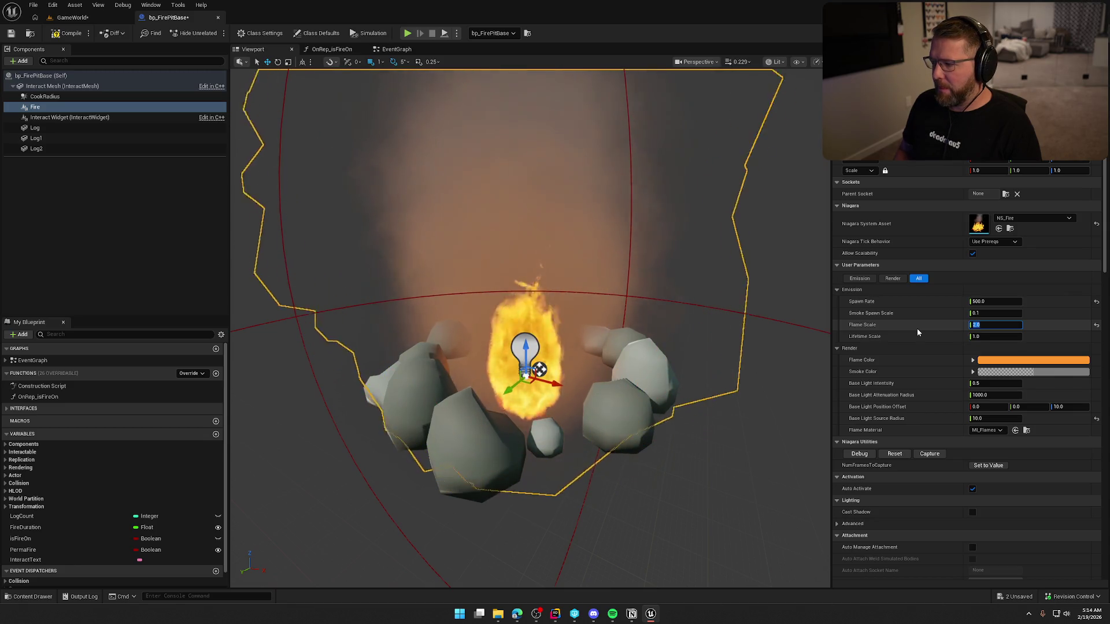
pyautogui.write('10')
pyautogui.press('Return')
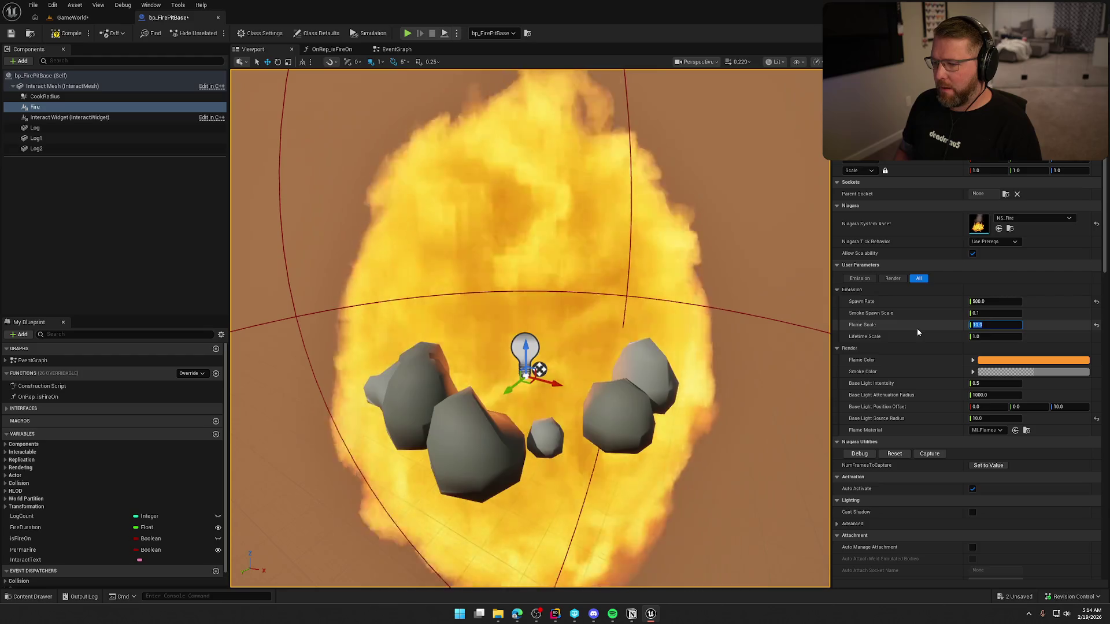
pyautogui.scroll(-10, 594, 239)
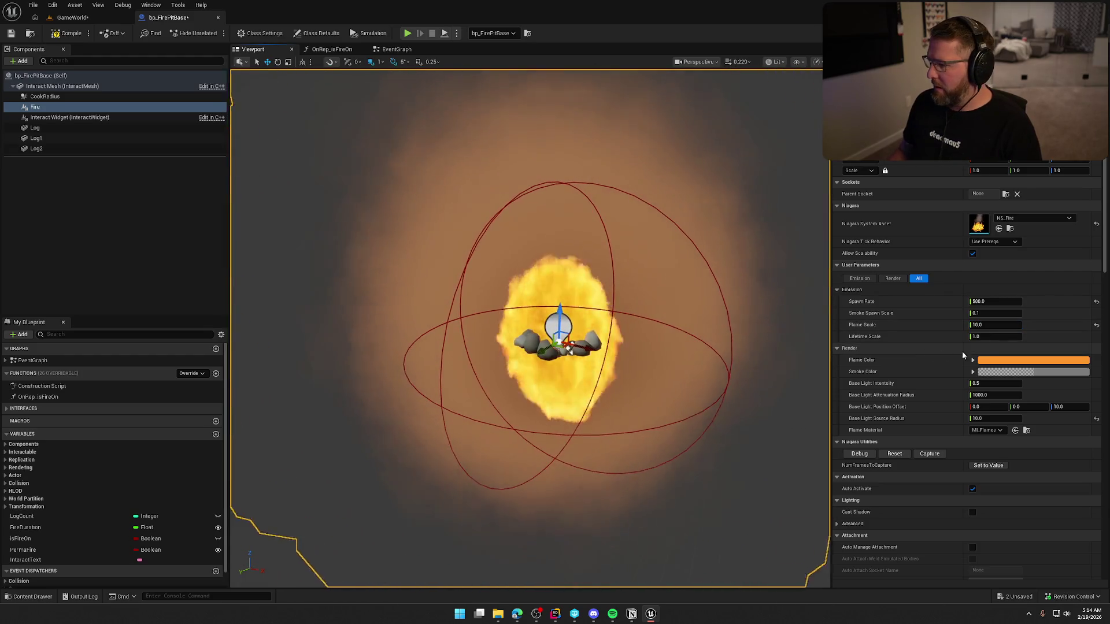
pyautogui.click(986, 325)
pyautogui.write('5')
pyautogui.press('Return')
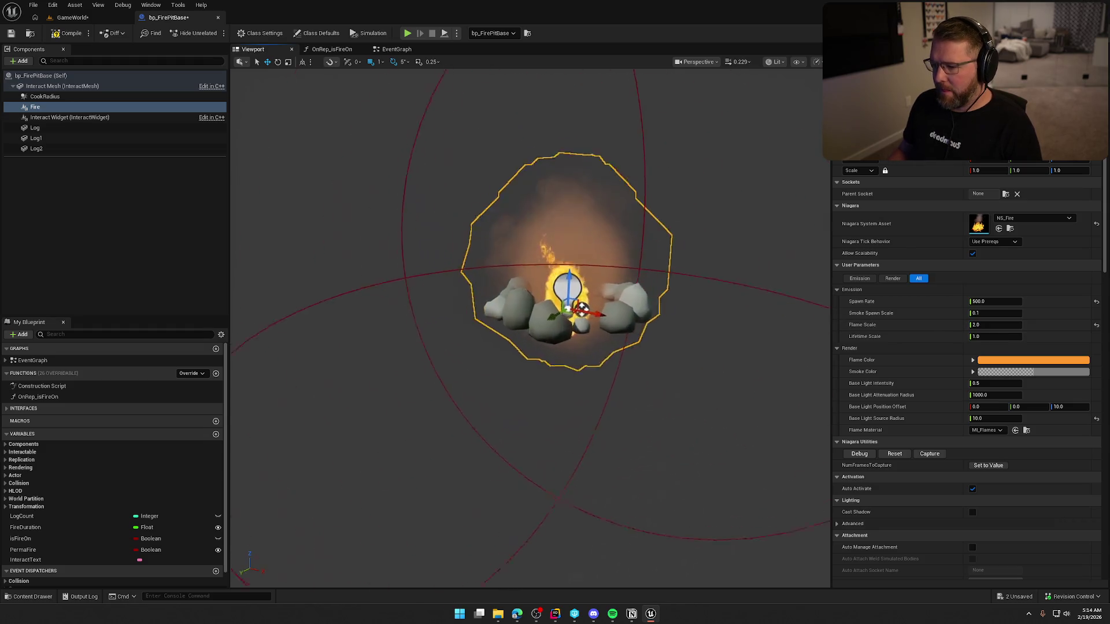
# Frame the view on the fire pit and raise the Fire component upward
pyautogui.scroll(8, 581, 309)
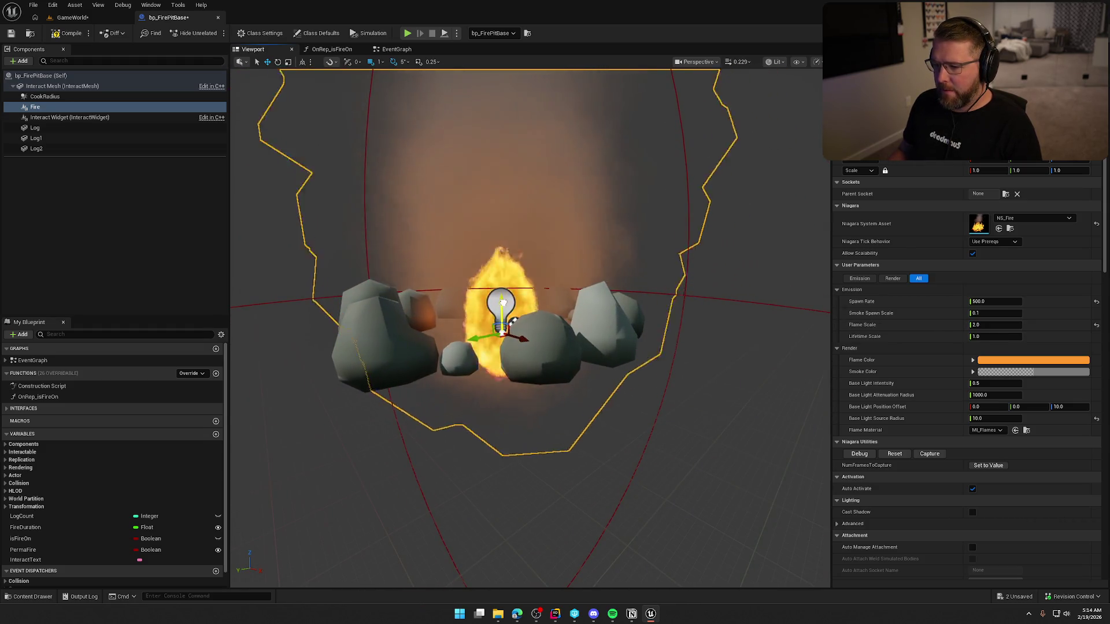
pyautogui.press('f')
pyautogui.scroll(6, 502, 301)
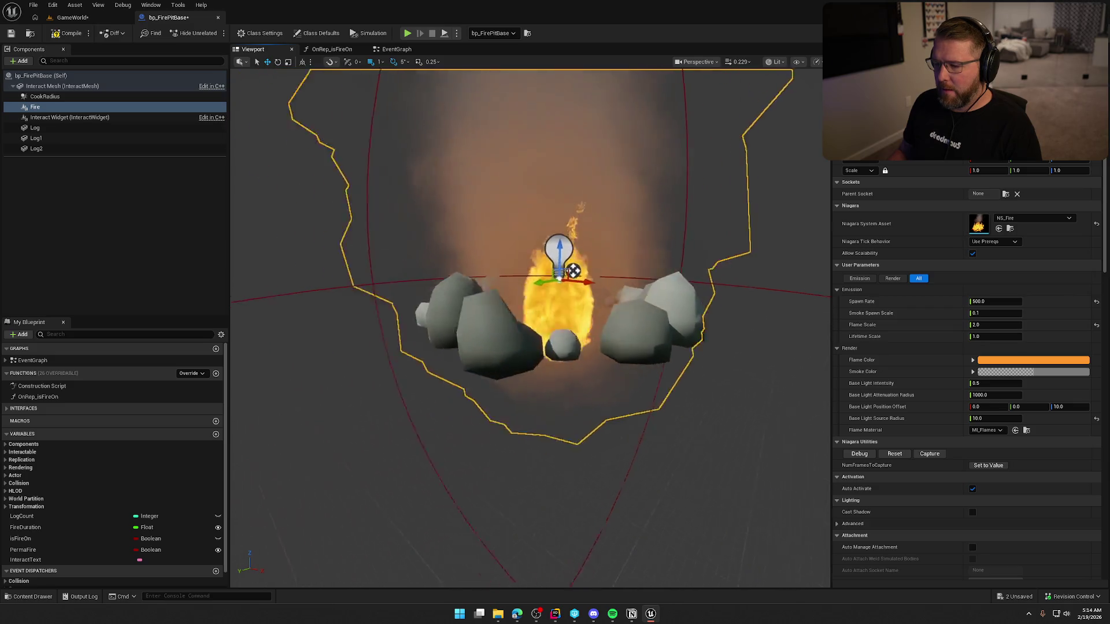
pyautogui.scroll(-5, 559, 289)
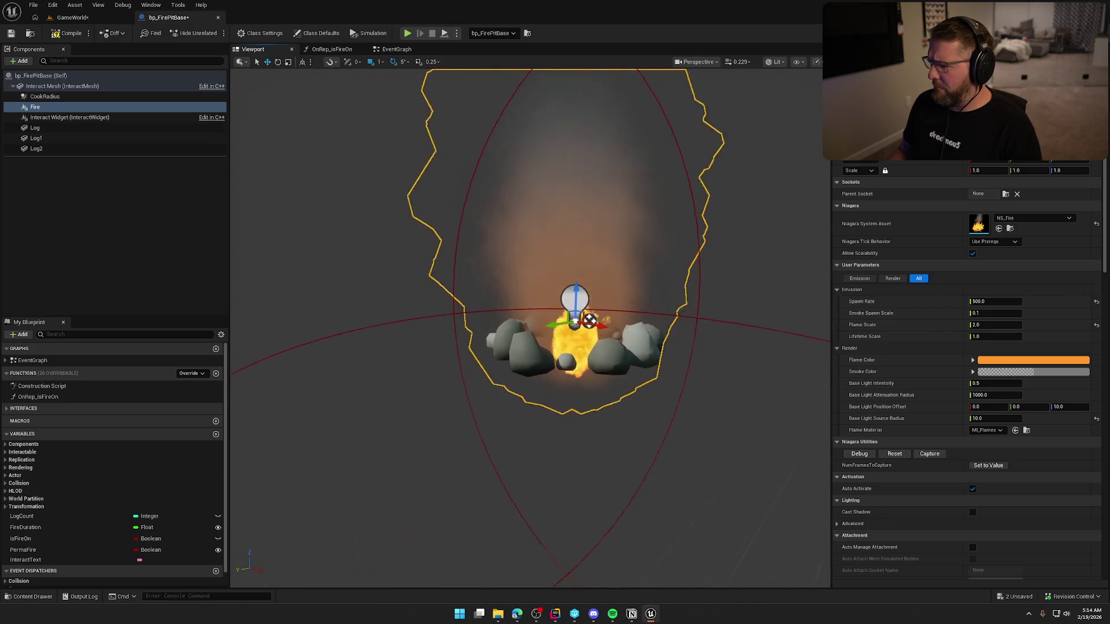
pyautogui.scroll(5, 578, 318)
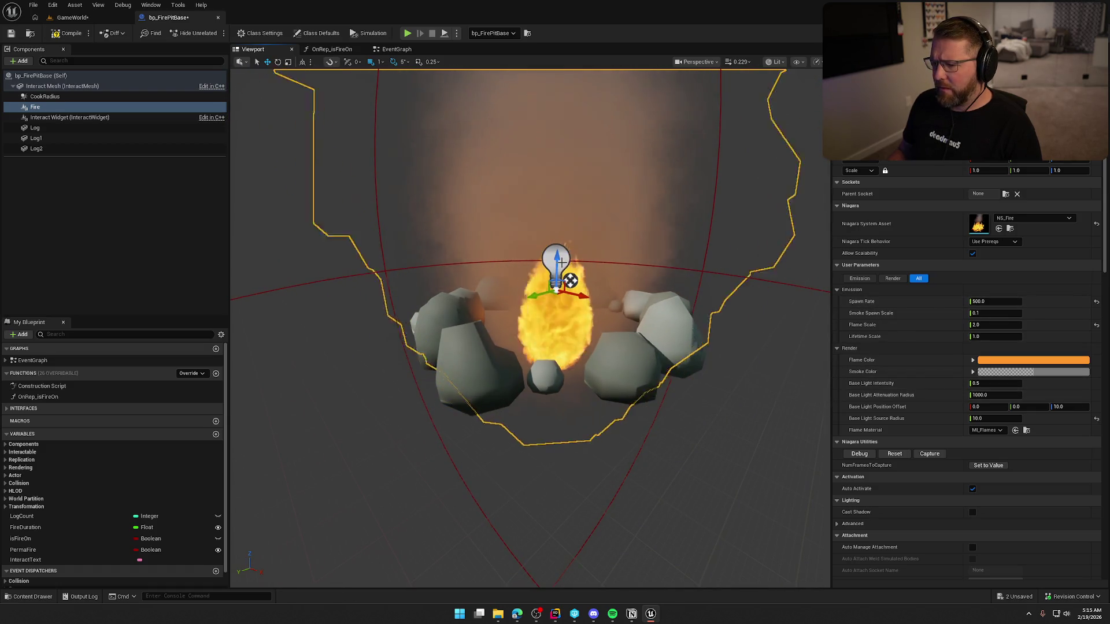
pyautogui.moveTo(554, 260); pyautogui.dragTo(558, 252)
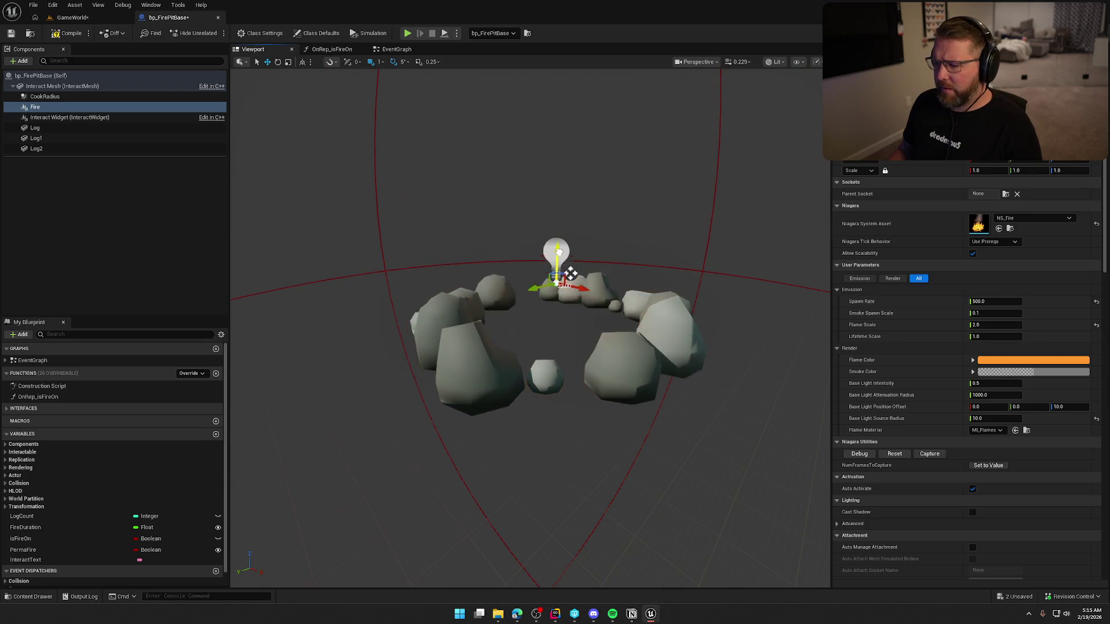
# Raise the Fire component, save bp_FirePitBase, move it back into the rocks, and return to GameWorld
pyautogui.moveTo(568, 168); pyautogui.dragTo(569, 169)
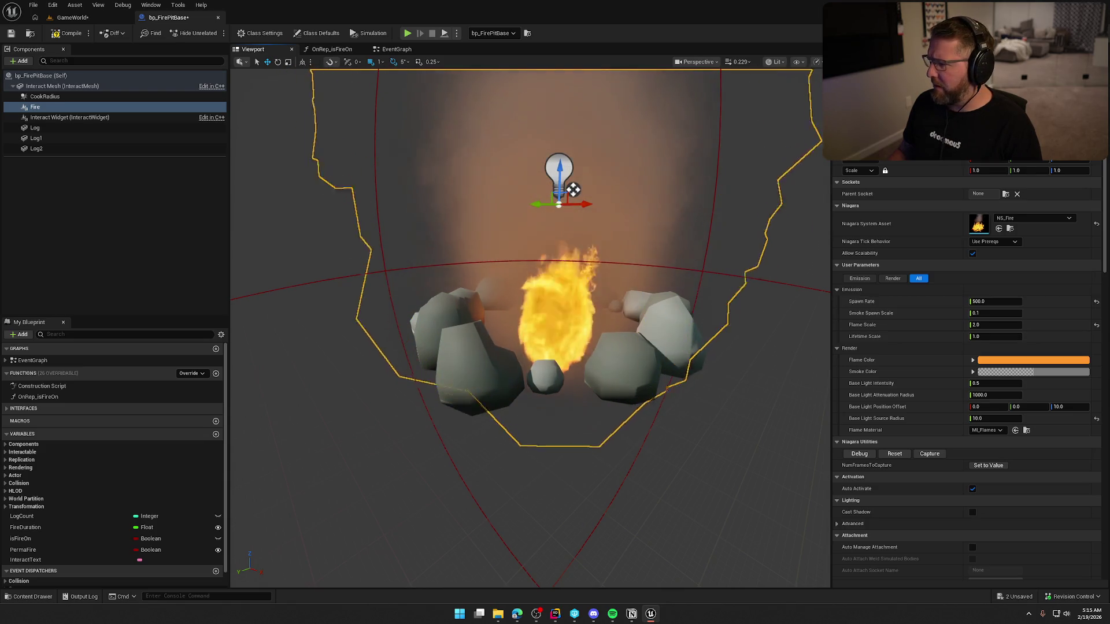
pyautogui.hotkey('ctrl', 's')
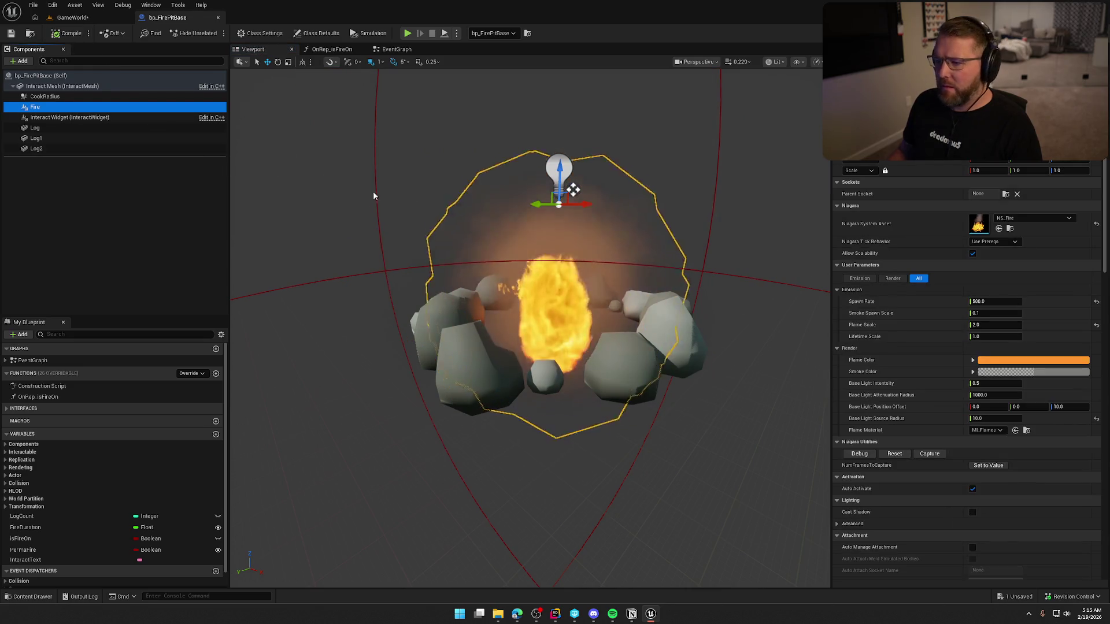
pyautogui.moveTo(559, 174); pyautogui.dragTo(555, 312)
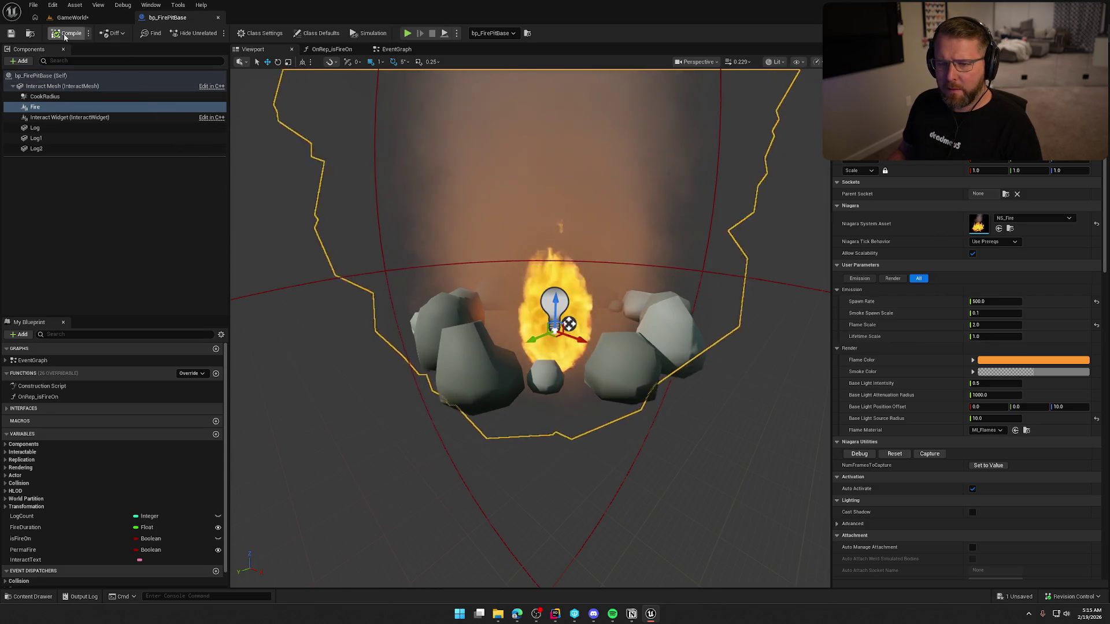
pyautogui.scroll(-2, 968, 370)
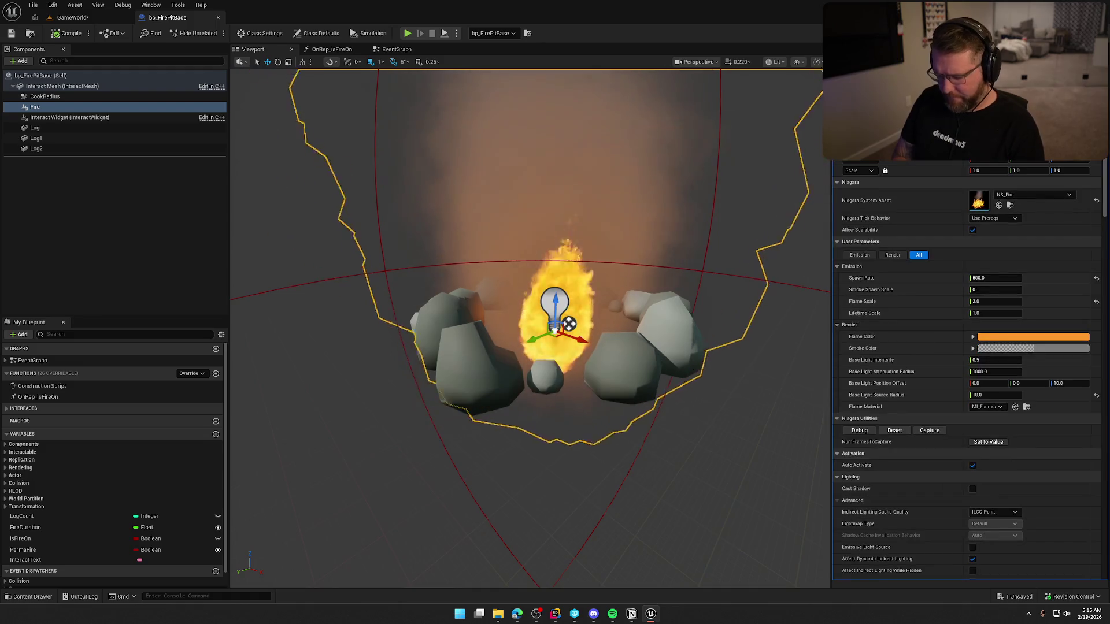
pyautogui.scroll(-5, 968, 370)
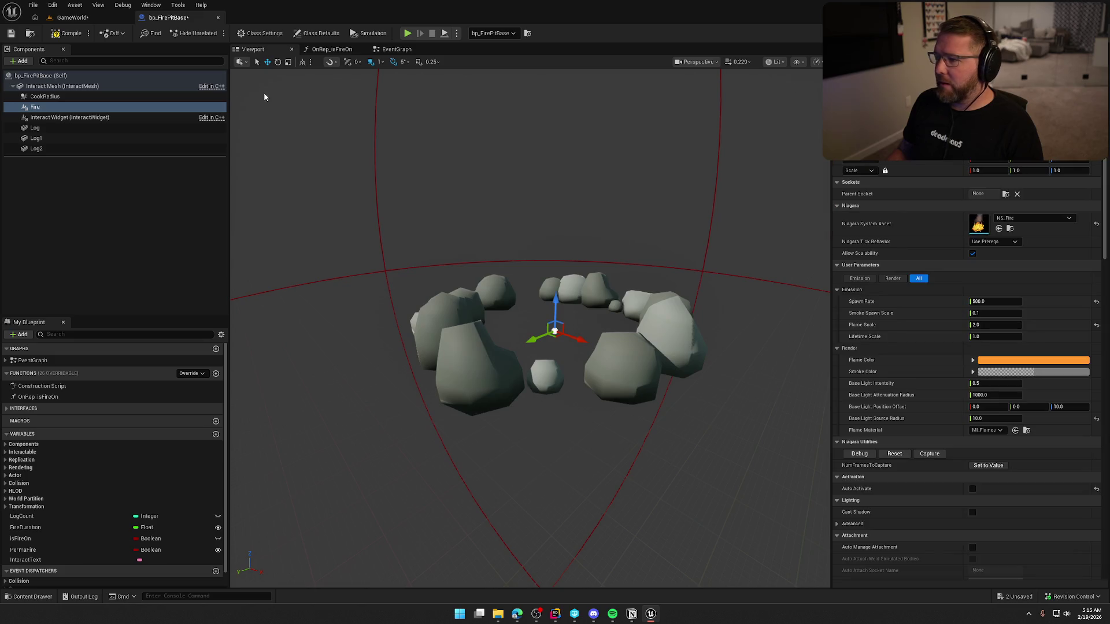
pyautogui.click(67, 17)
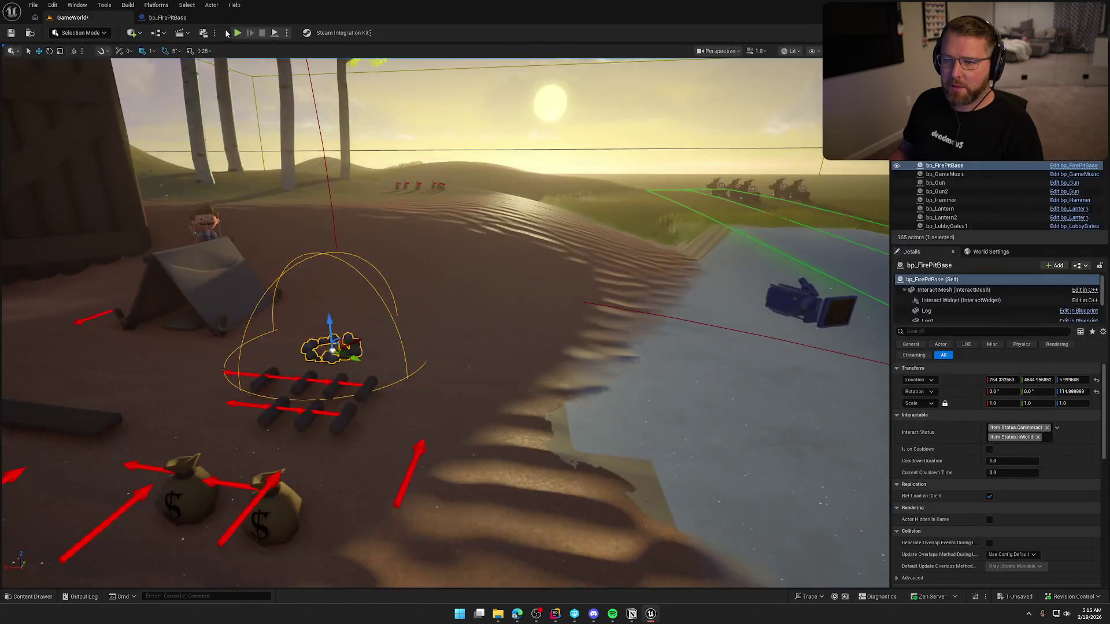
# Play-test the level by walking around the campfire, then eject and open bp_FirePitBase
pyautogui.hotkey('alt', 'p')
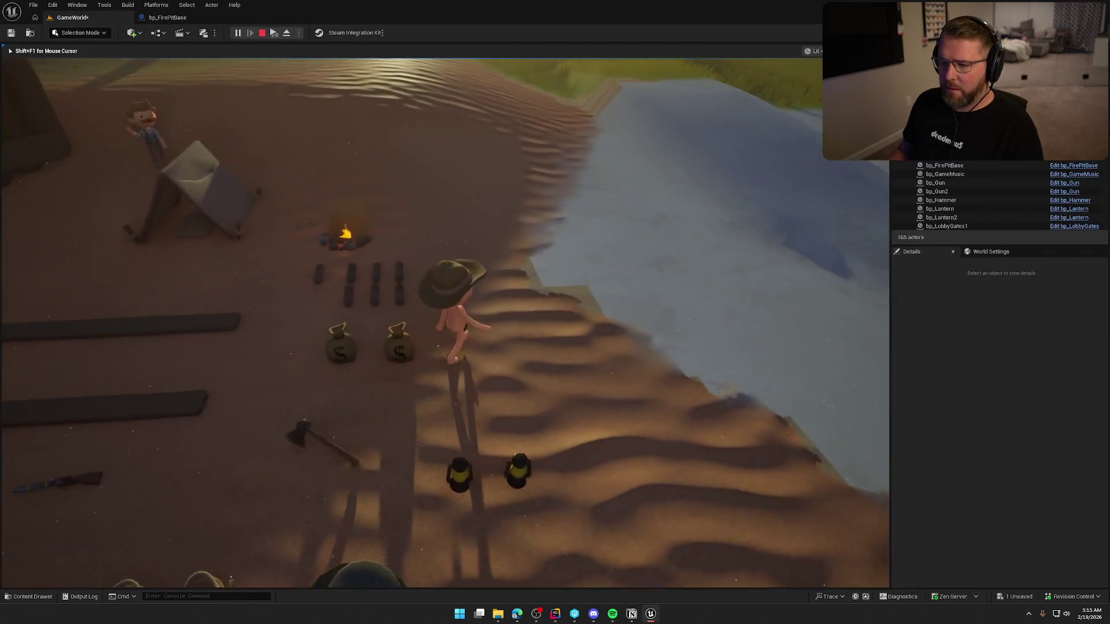
pyautogui.press('w')
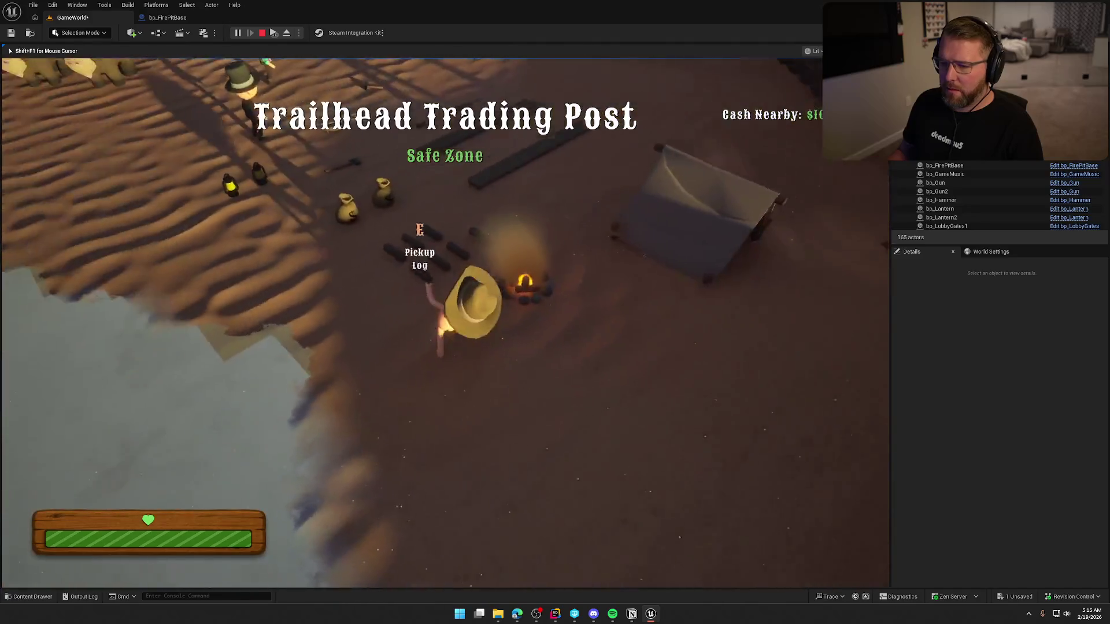
pyautogui.press('w')
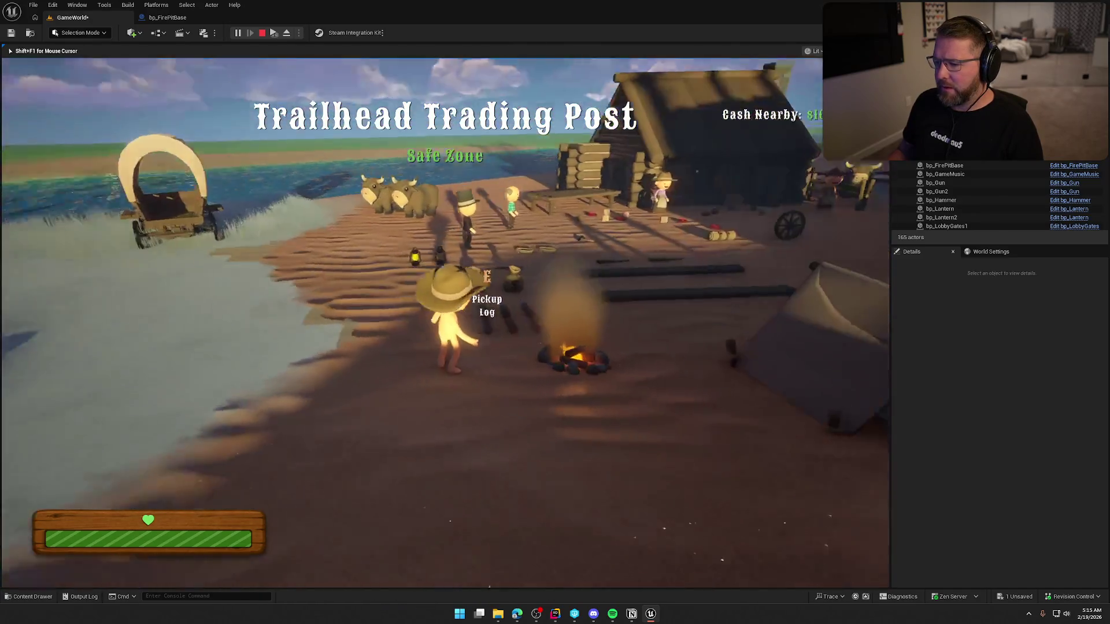
pyautogui.press('w')
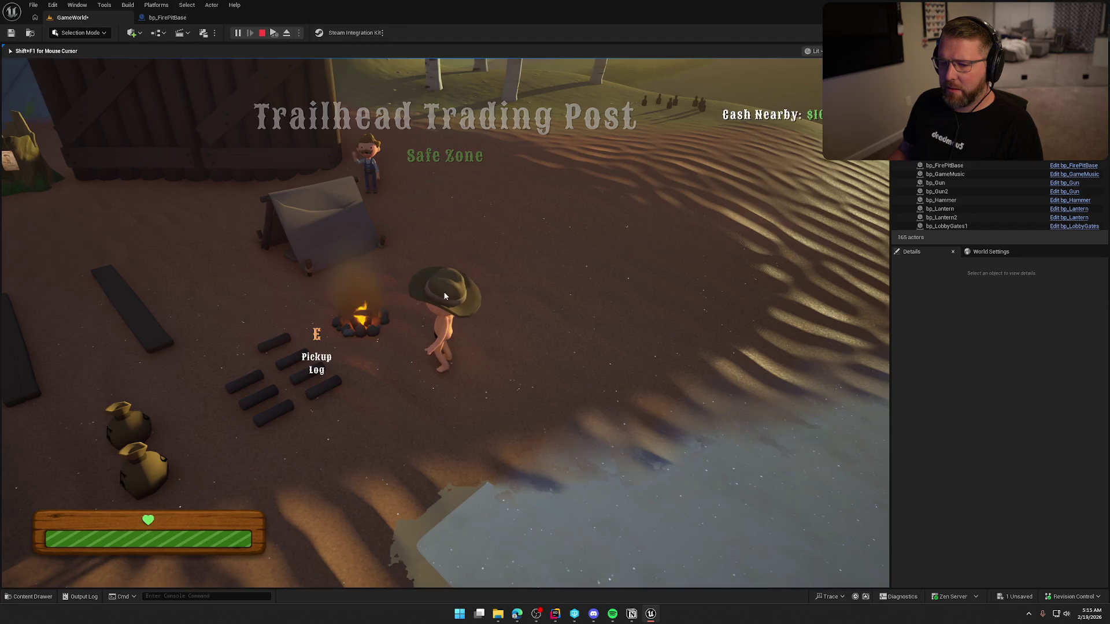
pyautogui.press('F8')
pyautogui.click(363, 321)
pyautogui.click(167, 18)
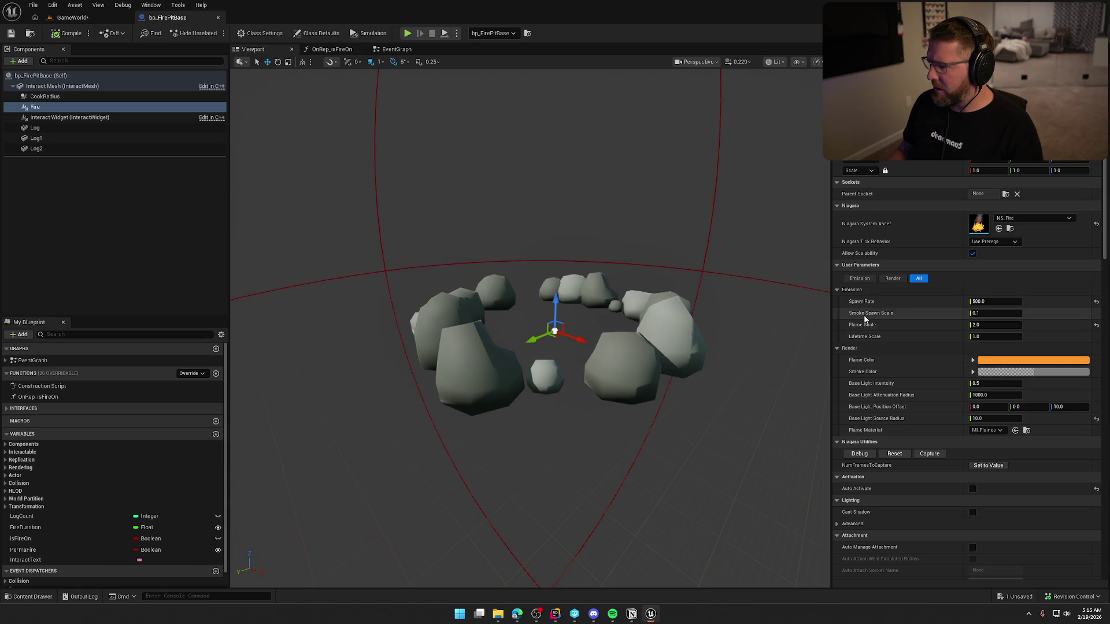
# Set Smoke Spawn Scale to 0.01 and play the level again to check the smoke
pyautogui.click(992, 313)
pyautogui.write('0.01')
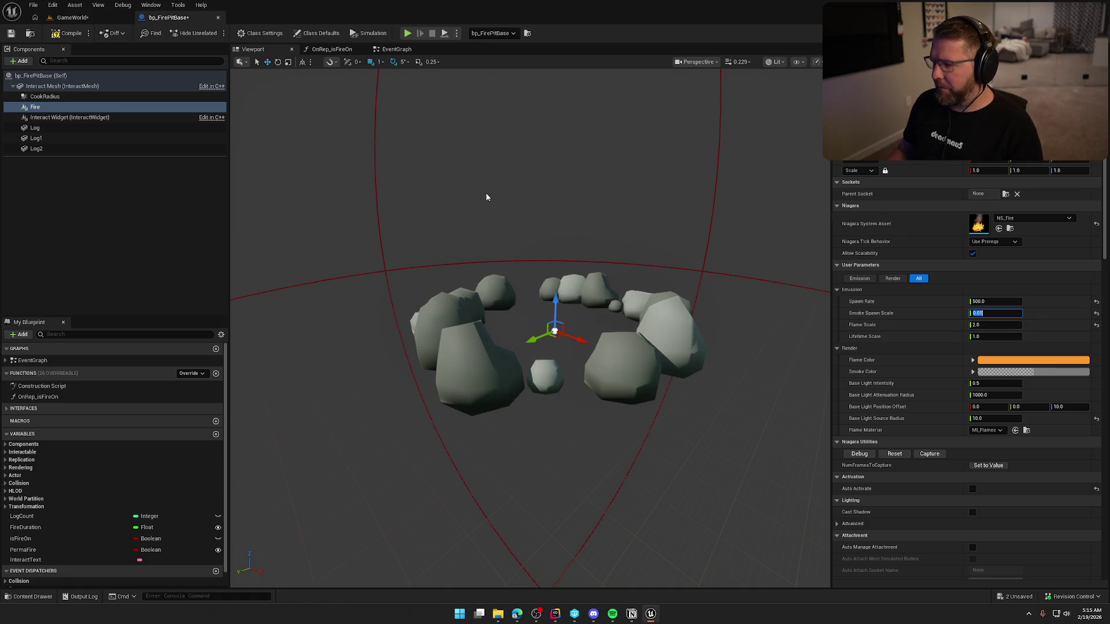
pyautogui.click(68, 18)
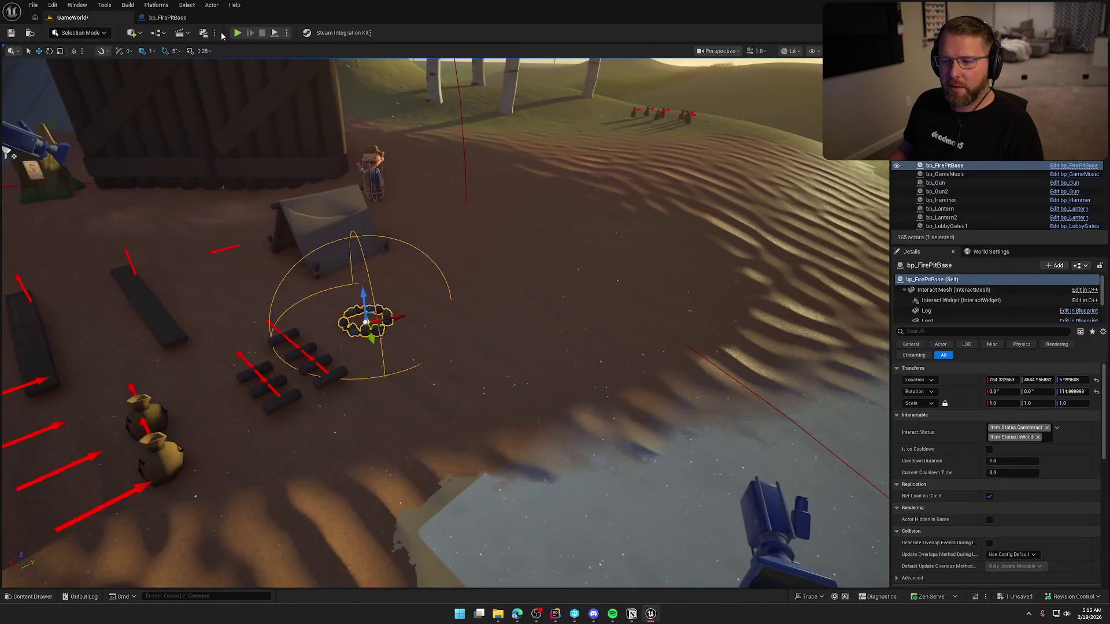
pyautogui.click(238, 33)
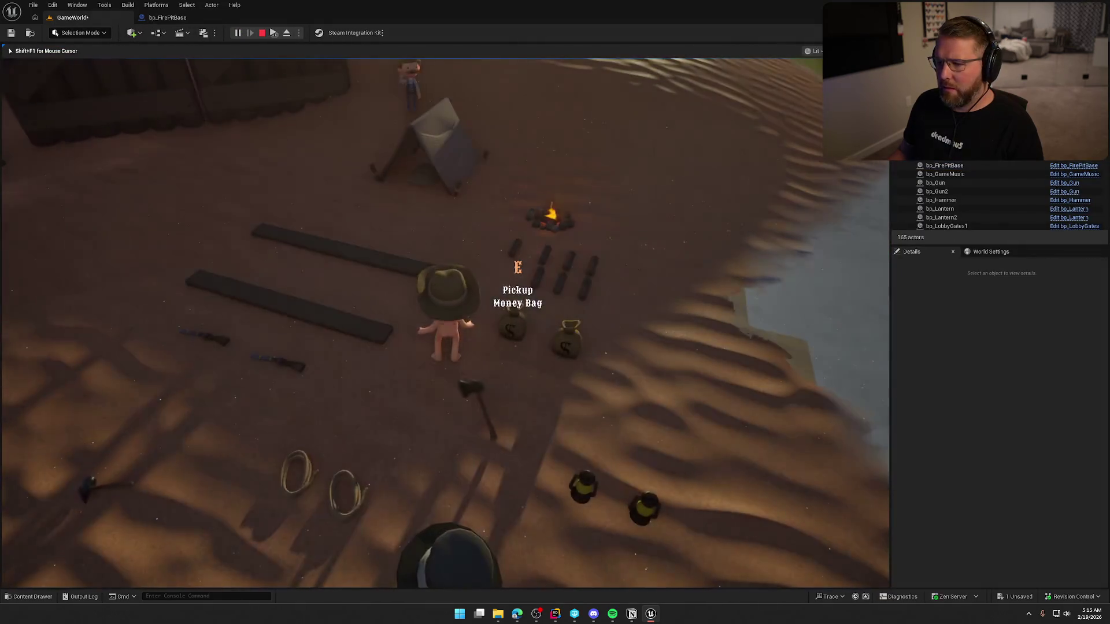
pyautogui.press('w')
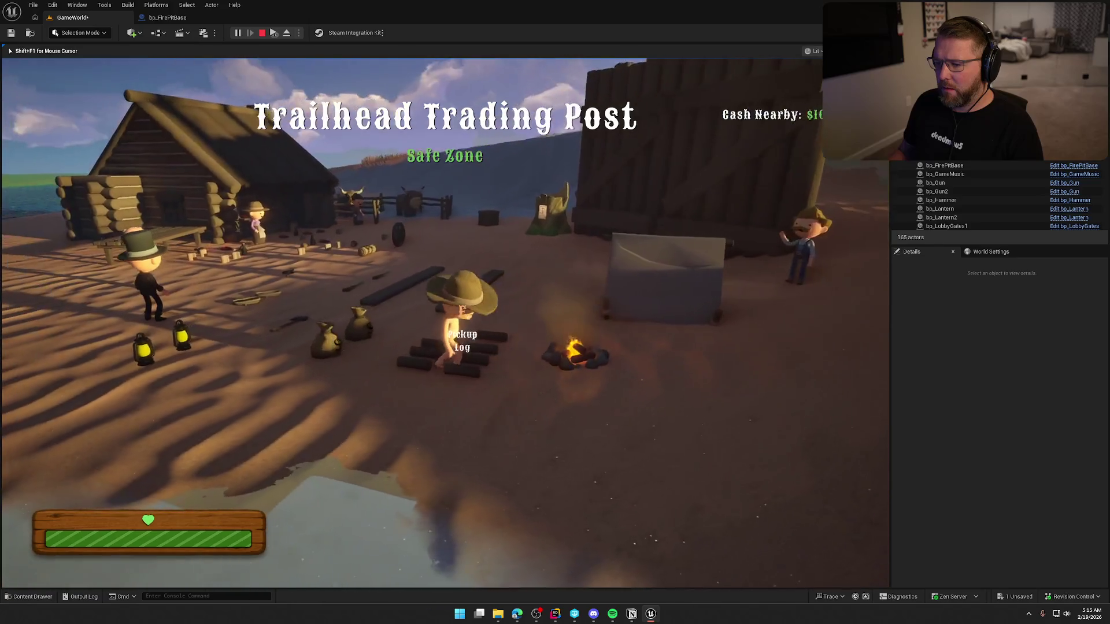
pyautogui.press('w')
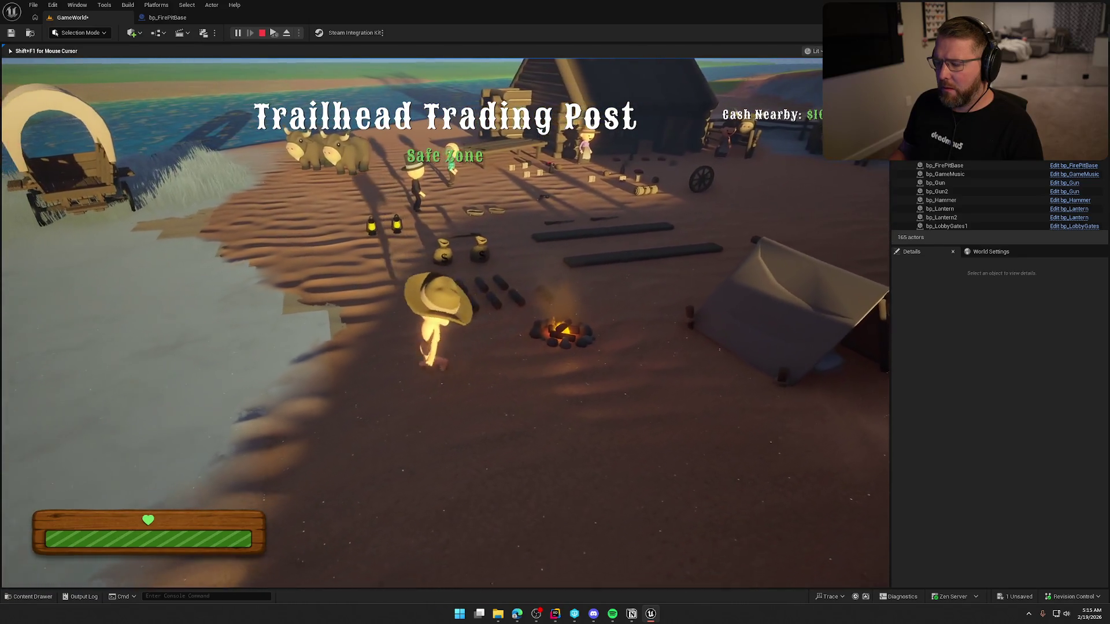
pyautogui.press('w')
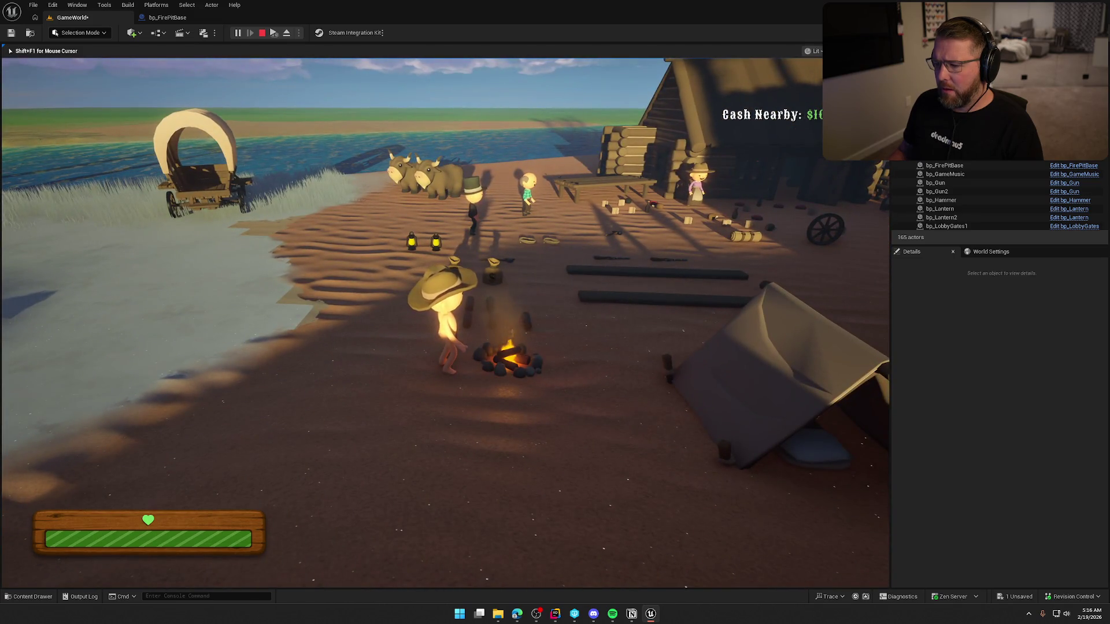
pyautogui.press('Escape')
pyautogui.click(166, 16)
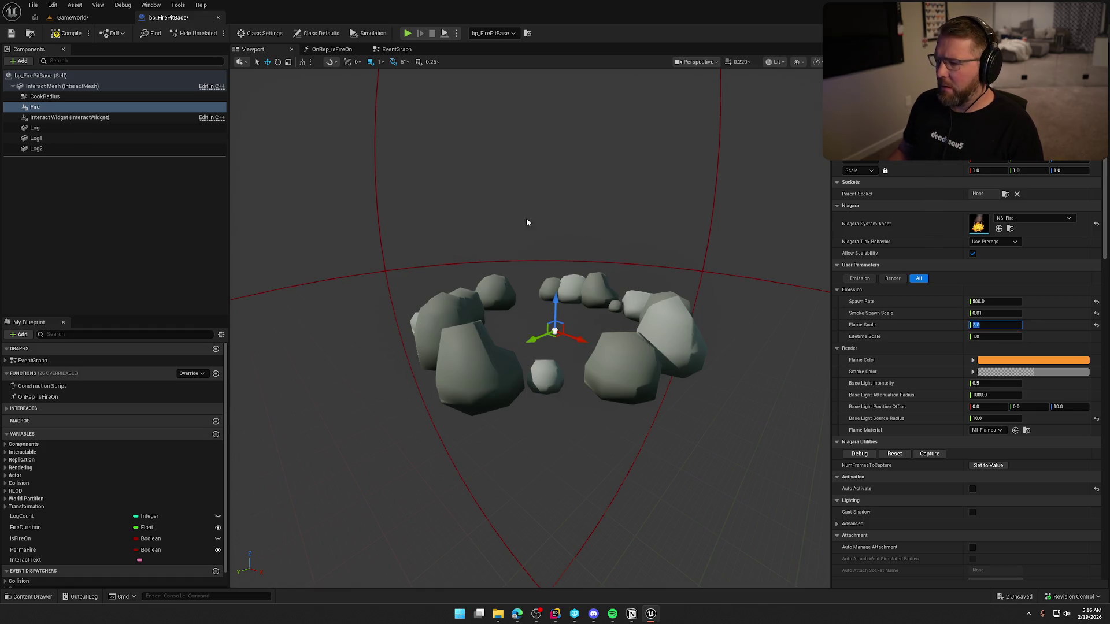
# Play-test the fire in the level, then eject and open bp_FirePitBase
pyautogui.click(73, 17)
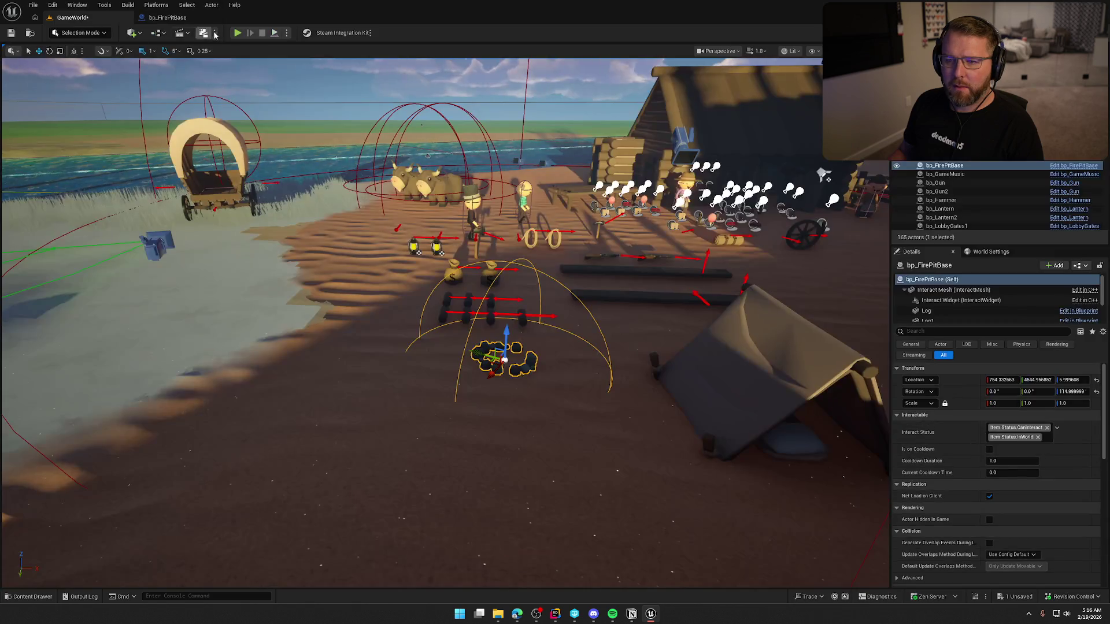
pyautogui.click(238, 33)
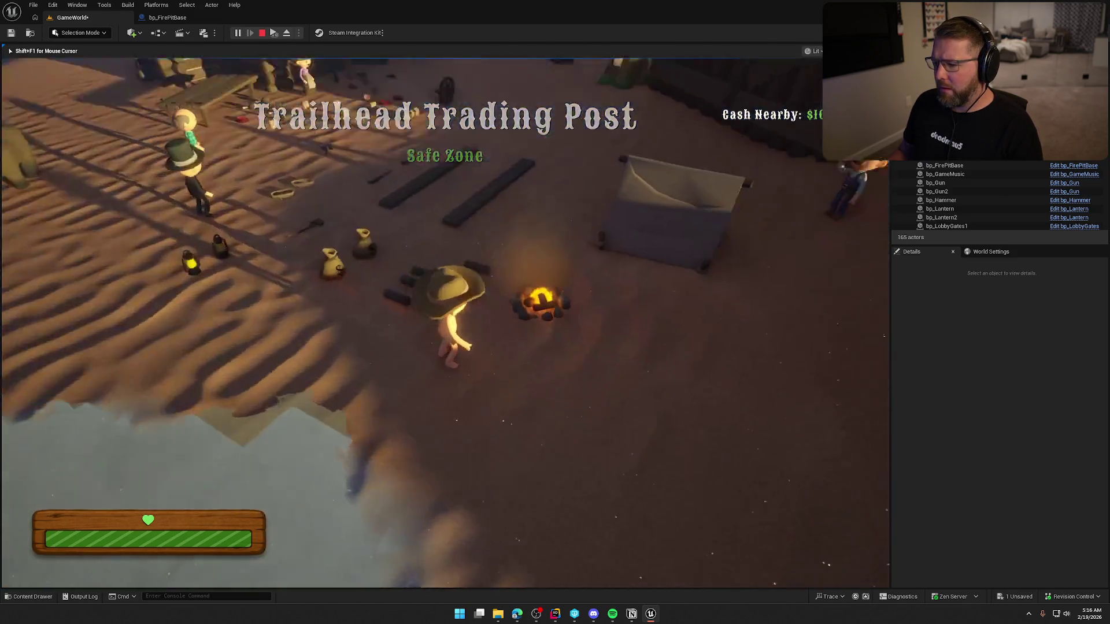
pyautogui.press('F8')
pyautogui.click(522, 295)
pyautogui.click(167, 17)
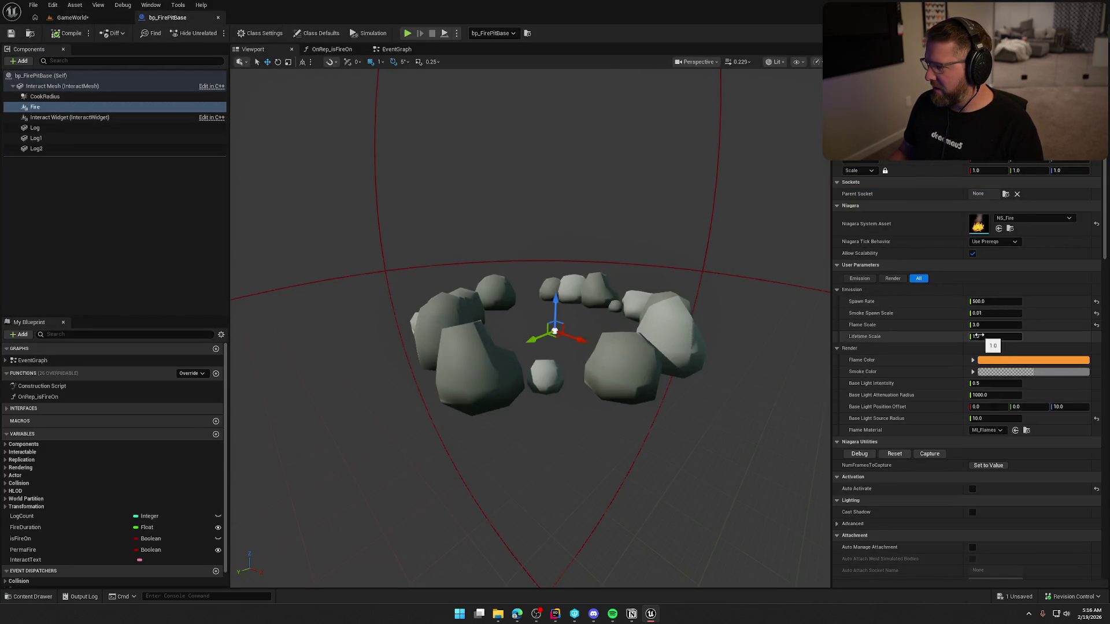
# Set the Fire component's Smoke Spawn Scale to 0.001
pyautogui.click(994, 313)
pyautogui.write('0.0')
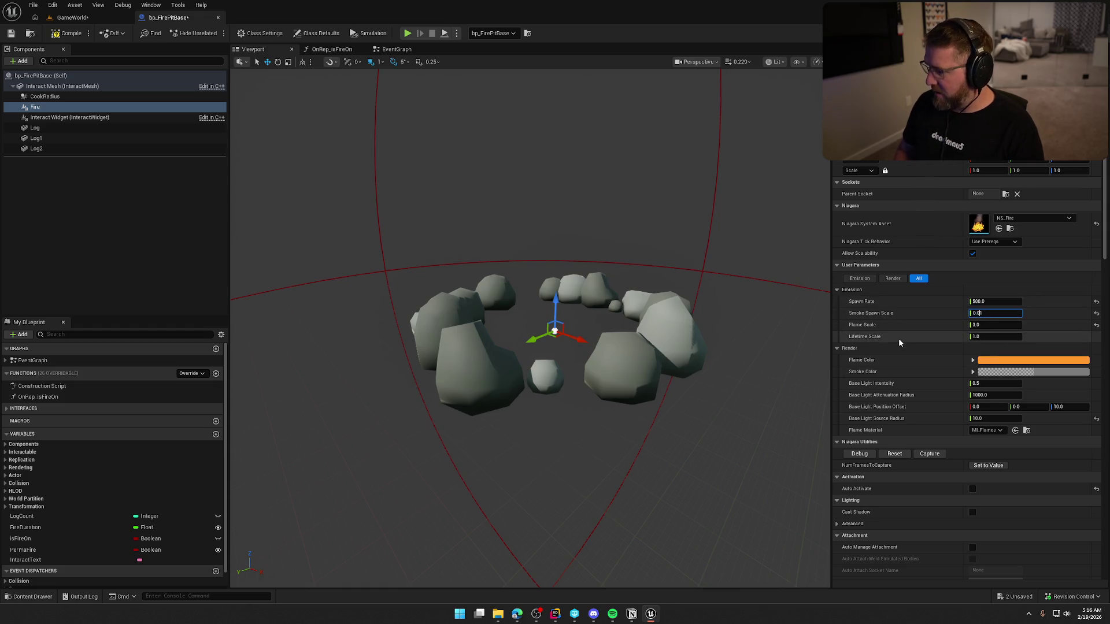
pyautogui.press('BackSpace')
pyautogui.write('01')
pyautogui.press('Return')
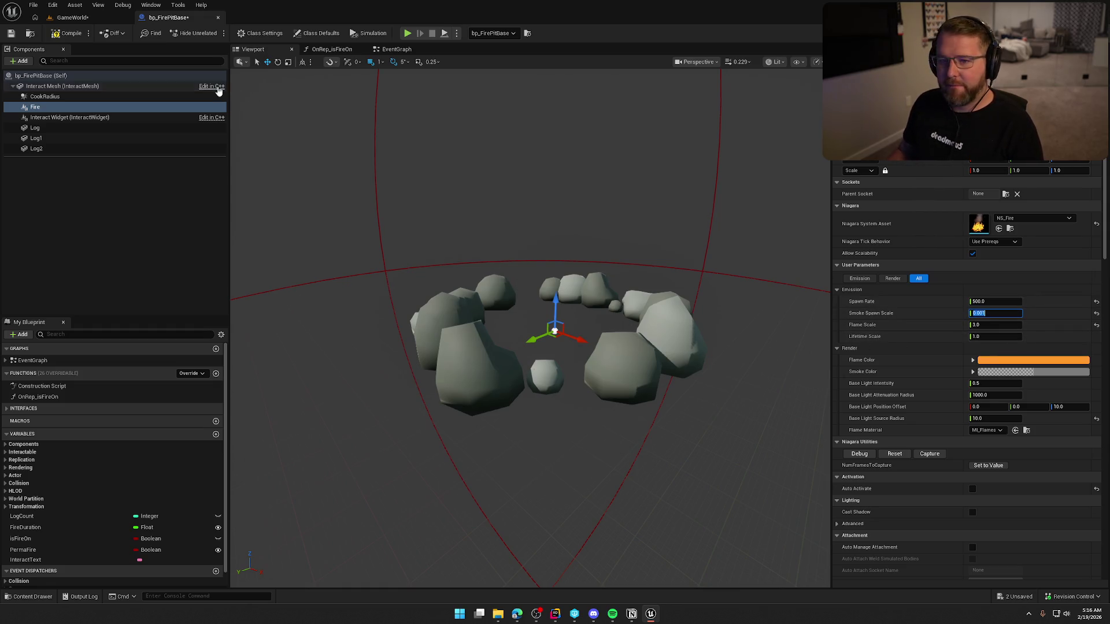
# Play the level again to check the smoke, then reopen the fire pit blueprint
pyautogui.click(76, 17)
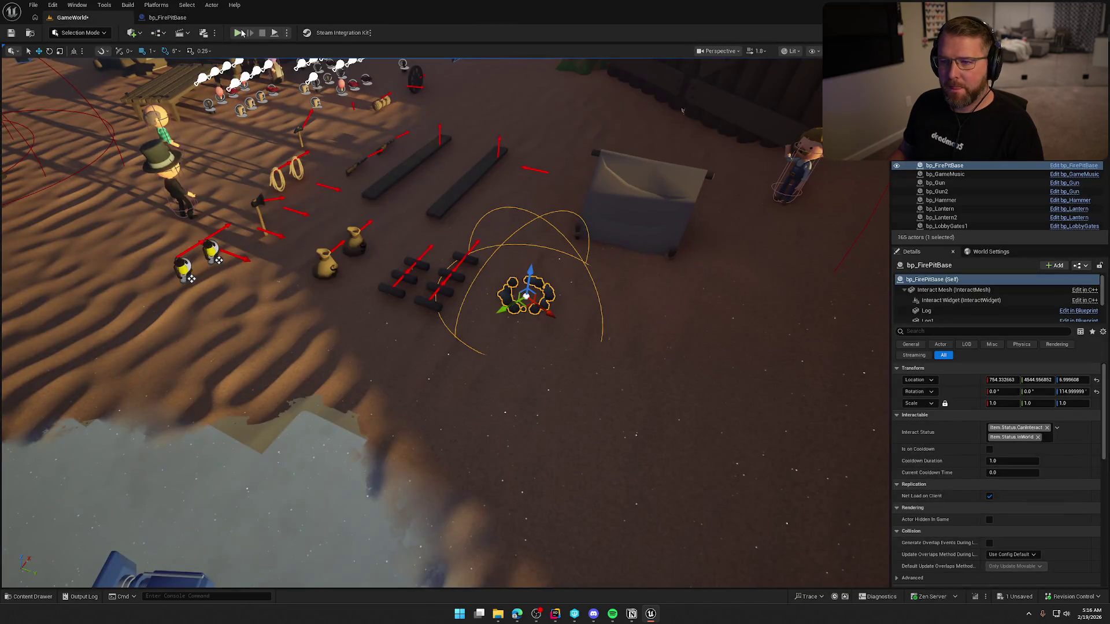
pyautogui.hotkey('alt', 'p')
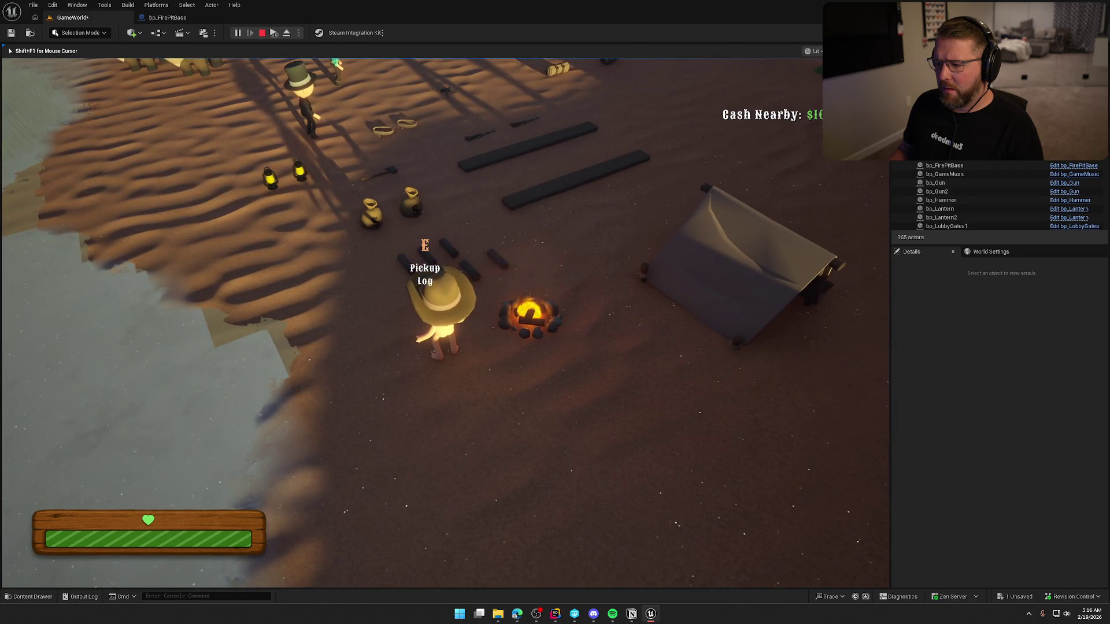
pyautogui.press('Escape')
pyautogui.click(164, 18)
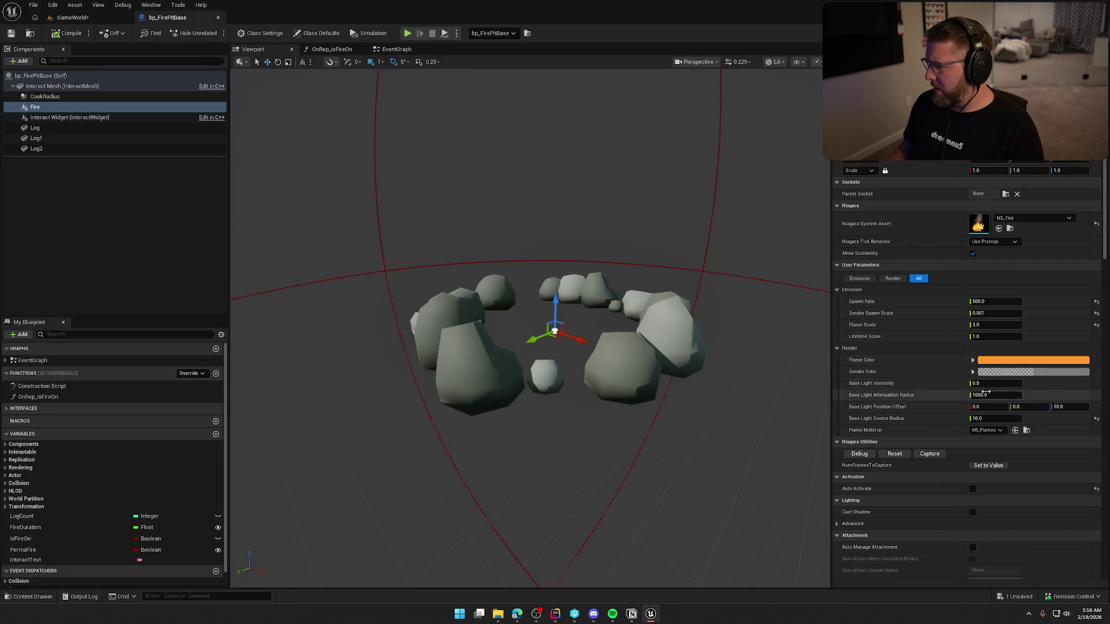
# Set Smoke Spawn Scale to 0.006, play-test the campfire in GameWorld, and bring up the Content Drawer
pyautogui.click(992, 313)
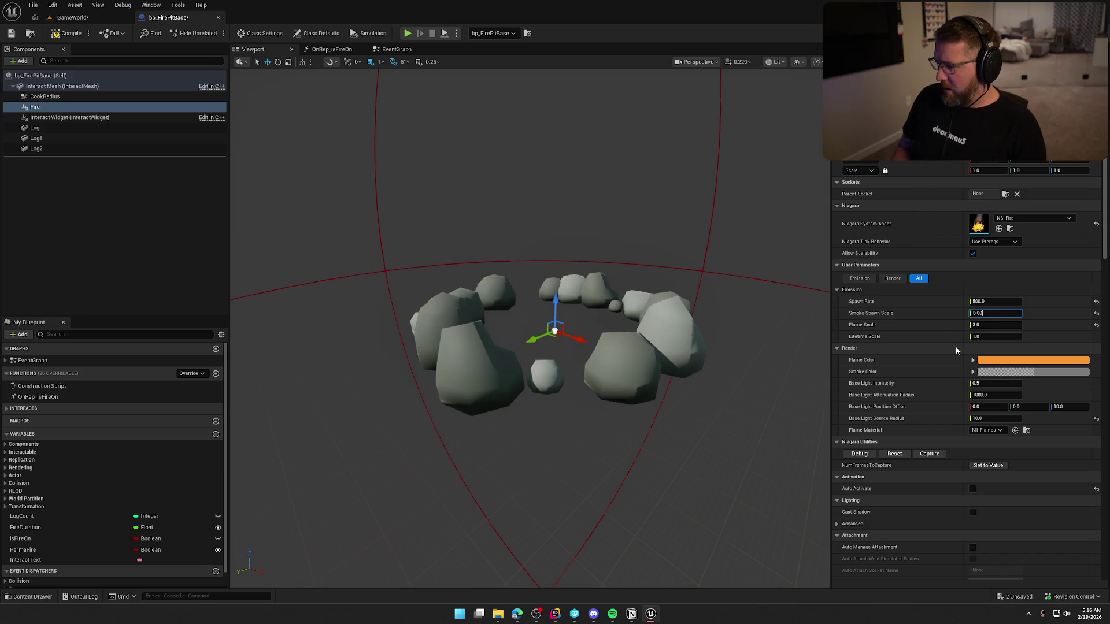
pyautogui.write('8')
pyautogui.press('Return')
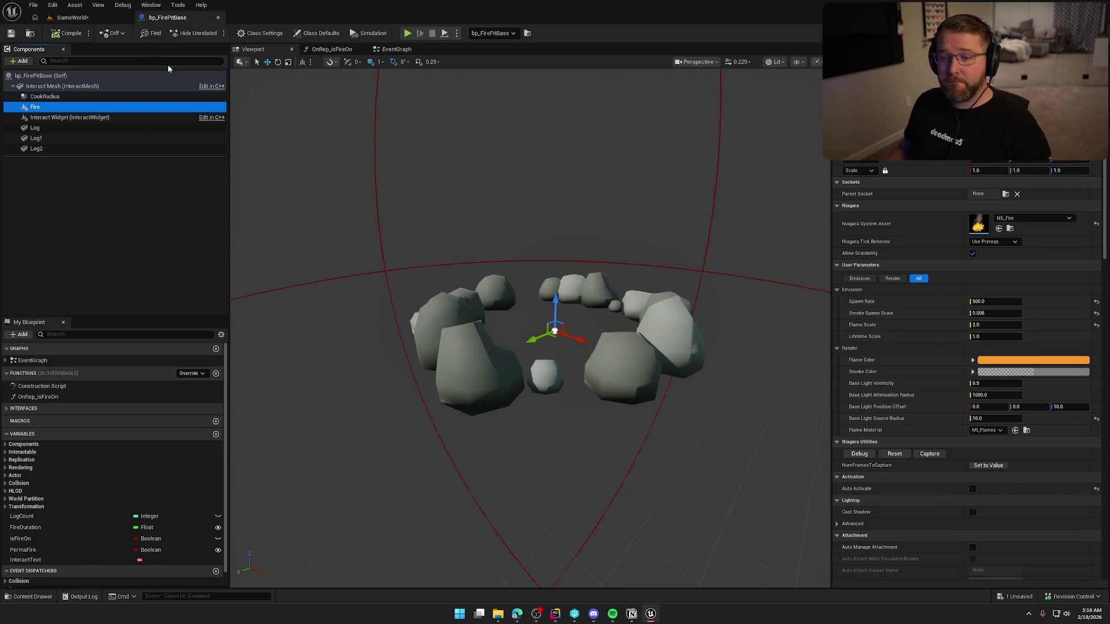
pyautogui.click(98, 19)
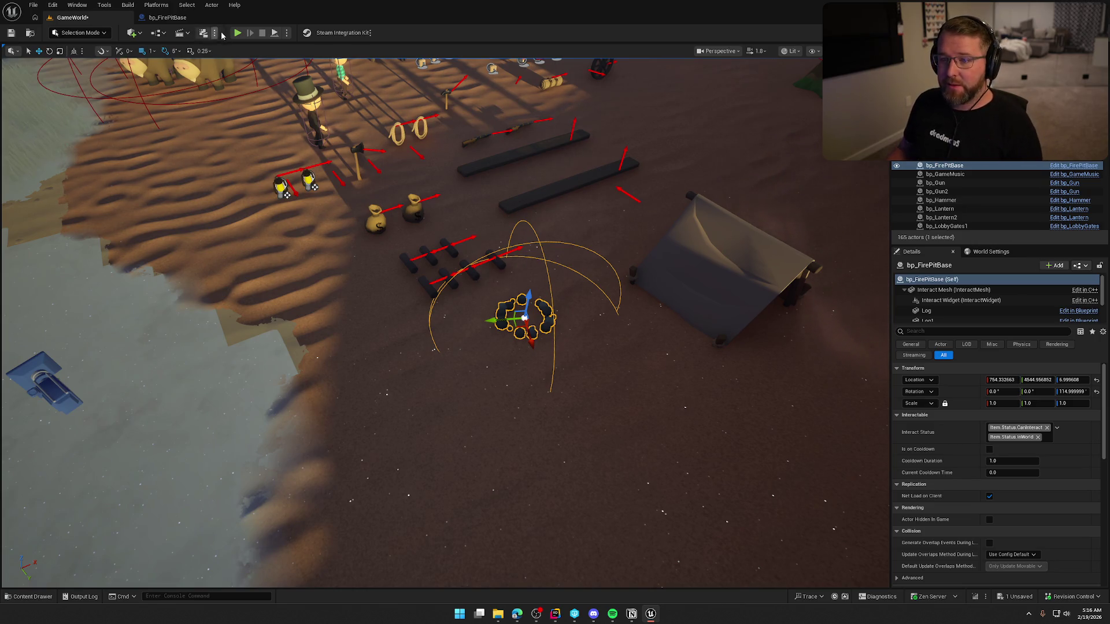
pyautogui.click(237, 33)
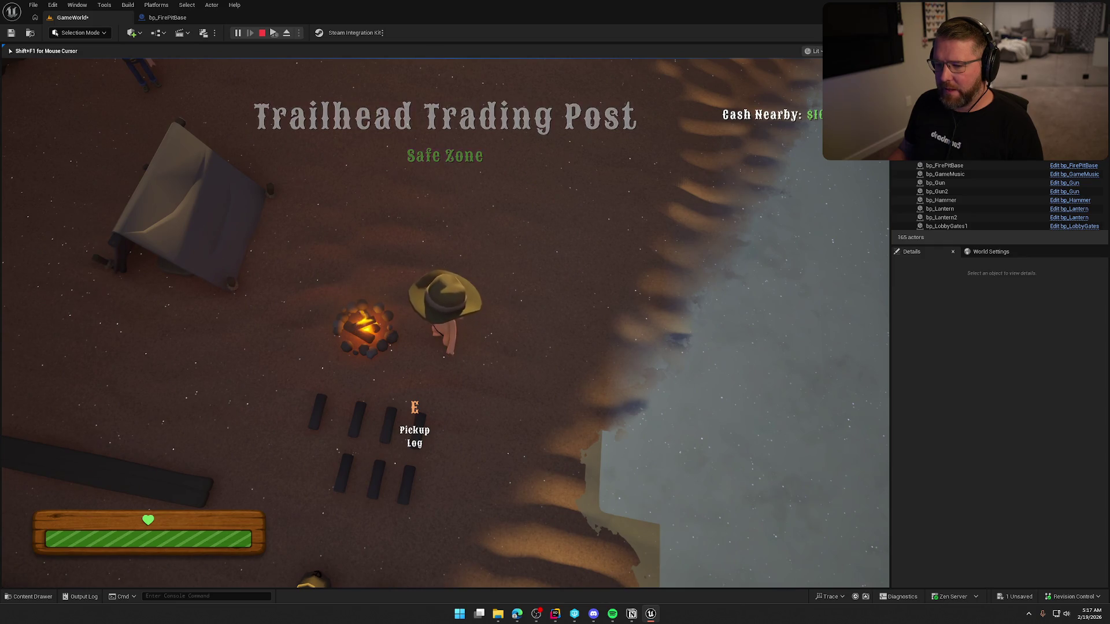
pyautogui.press('w')
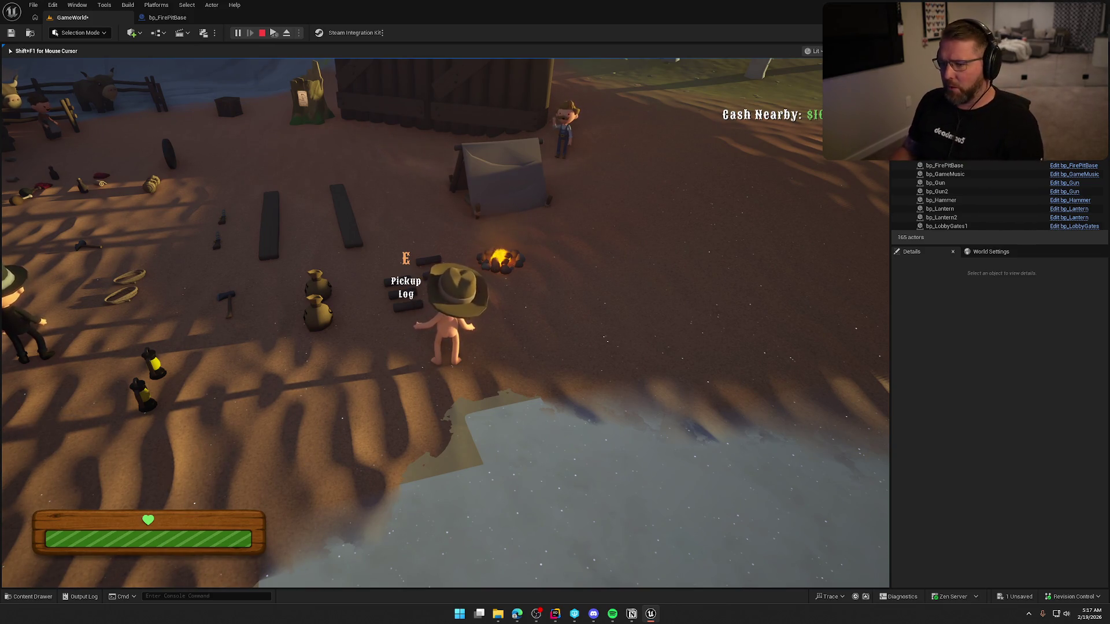
pyautogui.press('Escape')
pyautogui.hotkey('ctrl', 'space')
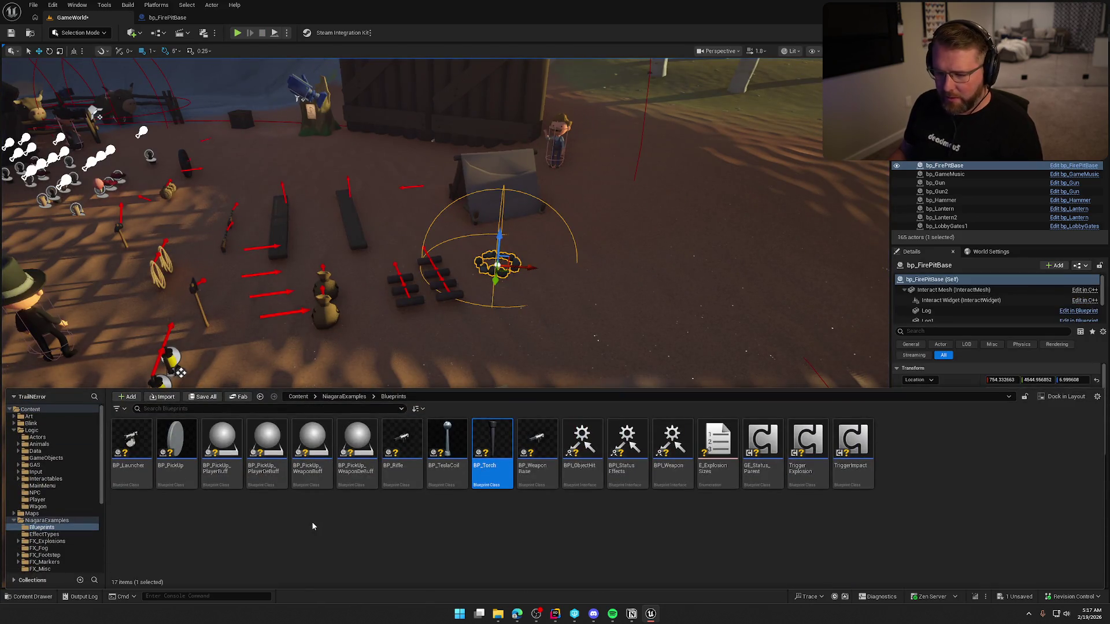
# Select all 17 assets in NiagaraExamples/Blueprints and delete them
pyautogui.click(311, 522)
pyautogui.click(132, 453)
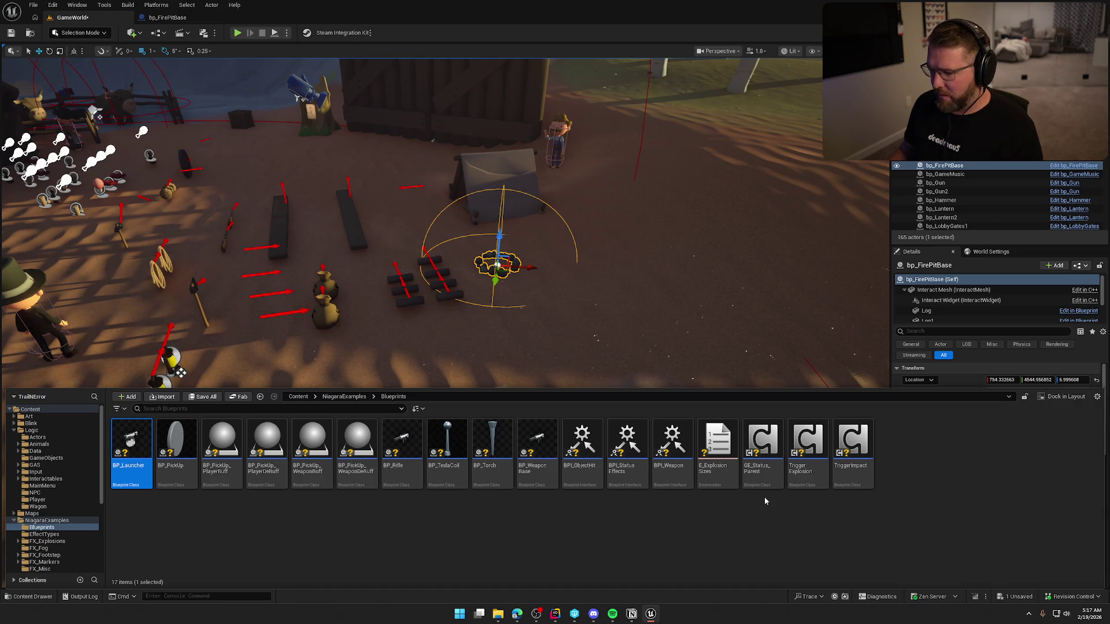
pyautogui.hotkey('ctrl', 'a')
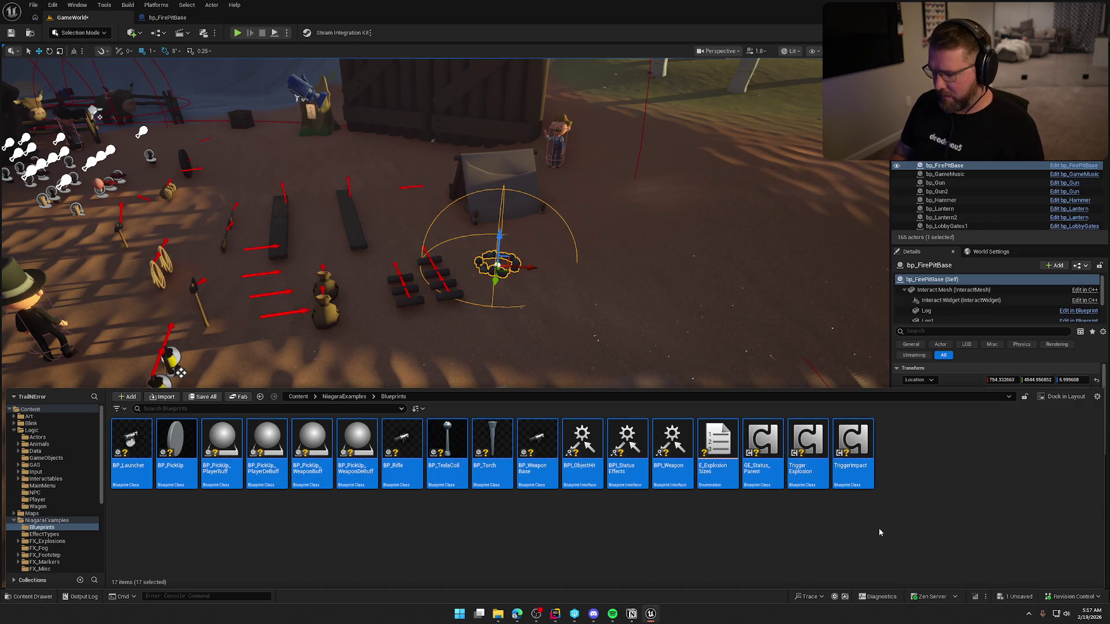
pyautogui.press('Delete')
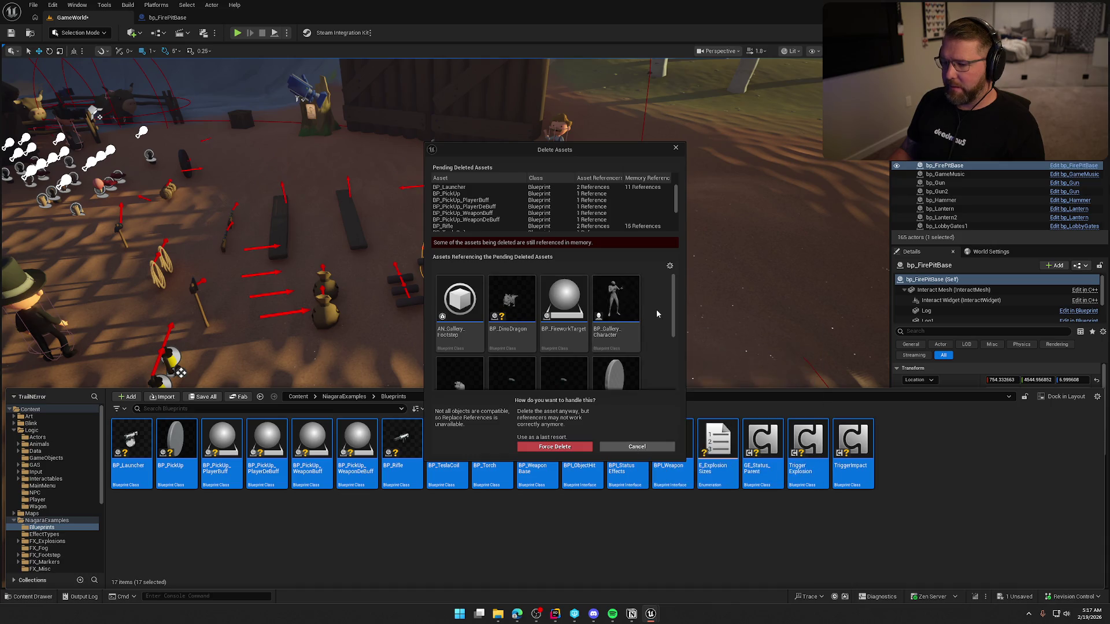
# Select all the assets referencing the Blueprints, starting from GalleryLevel, and add them to the deletion
pyautogui.scroll(-2, 662, 314)
pyautogui.scroll(-4, 662, 313)
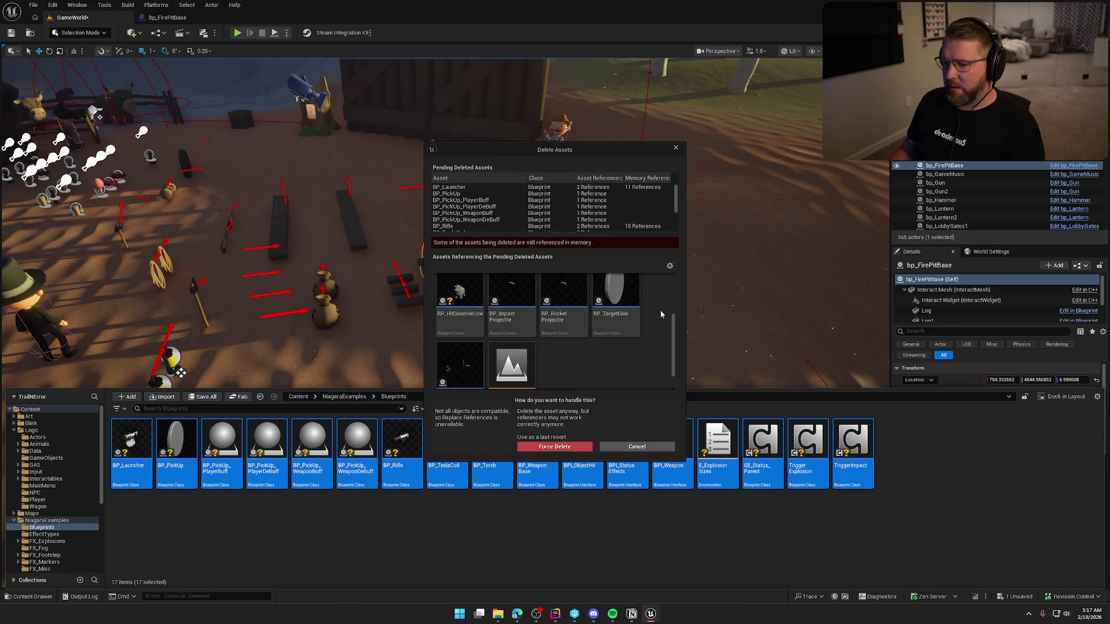
pyautogui.scroll(-1, 523, 364)
pyautogui.click(525, 359)
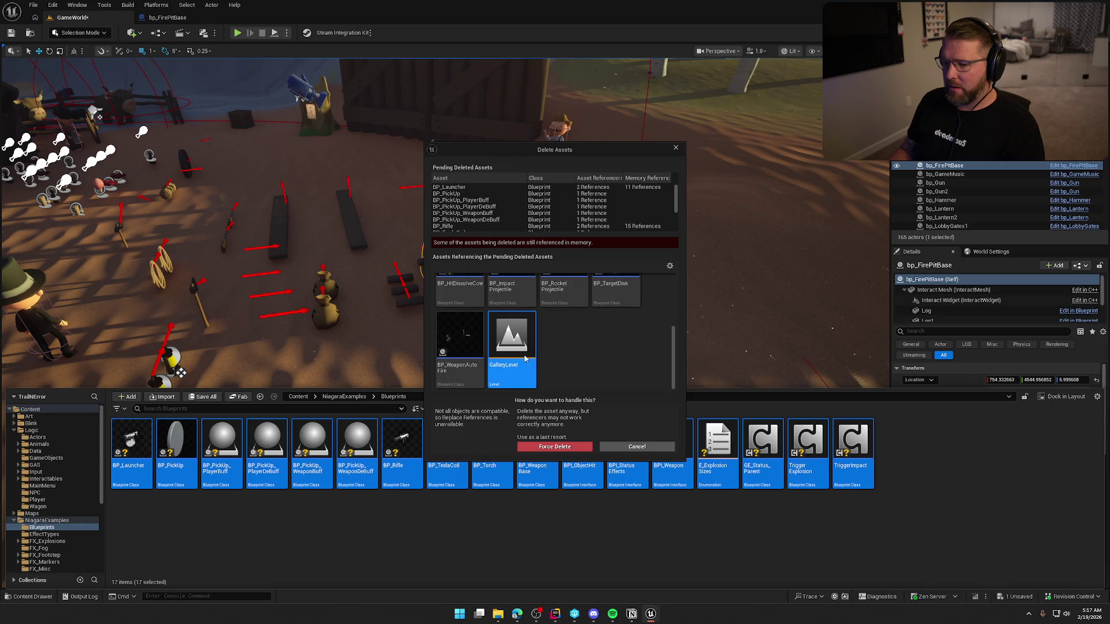
pyautogui.scroll(5, 523, 353)
pyautogui.hotkey('ctrl', 'a')
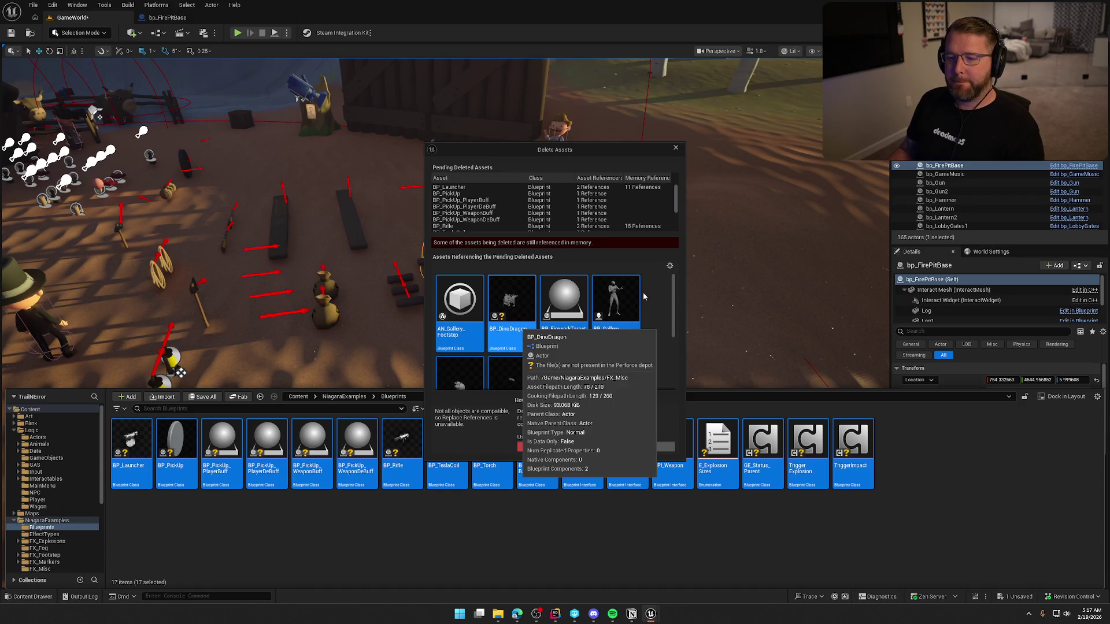
pyautogui.press('Delete')
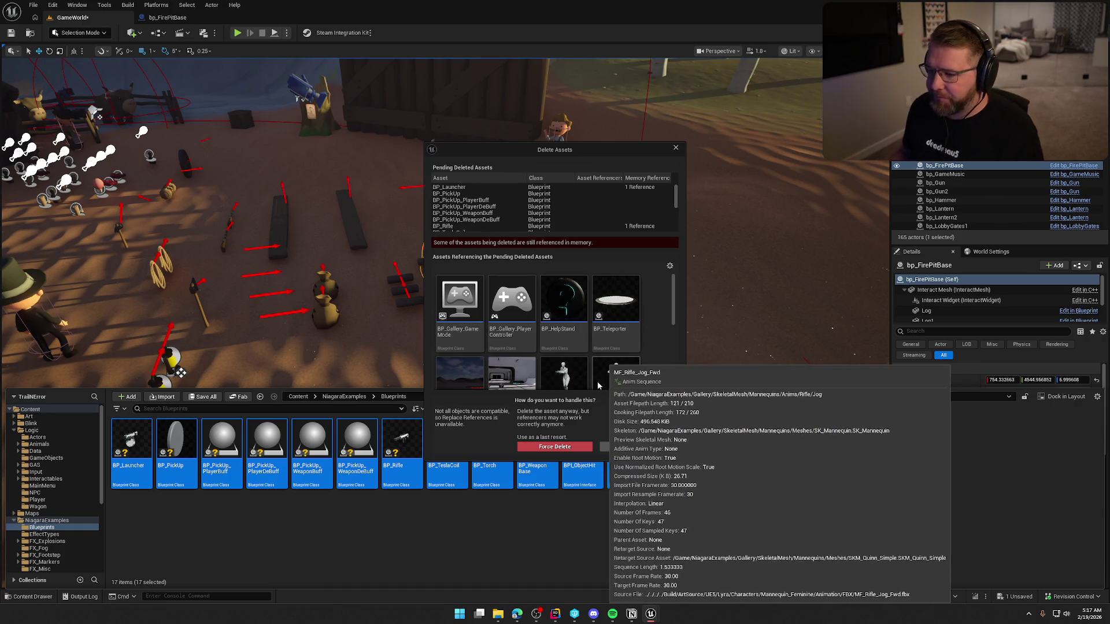
pyautogui.scroll(-5, 646, 340)
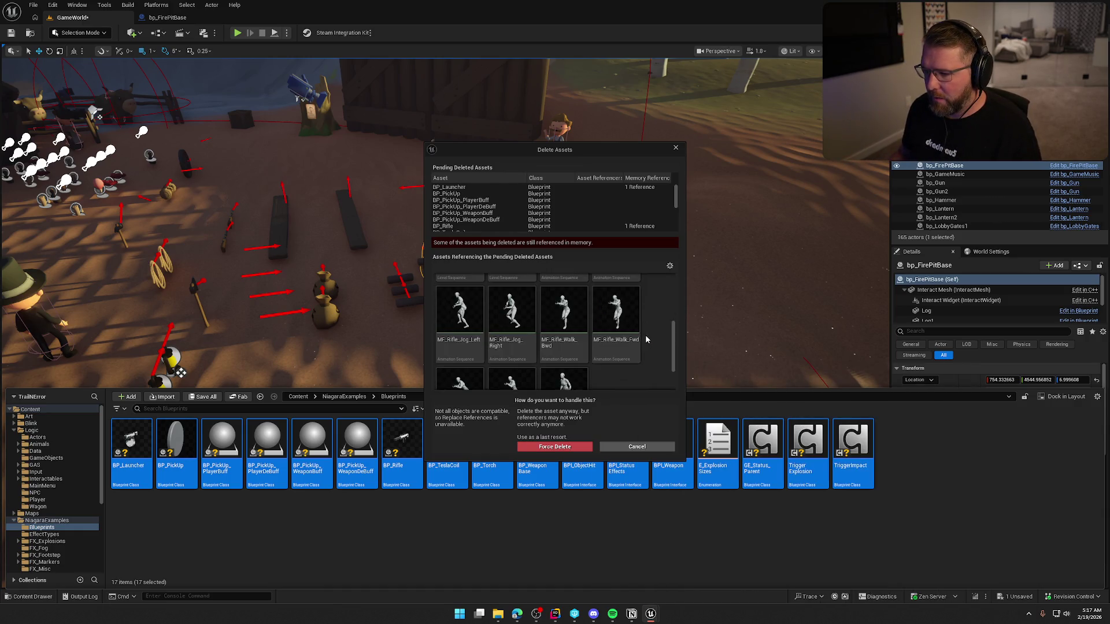
pyautogui.scroll(3, 636, 340)
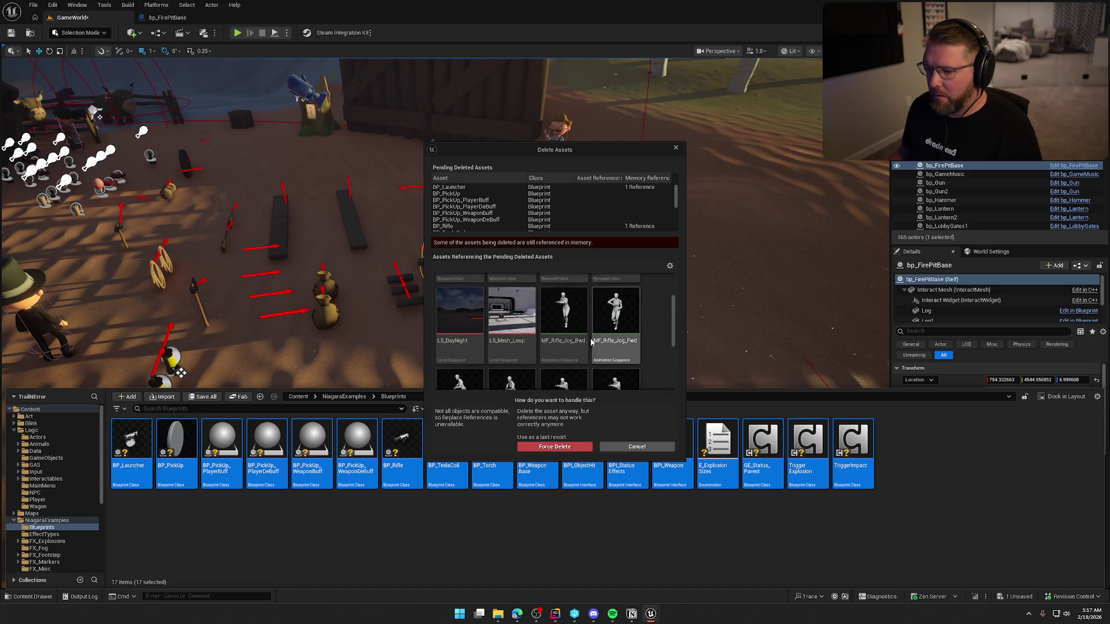
pyautogui.scroll(3, 592, 342)
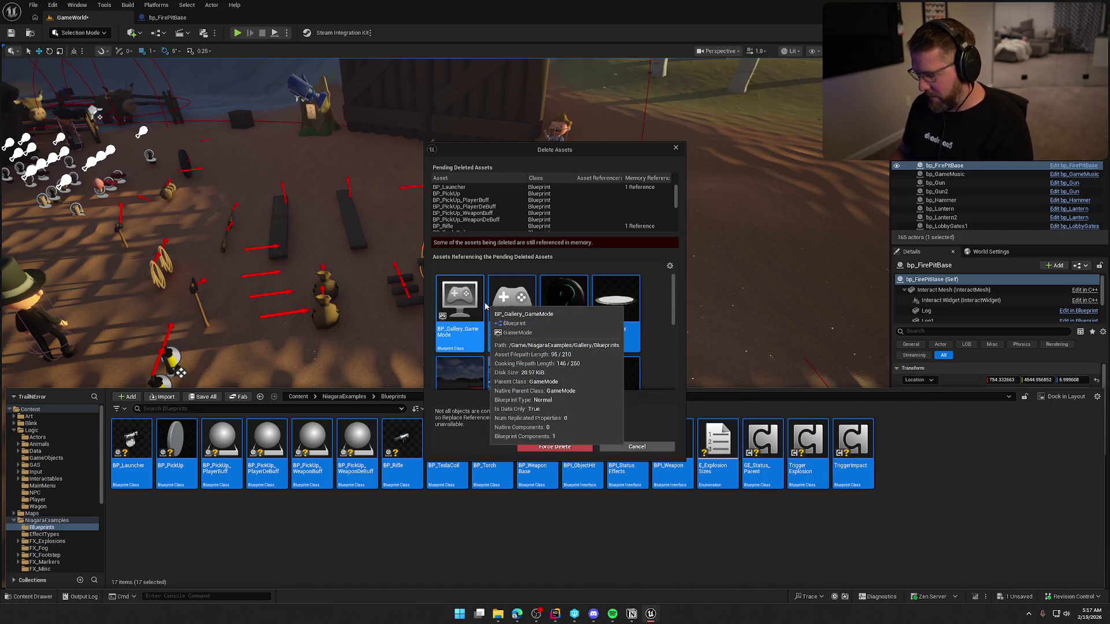
pyautogui.press('Return')
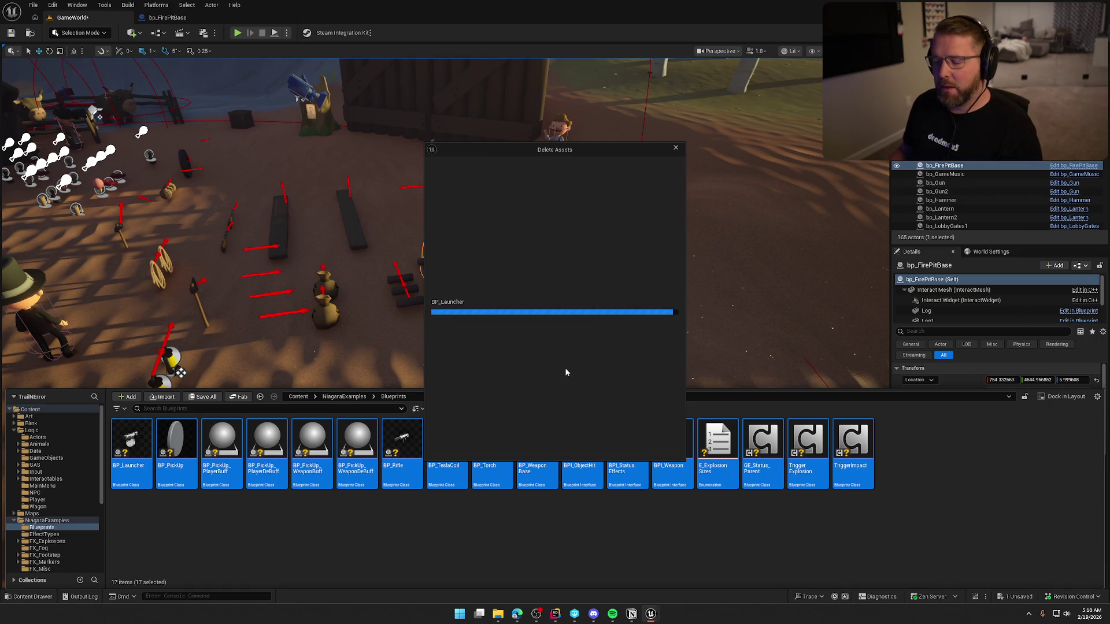
# Force delete the Blueprints assets, close the Message Log, and reopen the Content Drawer
pyautogui.click(518, 448)
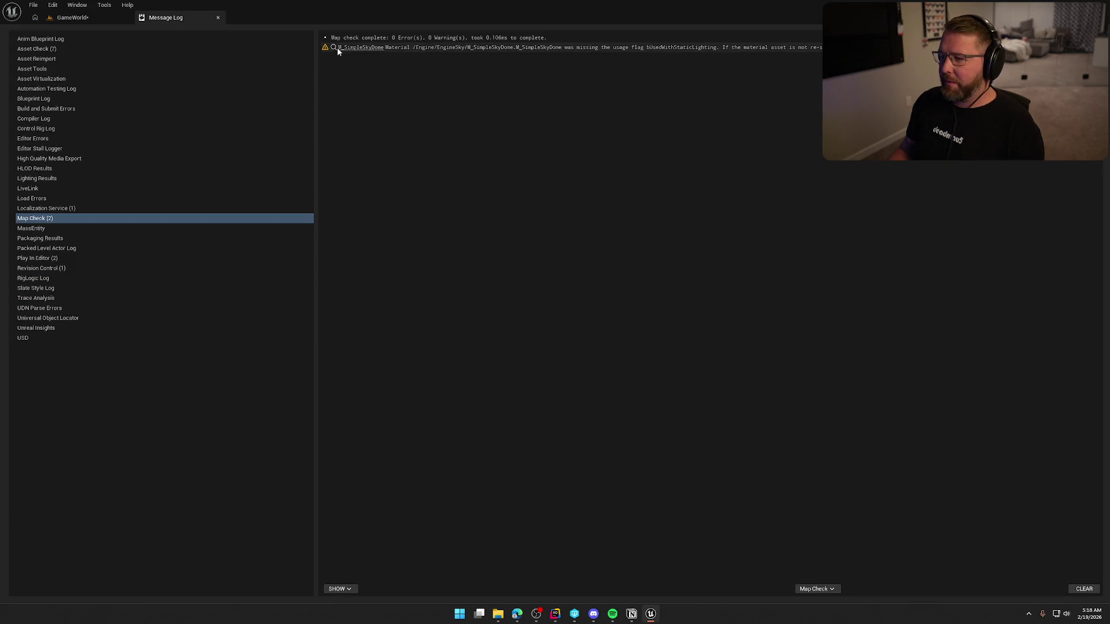
pyautogui.middleClick(182, 18)
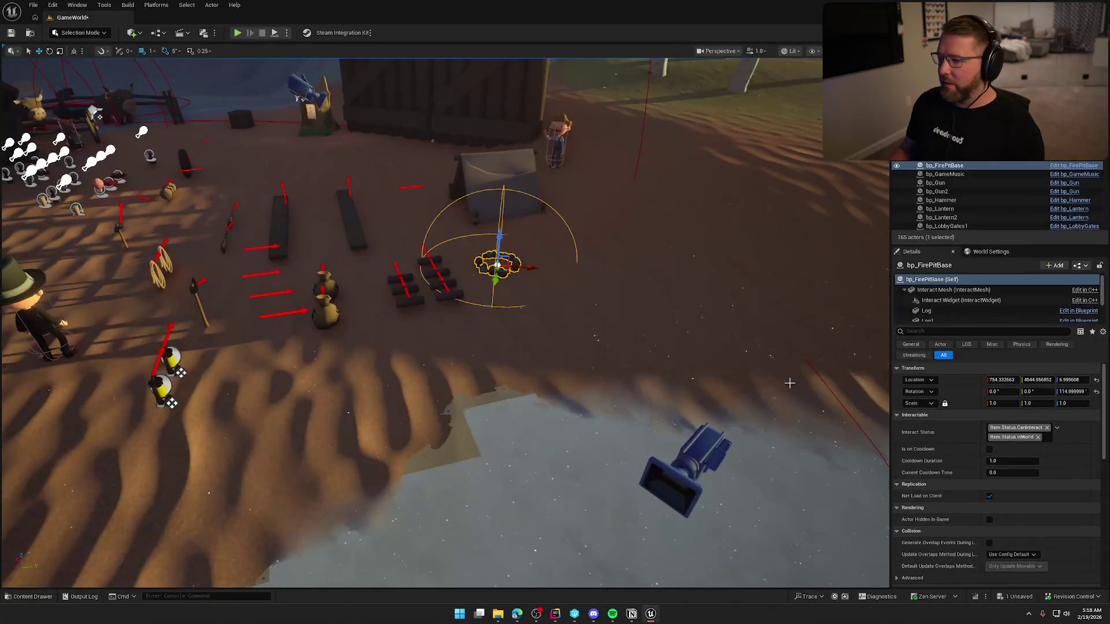
pyautogui.scroll(2, 788, 381)
pyautogui.hotkey('ctrl', 'space')
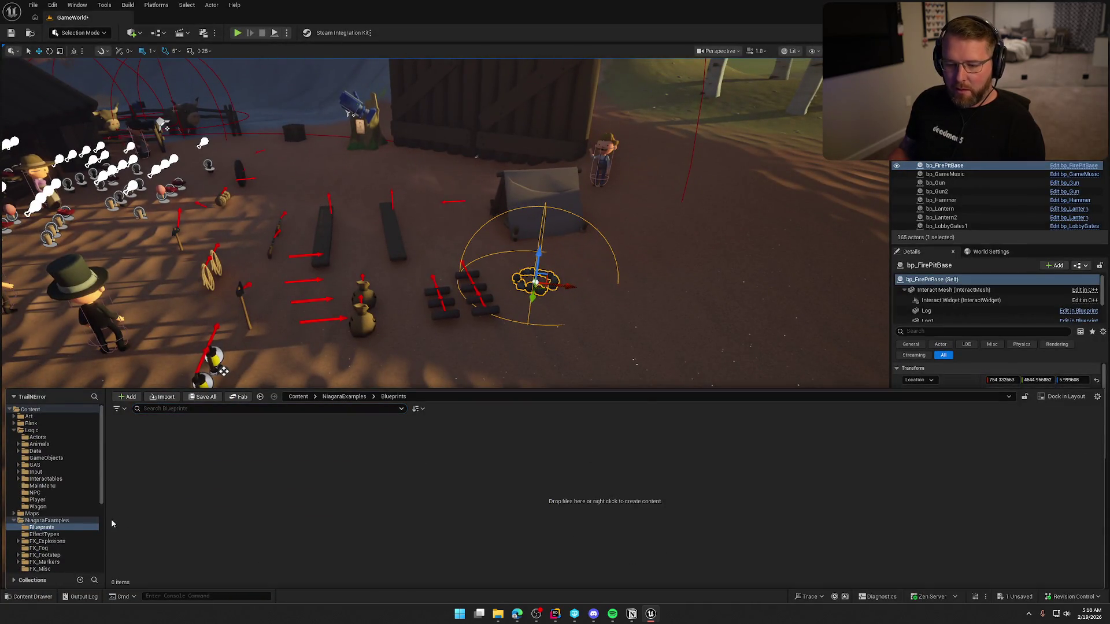
# Review the EffectTypes, FX_Explosions, FX_Fog and FX_Footstep example folders
pyautogui.click(55, 521)
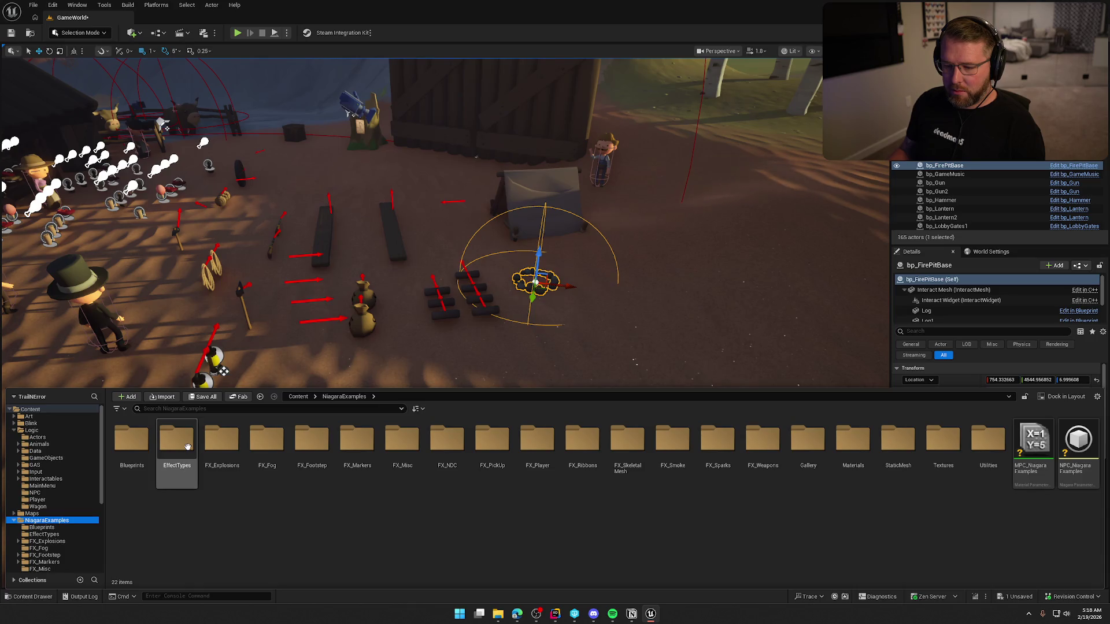
pyautogui.doubleClick(176, 439)
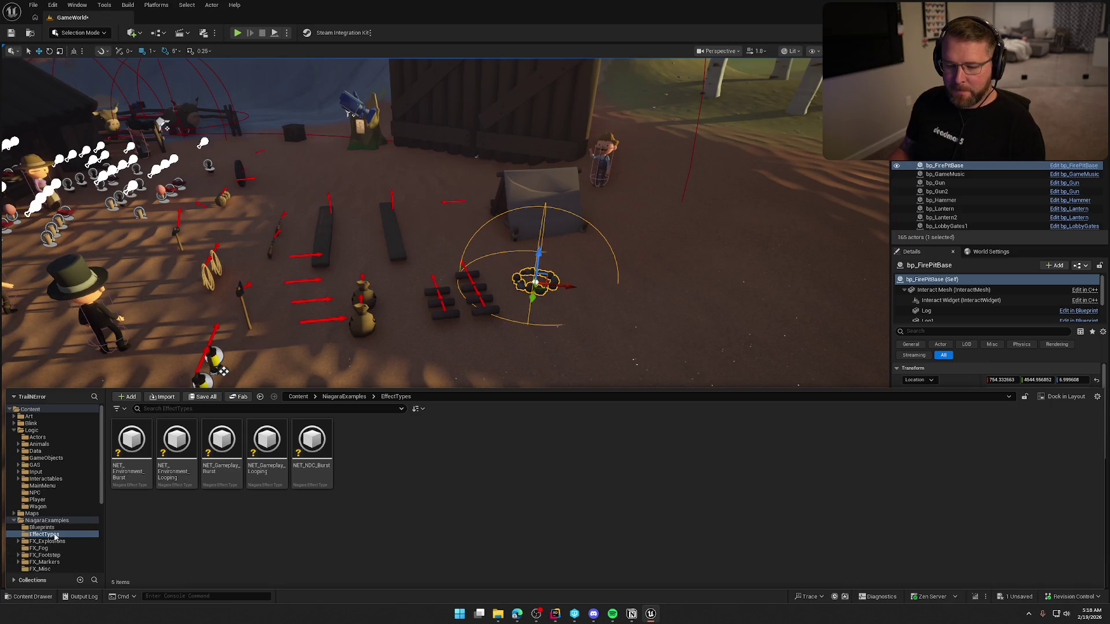
pyautogui.click(56, 521)
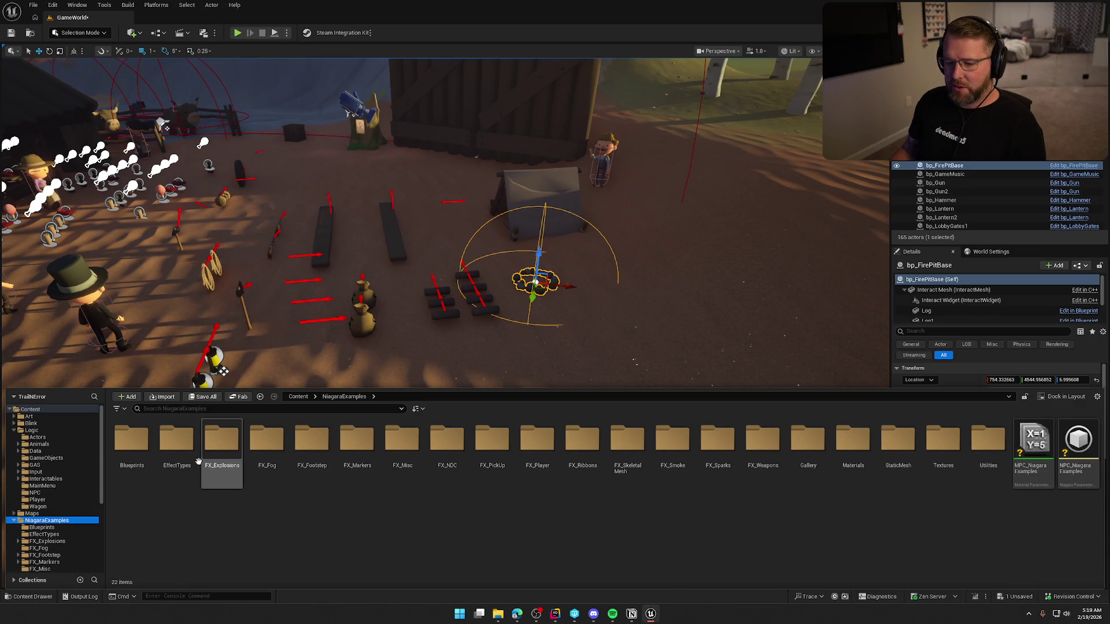
pyautogui.doubleClick(221, 442)
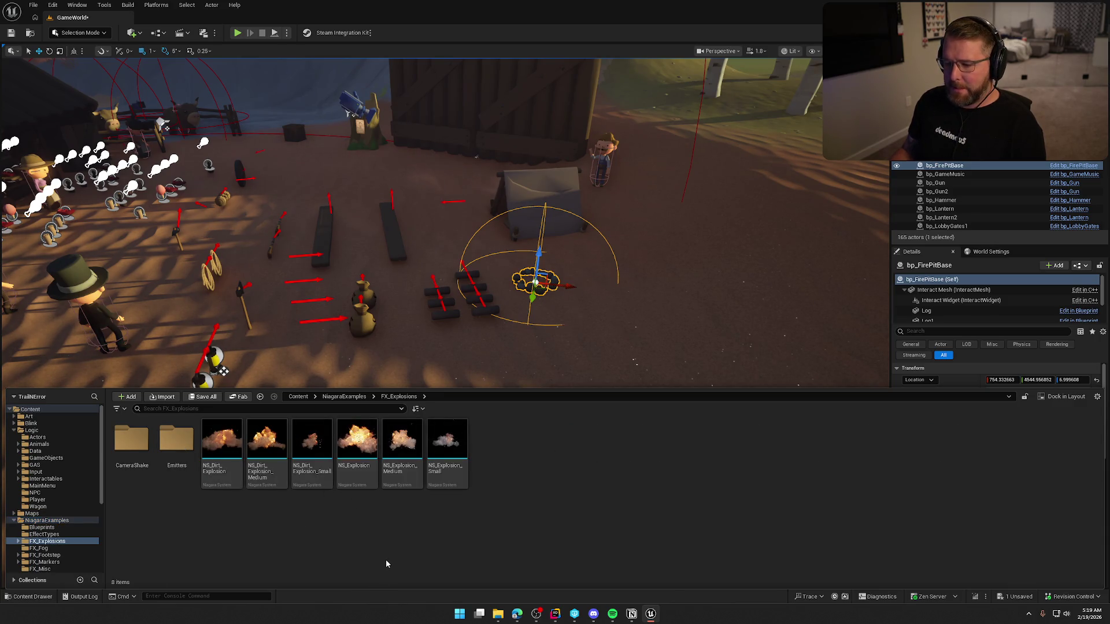
pyautogui.click(73, 548)
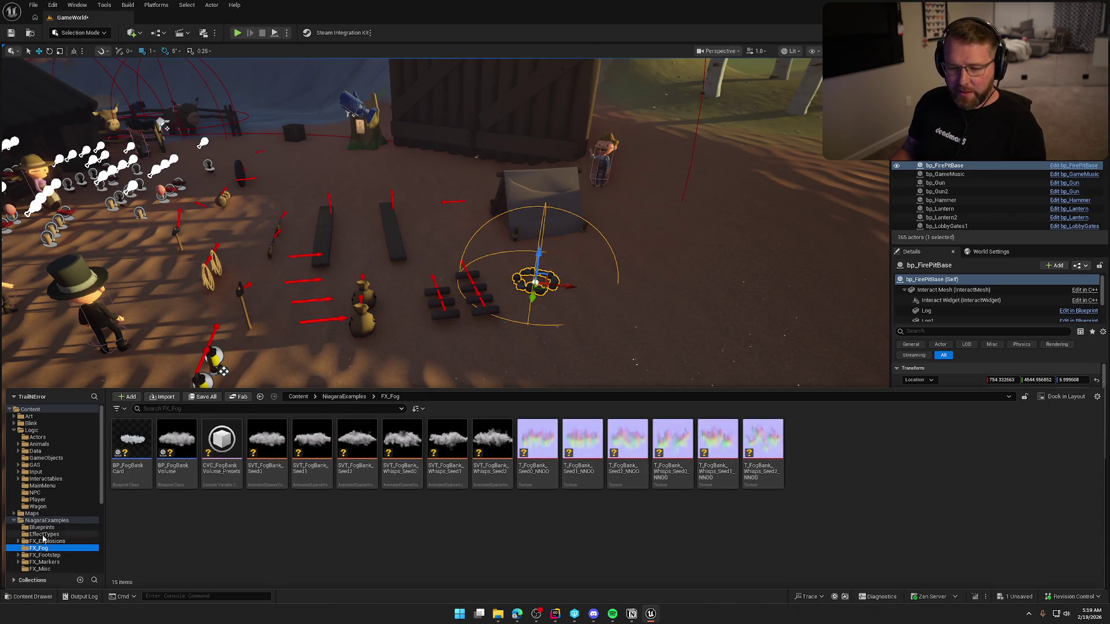
pyautogui.scroll(-2, 56, 530)
pyautogui.click(56, 527)
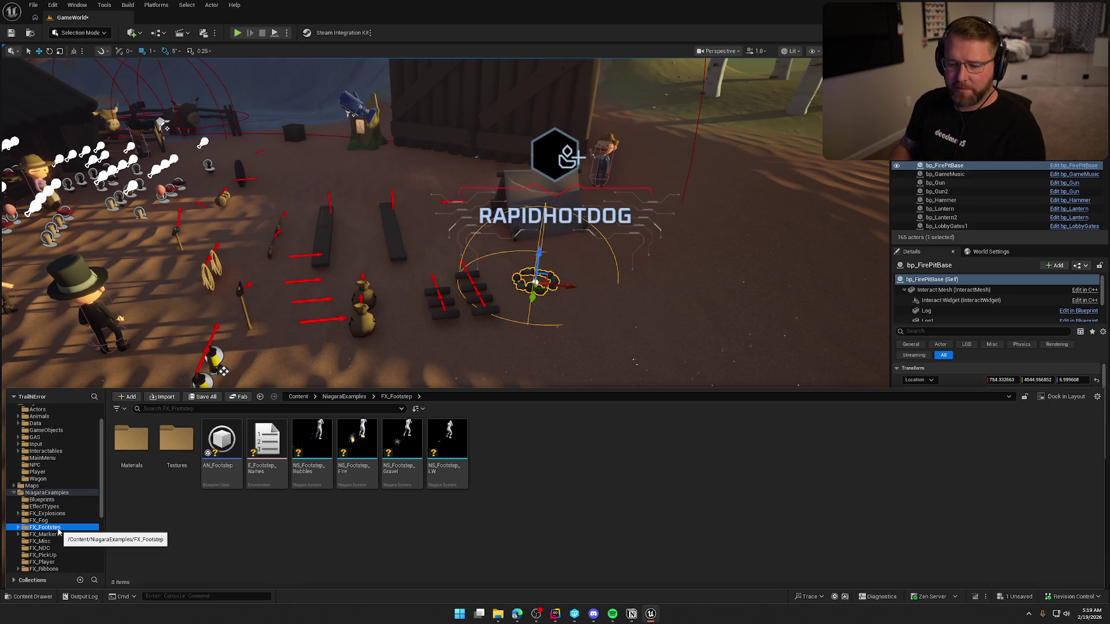
# Browse FX_Markers through FX_PickUp, then select all seven Niagara systems in FX_Player
pyautogui.click(54, 535)
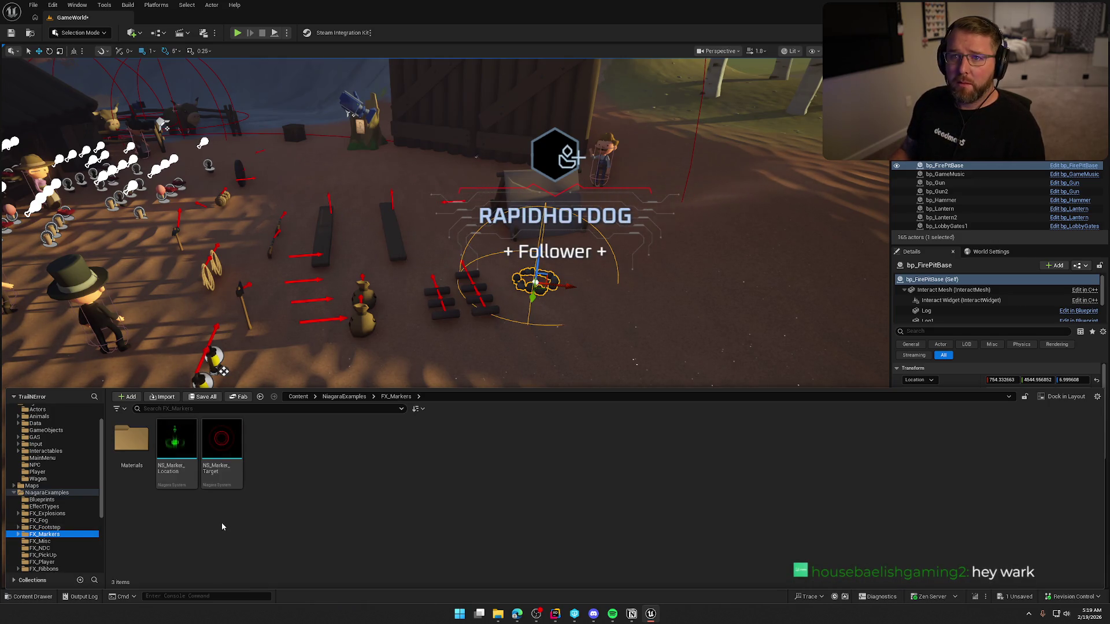
pyautogui.scroll(-2, 52, 519)
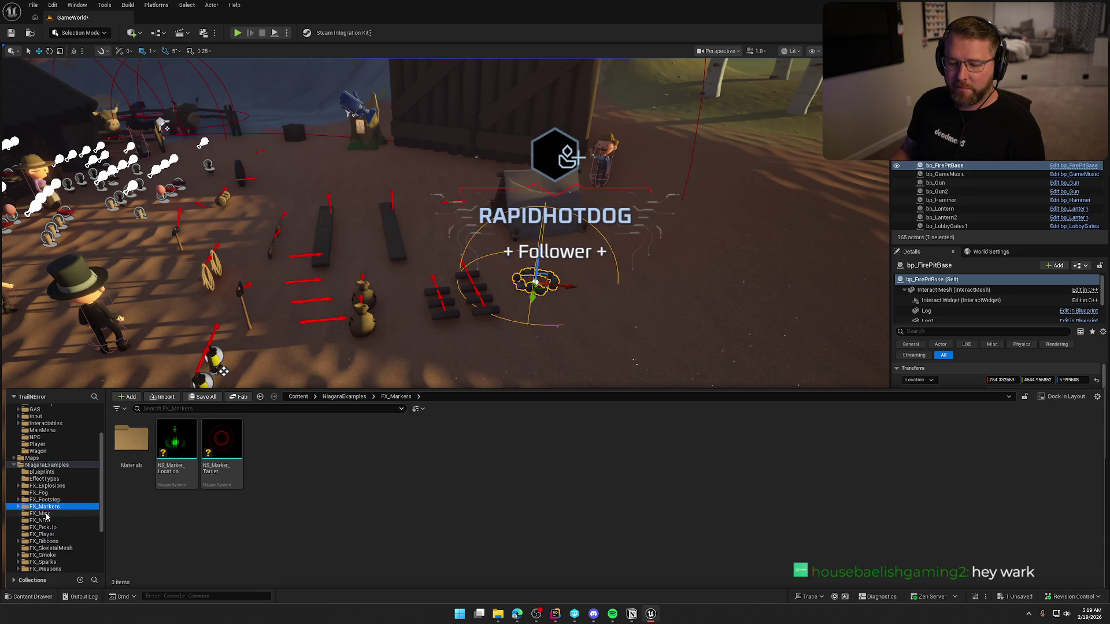
pyautogui.click(51, 515)
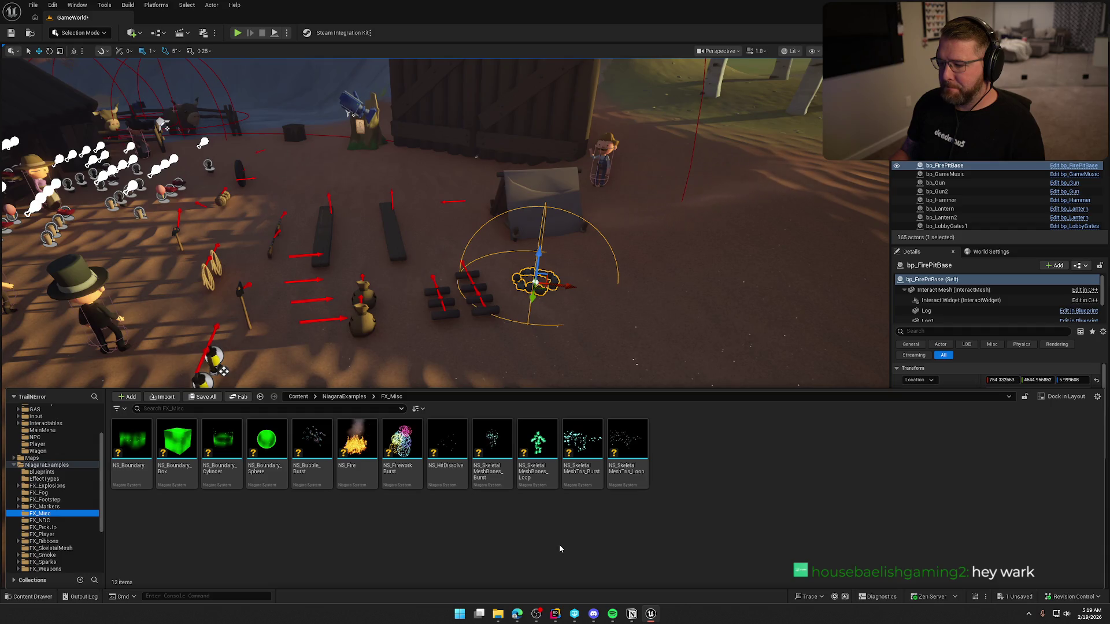
pyautogui.click(40, 521)
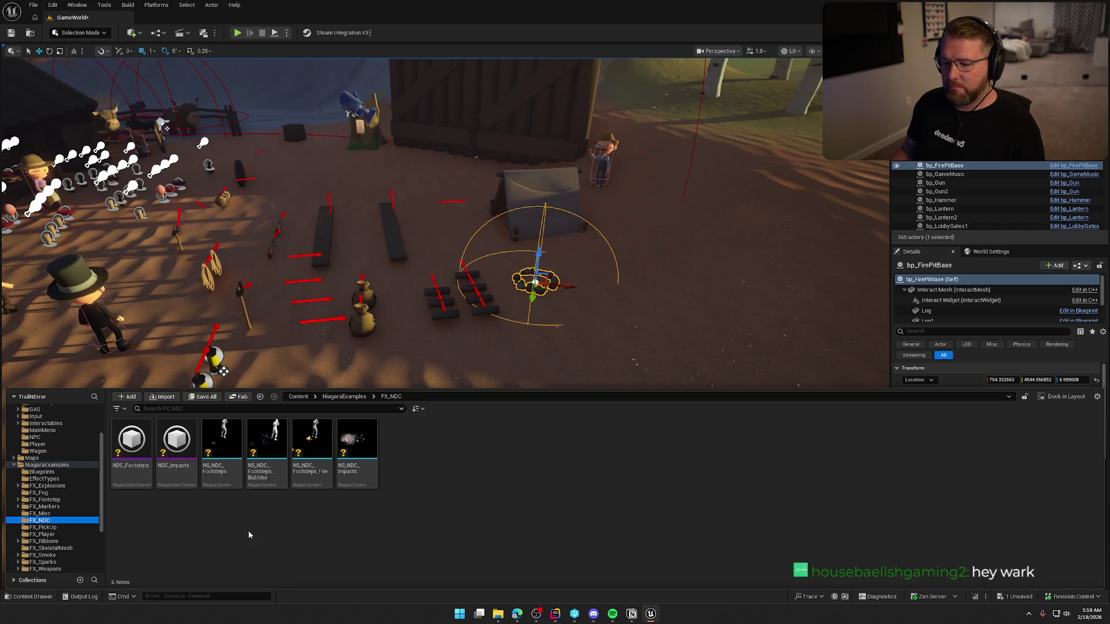
pyautogui.scroll(-2, 52, 508)
pyautogui.click(44, 500)
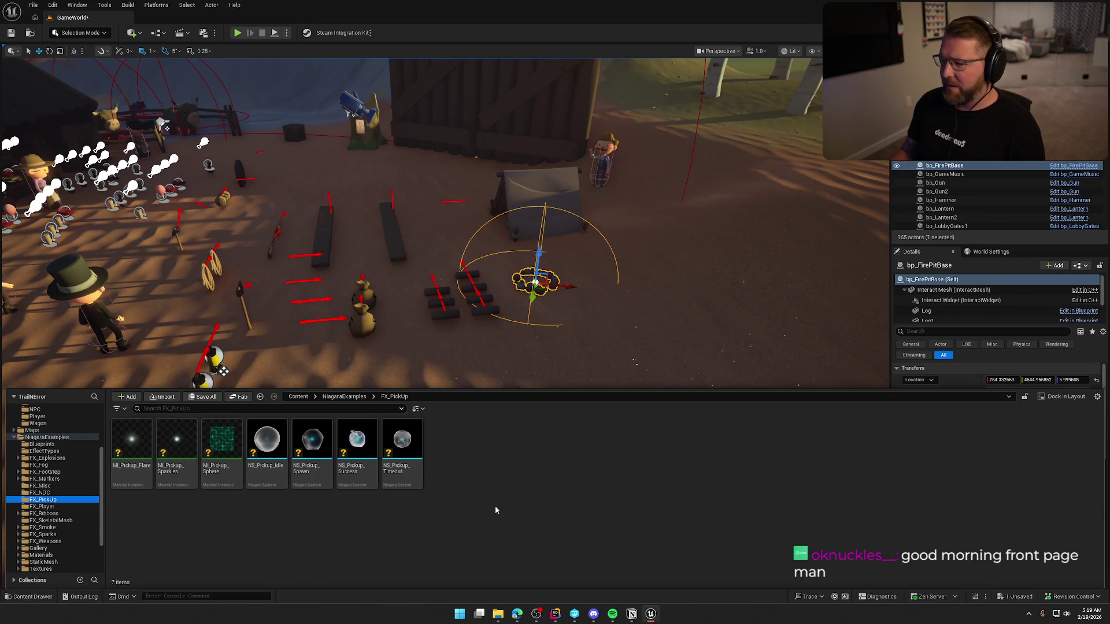
pyautogui.click(41, 507)
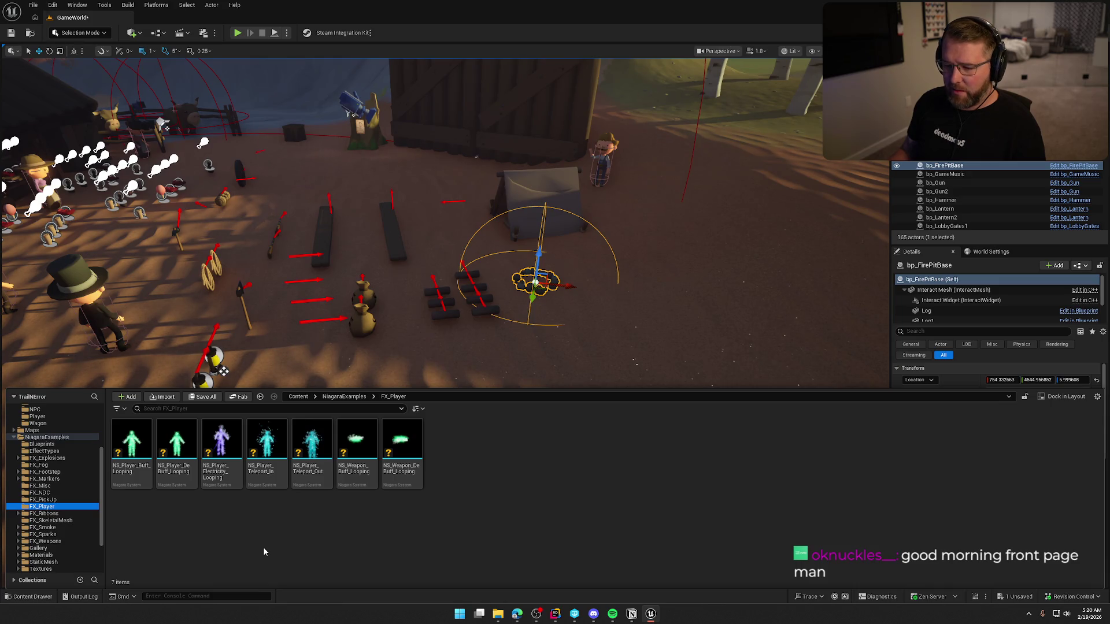
pyautogui.click(136, 482)
pyautogui.keyDown('shift'); pyautogui.click(406, 485); pyautogui.keyUp('shift')
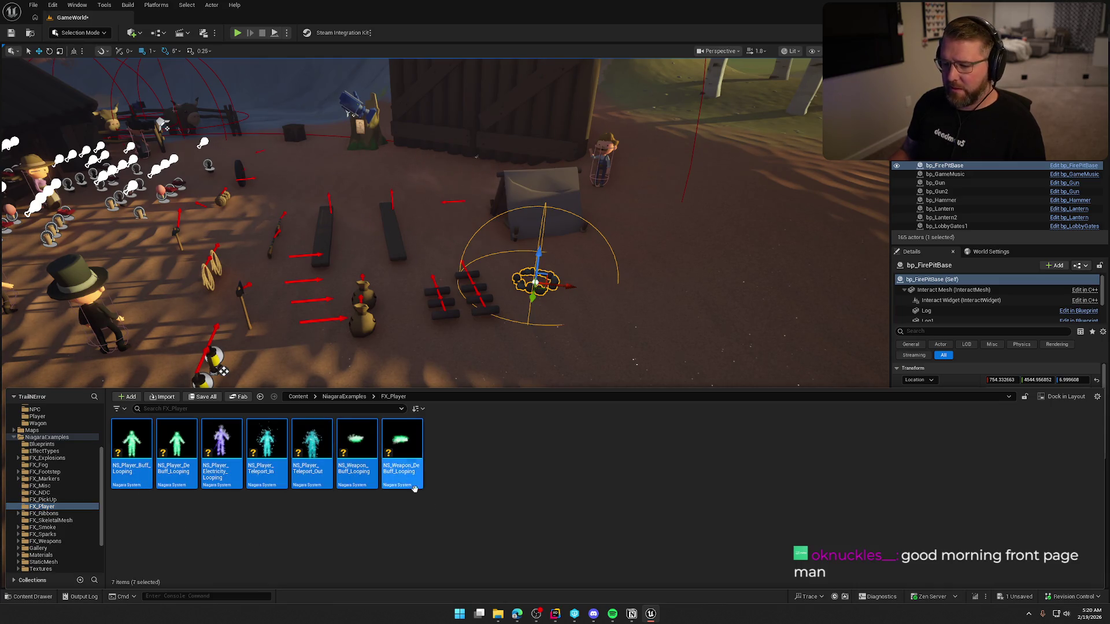
# Delete the seven FX_Player systems, then FX_Ribbons' NS_TeslaCoil and its Emitters folder
pyautogui.press('Delete')
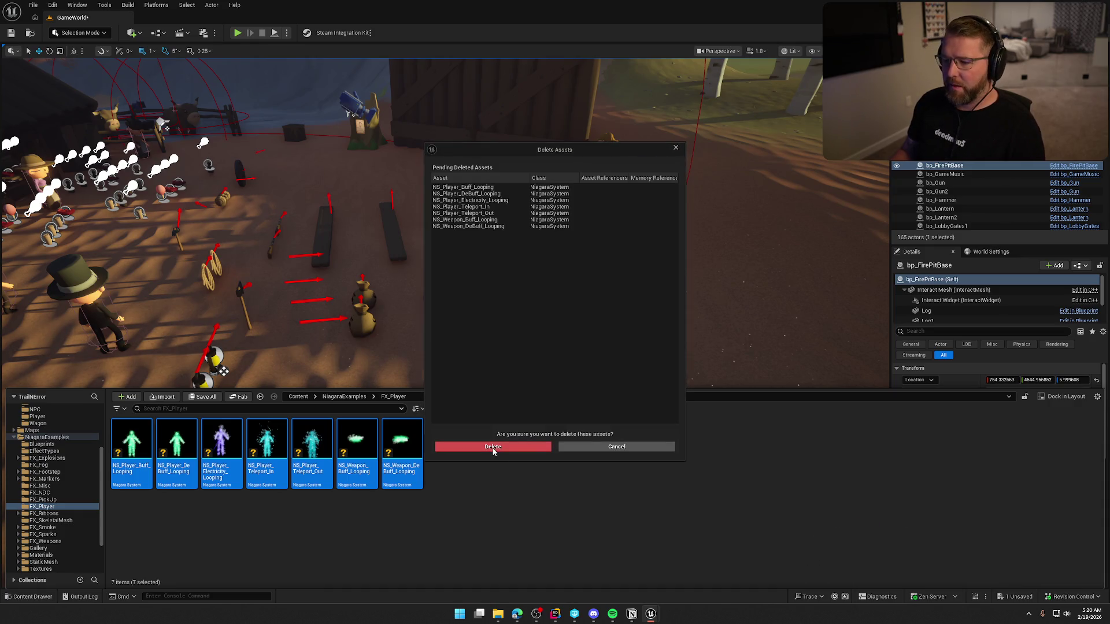
pyautogui.click(496, 448)
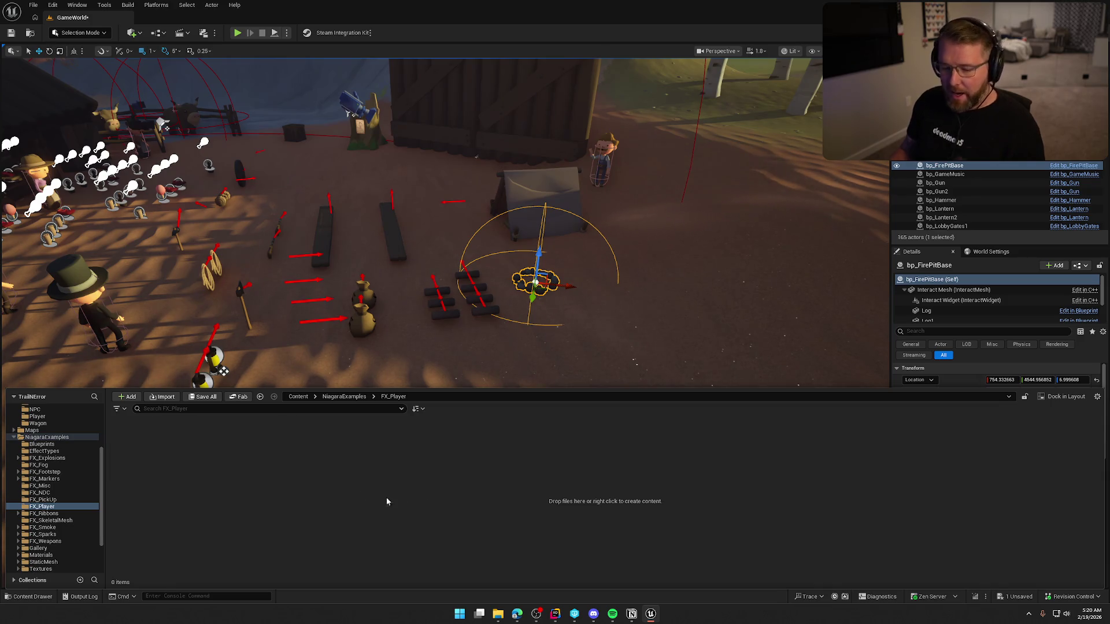
pyautogui.click(49, 514)
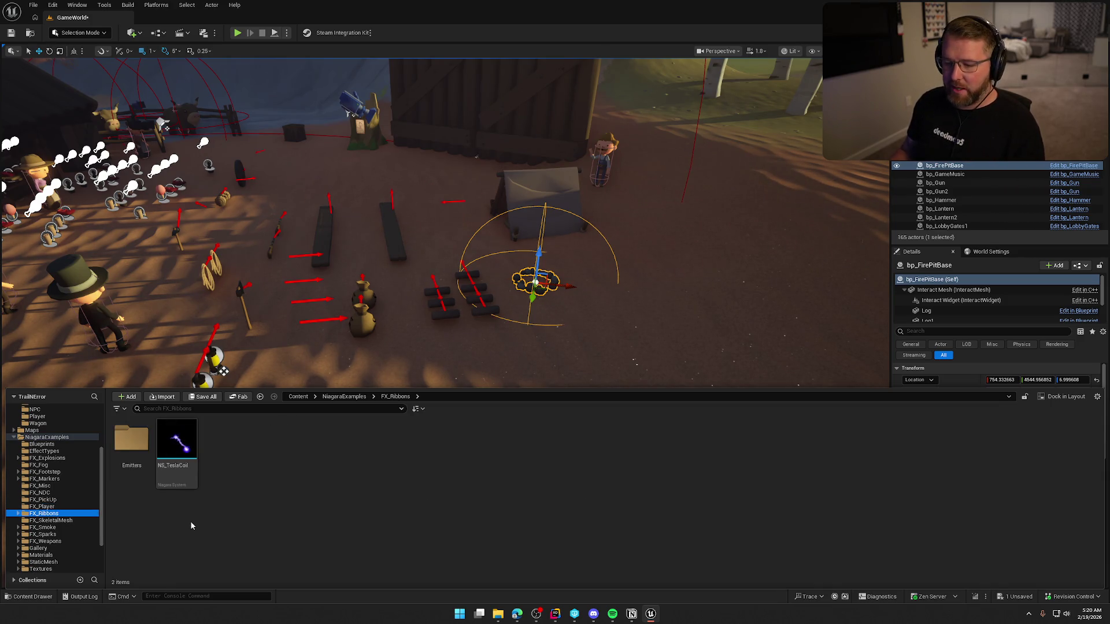
pyautogui.moveTo(153, 496); pyautogui.dragTo(185, 474)
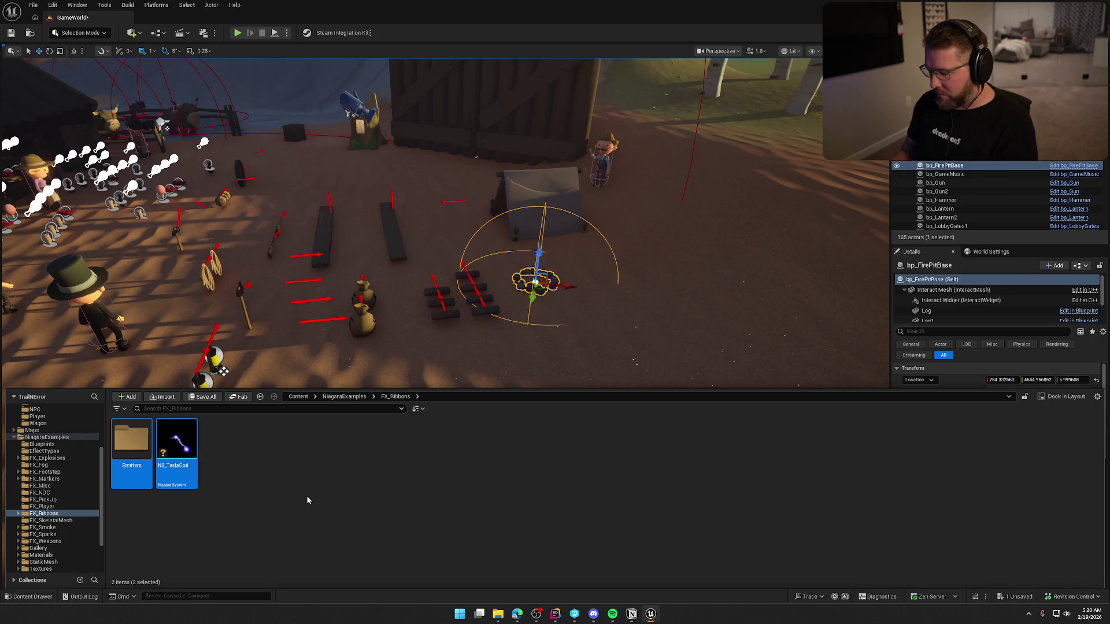
pyautogui.press('Delete')
pyautogui.click(476, 449)
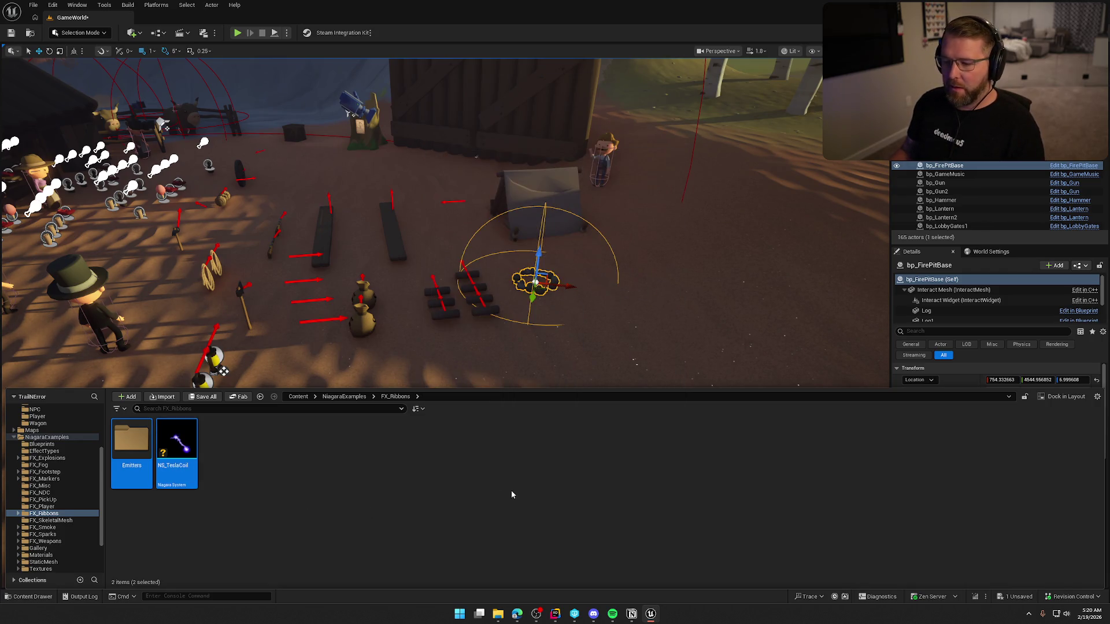
pyautogui.click(488, 512)
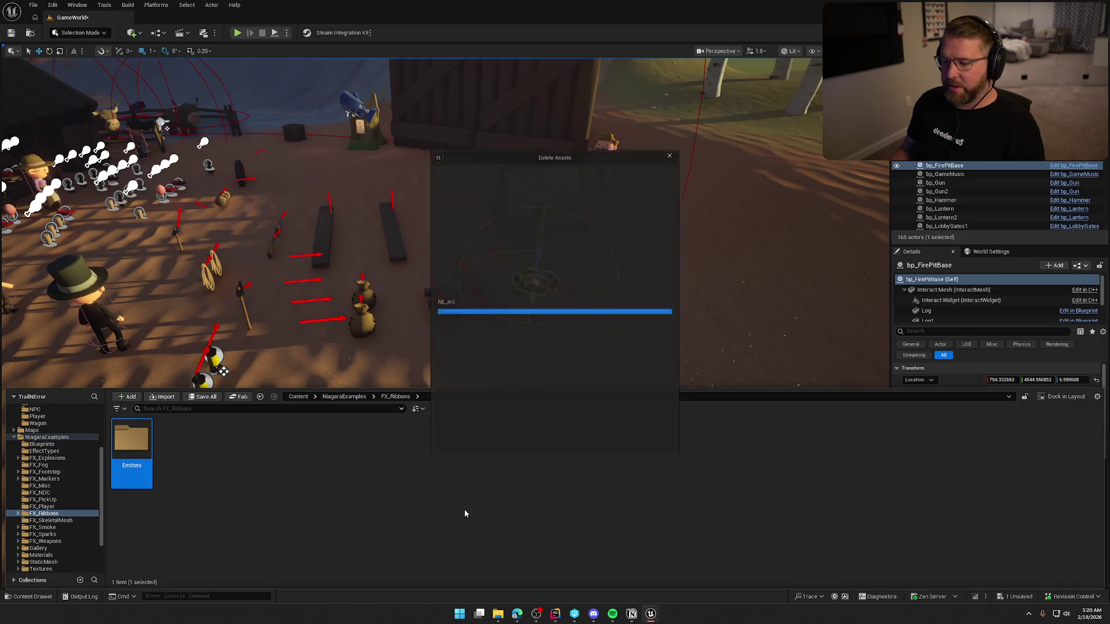
pyautogui.click(478, 449)
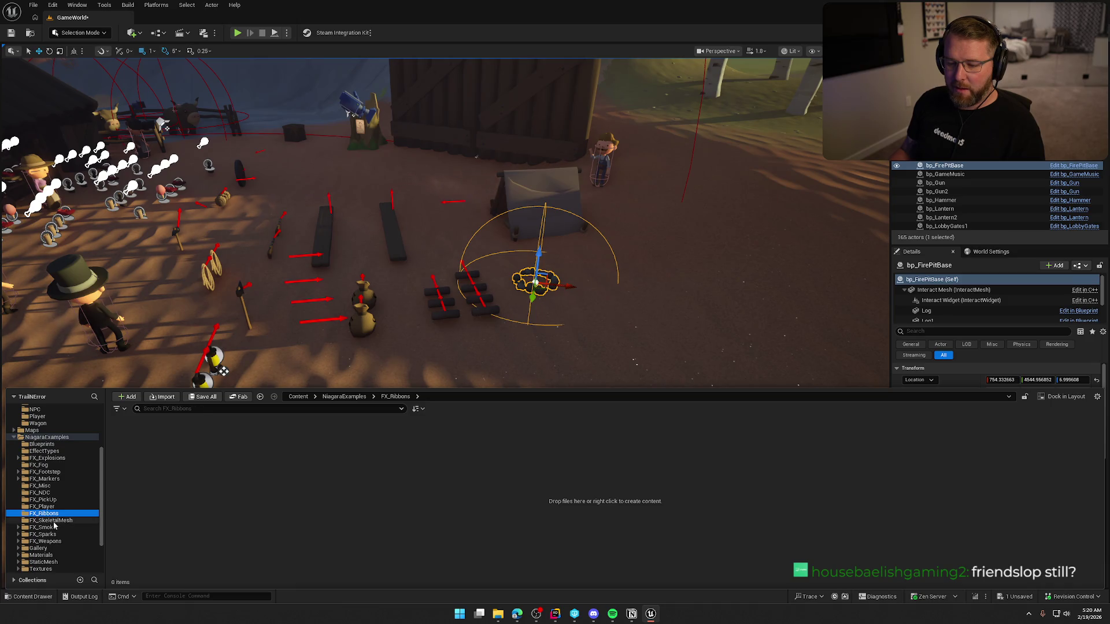
# Select both FX_SkeletalMesh systems, then delete the smoke systems and Emitters folder in FX_Smoke
pyautogui.click(70, 520)
pyautogui.hotkey('ctrl', 'a')
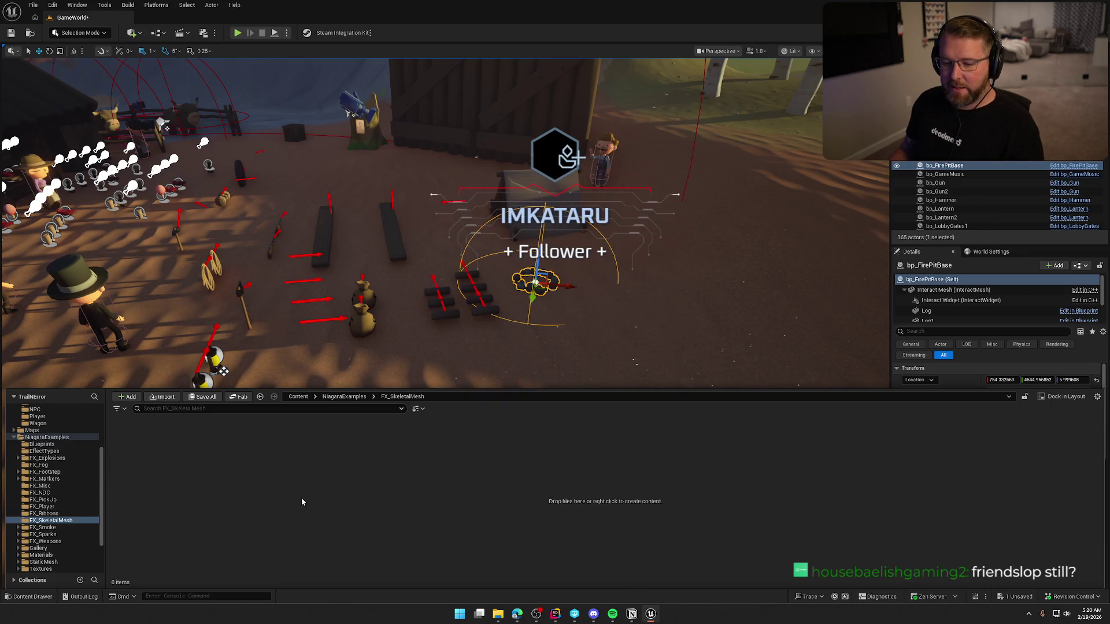
pyautogui.press('Down')
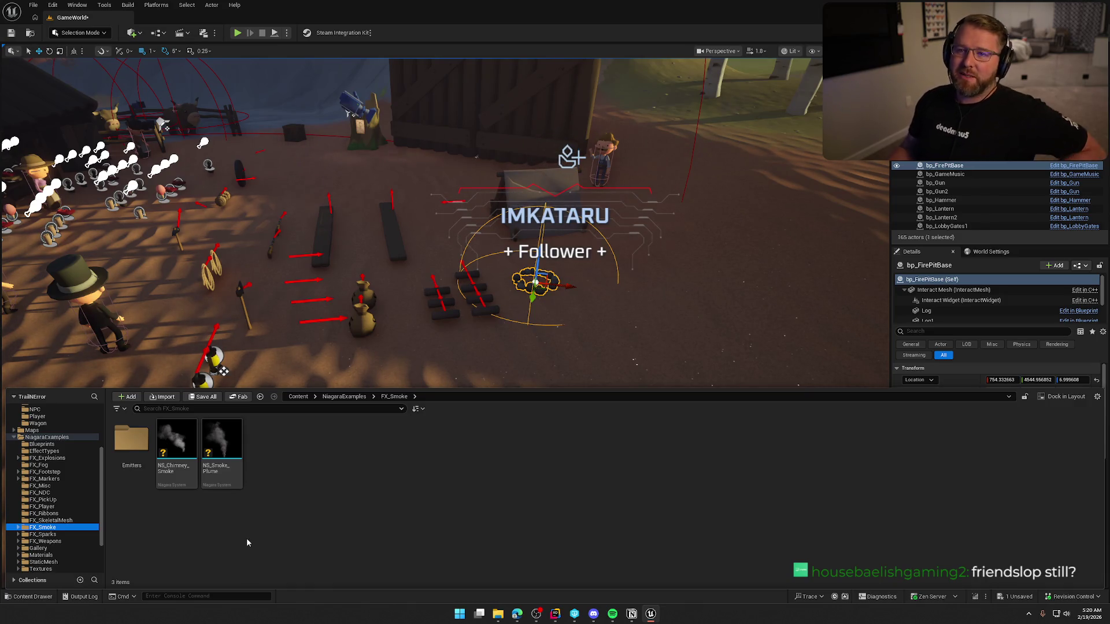
pyautogui.moveTo(200, 512)
pyautogui.mouseDown()
pyautogui.moveTo(131, 463)
pyautogui.moveTo(286, 475)
pyautogui.mouseUp()
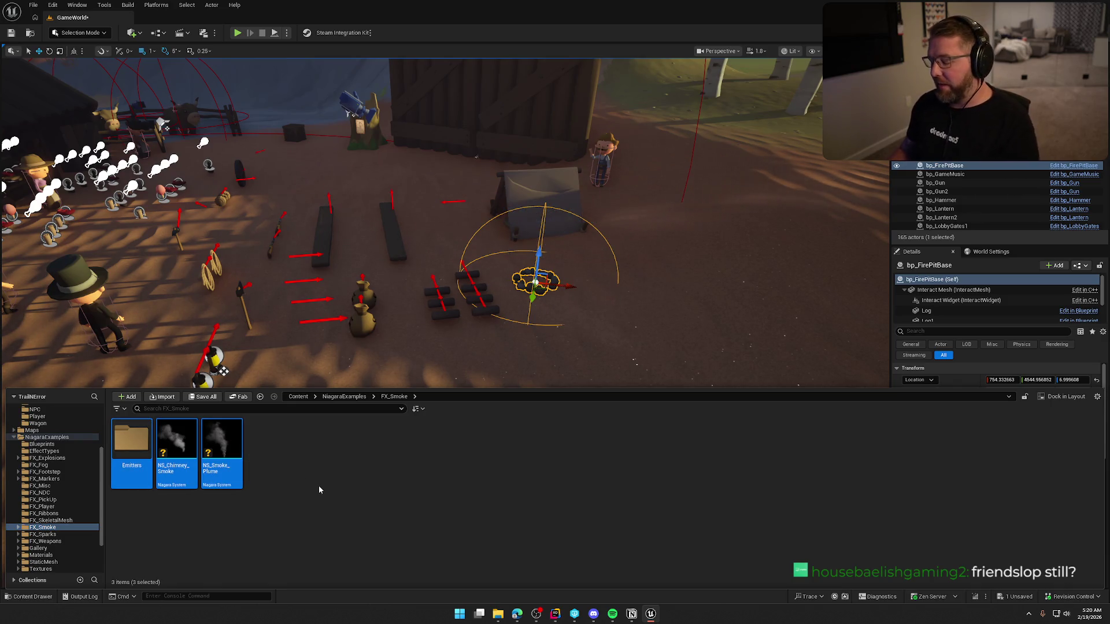
pyautogui.press('Delete')
pyautogui.click(495, 448)
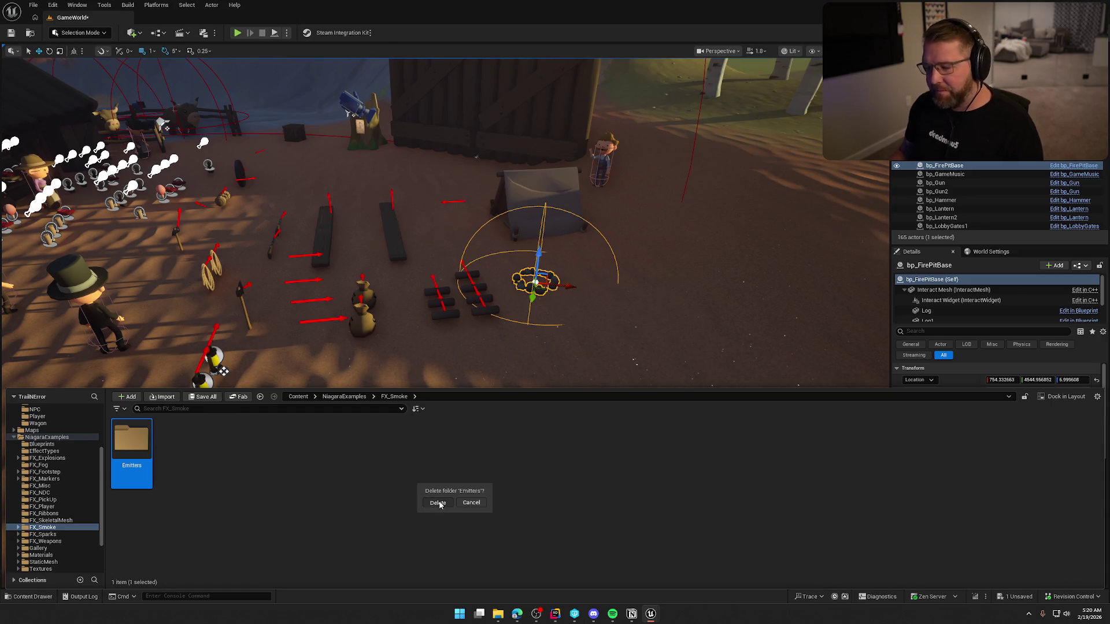
# Add the referencing NS_Spark_Continuous to the deletion, confirm, and delete the leftover Emitters folder
pyautogui.rightClick(470, 274)
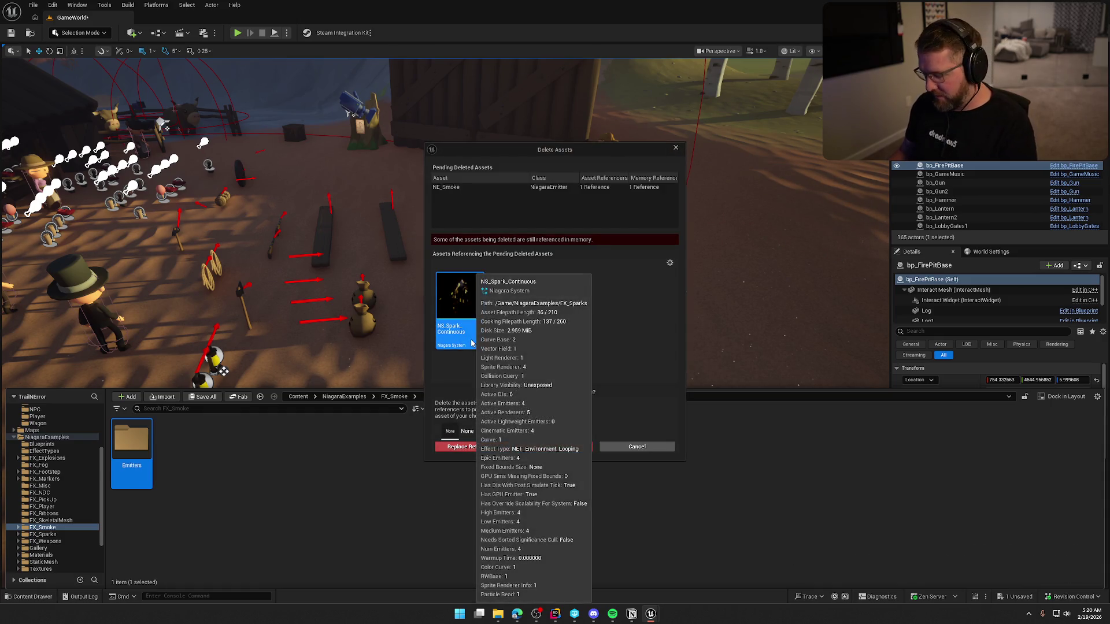
pyautogui.click(481, 360)
pyautogui.click(490, 447)
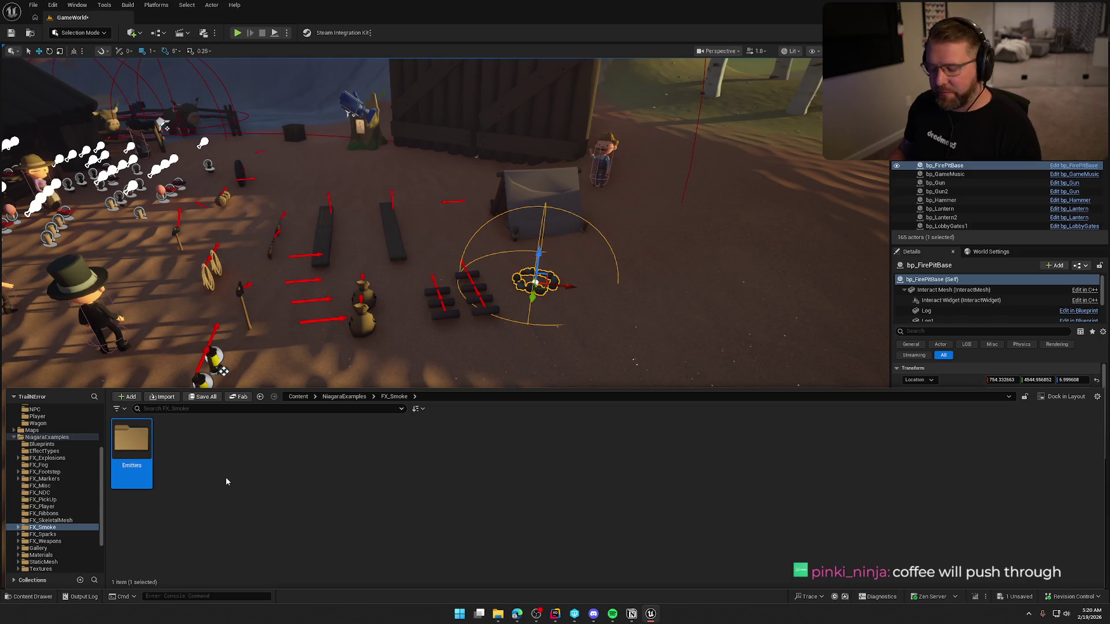
pyautogui.press('Delete')
# Confirm removal of FX_Smoke's Emitters folder, then fly the viewport camera around the camp and wagon
pyautogui.click(241, 498)
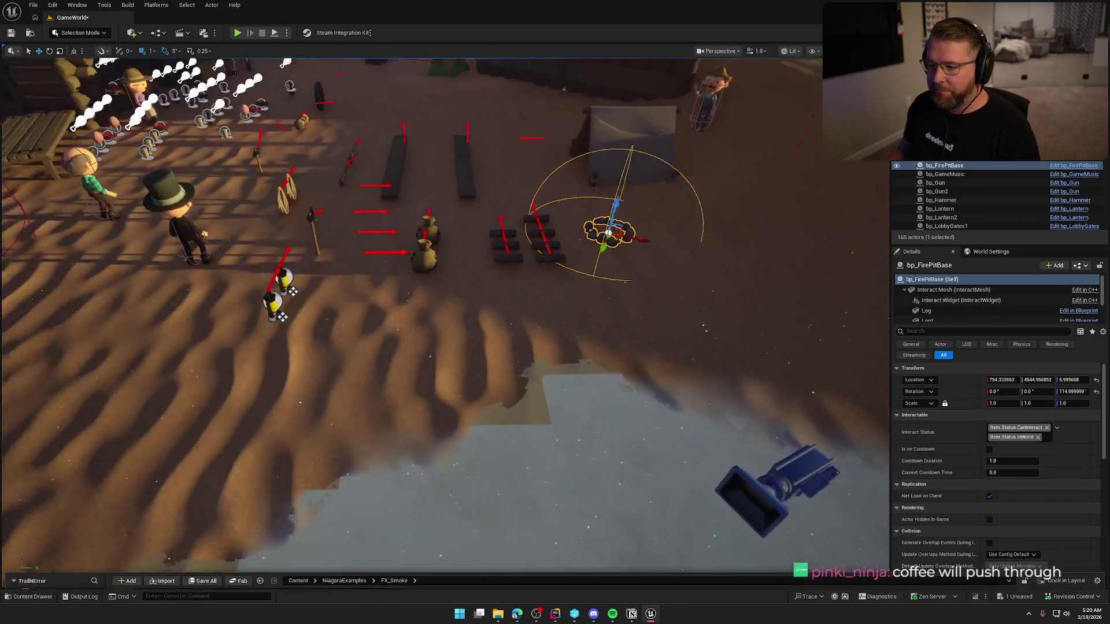
pyautogui.press('w')
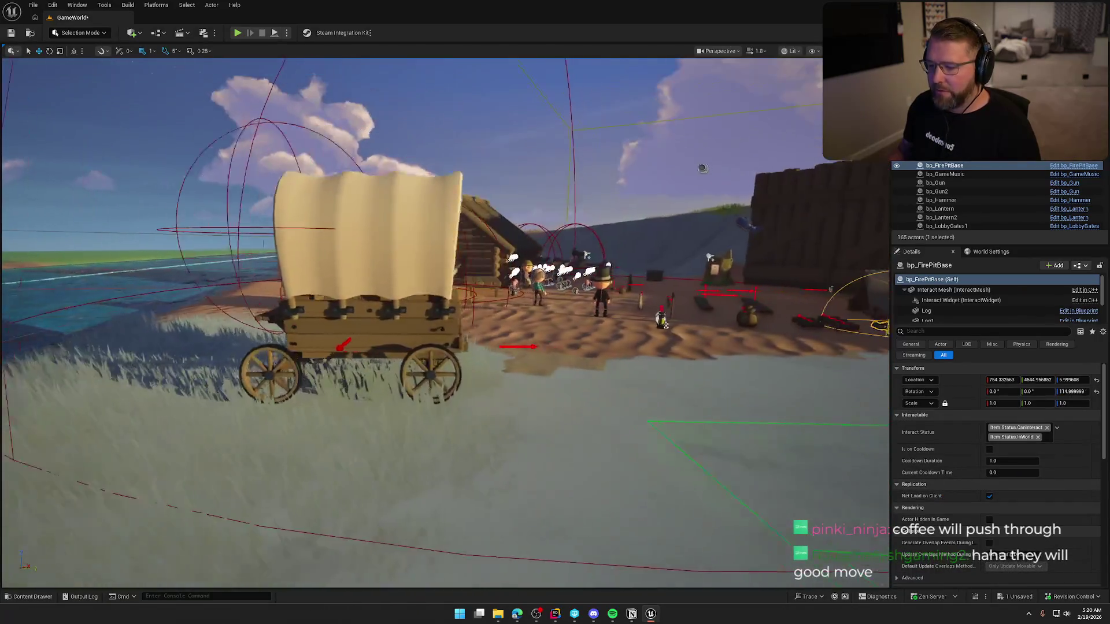
pyautogui.press('g')
pyautogui.press('s')
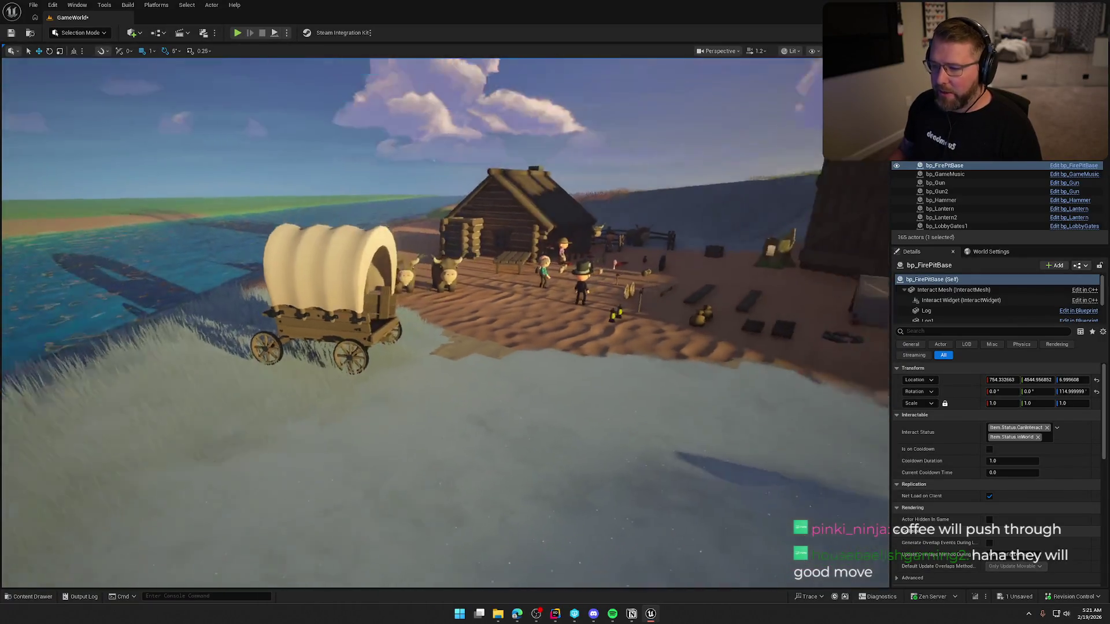
pyautogui.press('s')
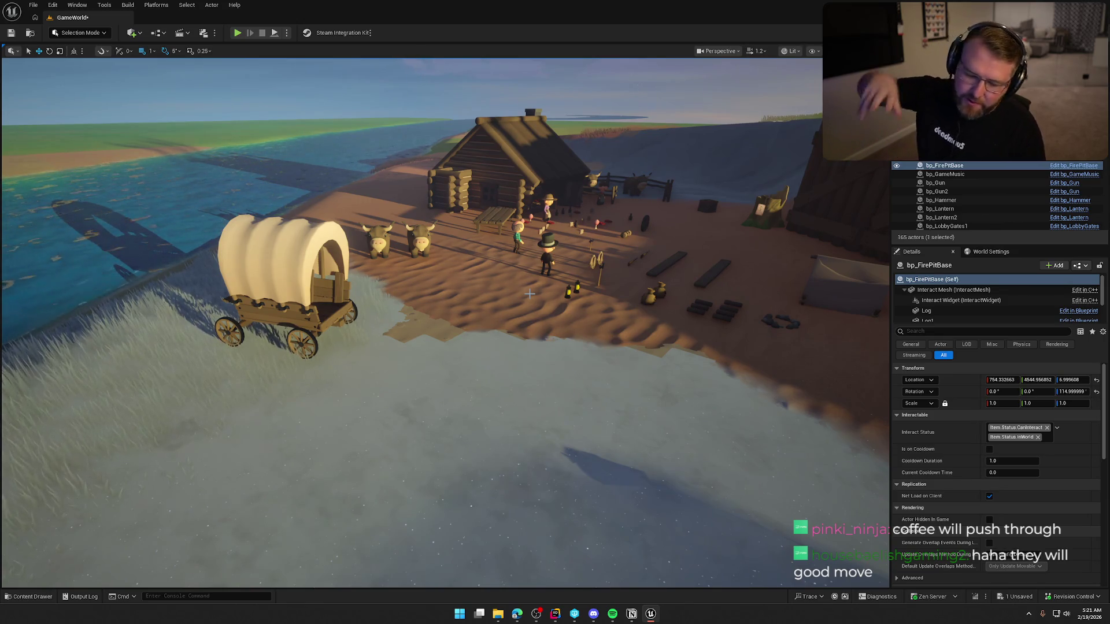
pyautogui.moveTo(529, 294)
pyautogui.mouseDown()
pyautogui.moveTo(530, 243)
pyautogui.moveTo(514, 319)
pyautogui.mouseUp()
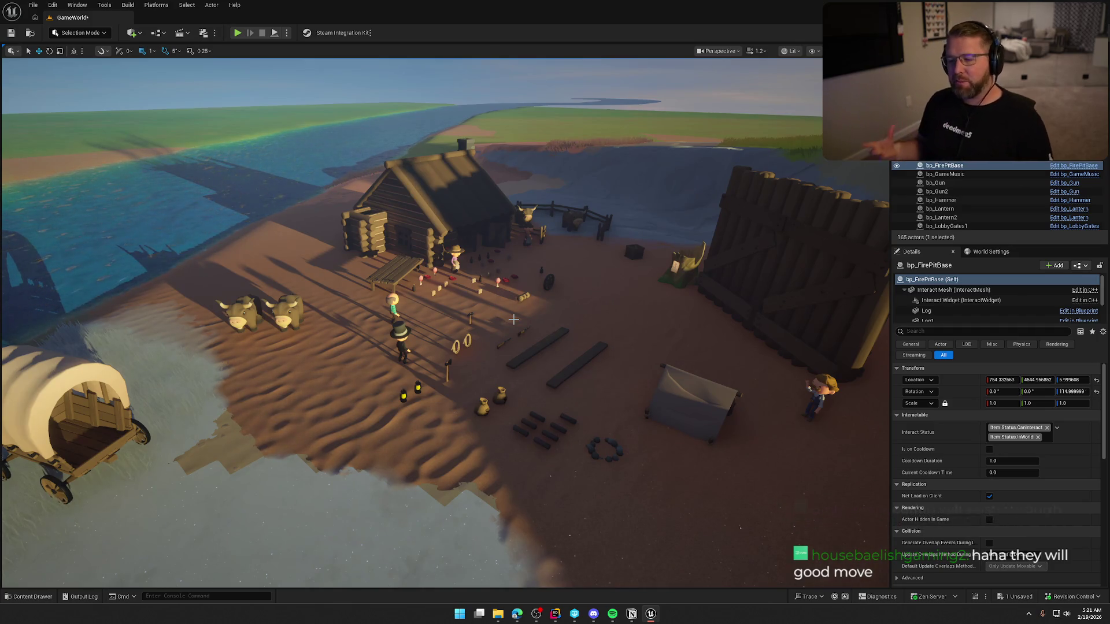
pyautogui.moveTo(513, 320); pyautogui.dragTo(491, 347)
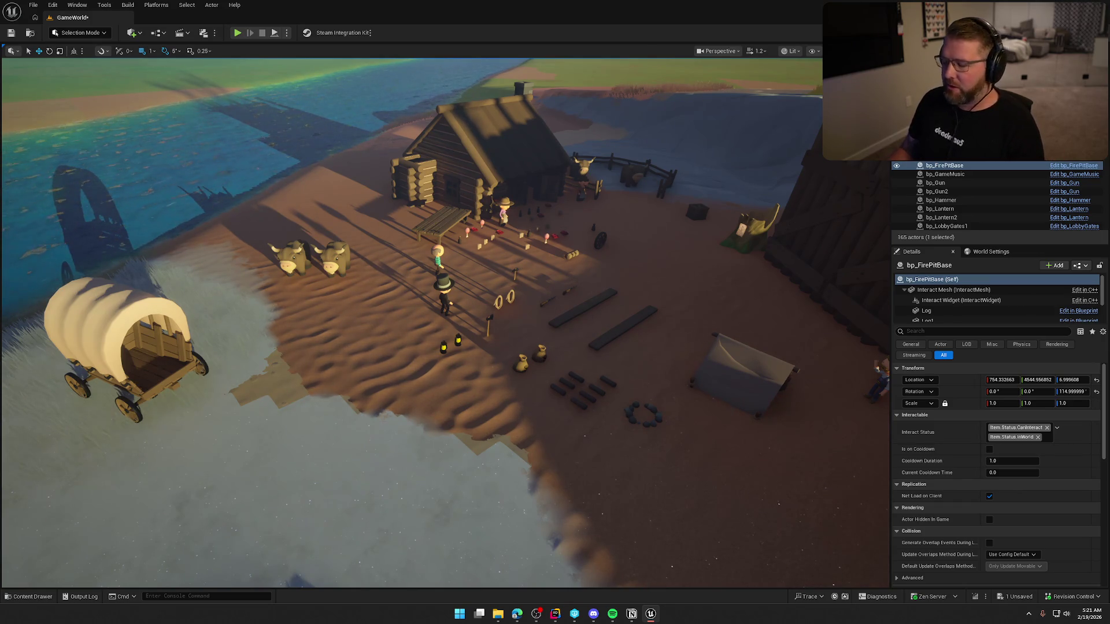
pyautogui.moveTo(588, 507)
pyautogui.mouseDown()
pyautogui.moveTo(555, 486)
pyautogui.moveTo(538, 508)
pyautogui.mouseUp()
pyautogui.moveTo(607, 390); pyautogui.dragTo(595, 393)
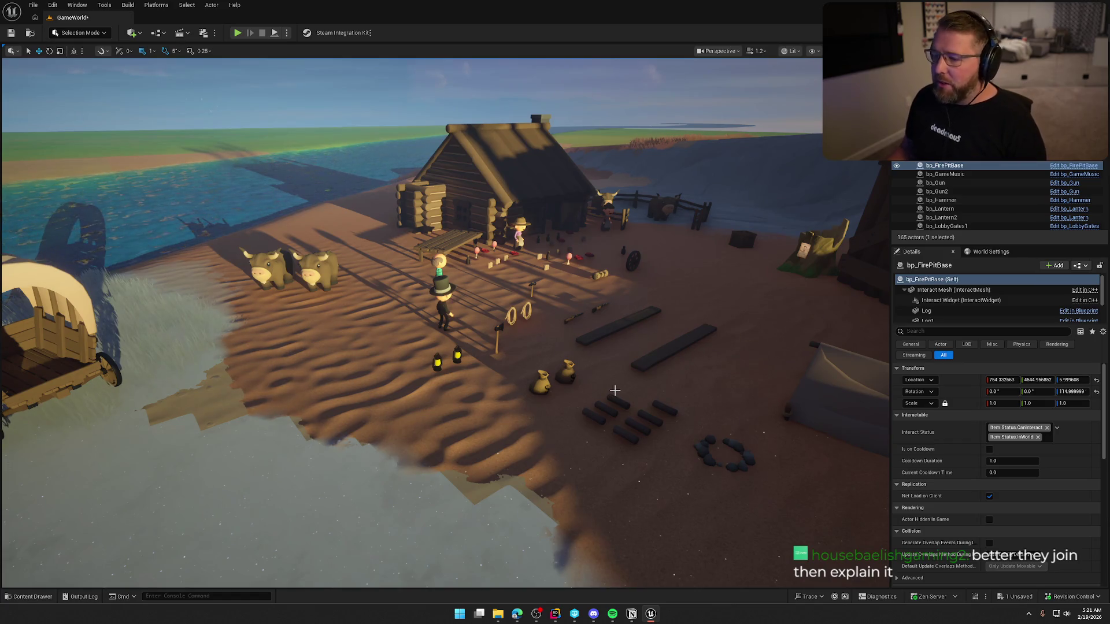
pyautogui.scroll(10, 615, 391)
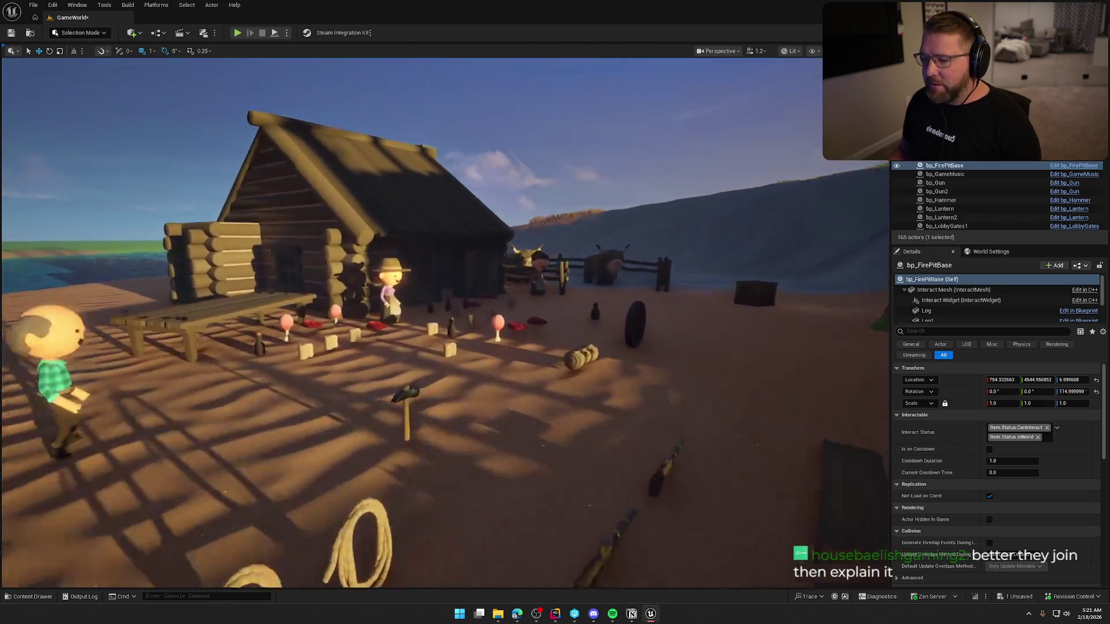
pyautogui.scroll(-10, 439, 323)
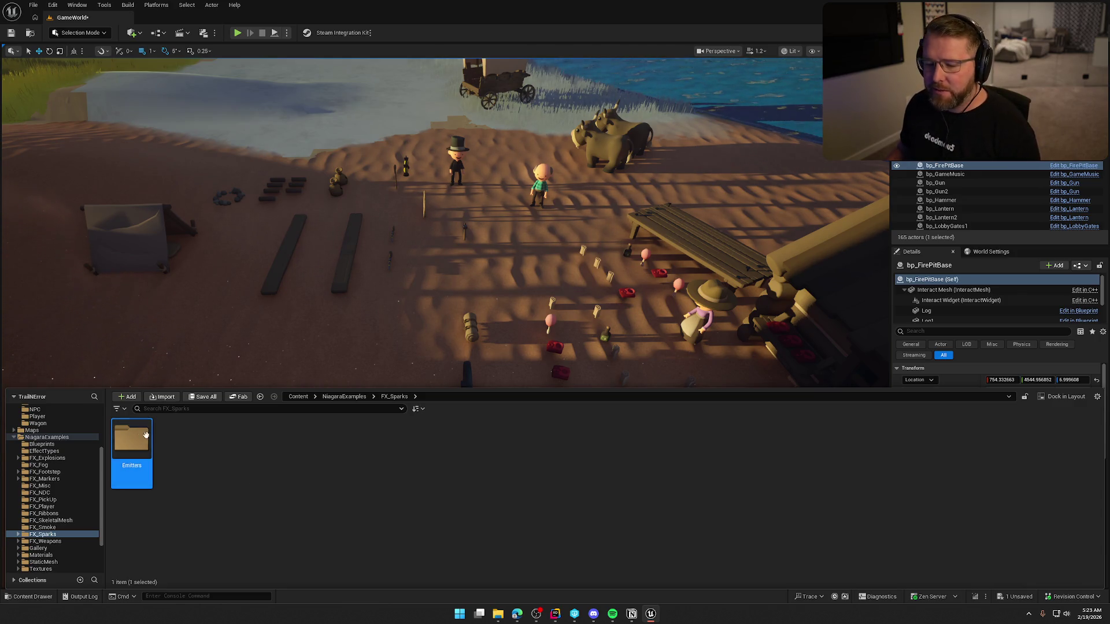
# Delete the Emitters folder inside FX_Sparks, leaving FX_Sparks empty
pyautogui.press('Delete')
pyautogui.click(255, 474)
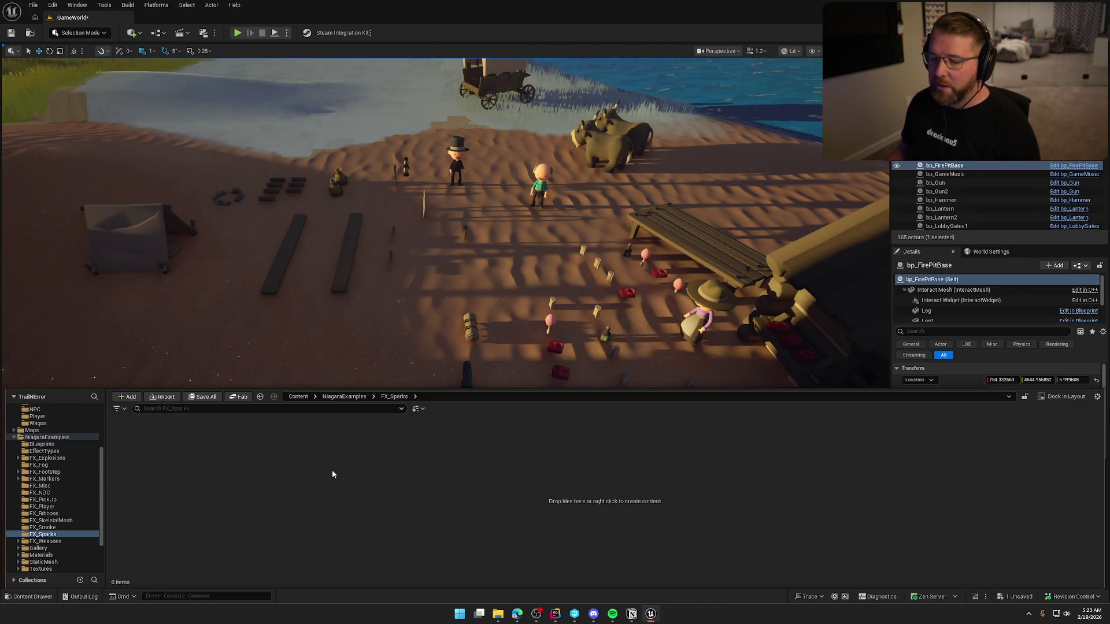
pyautogui.click(47, 541)
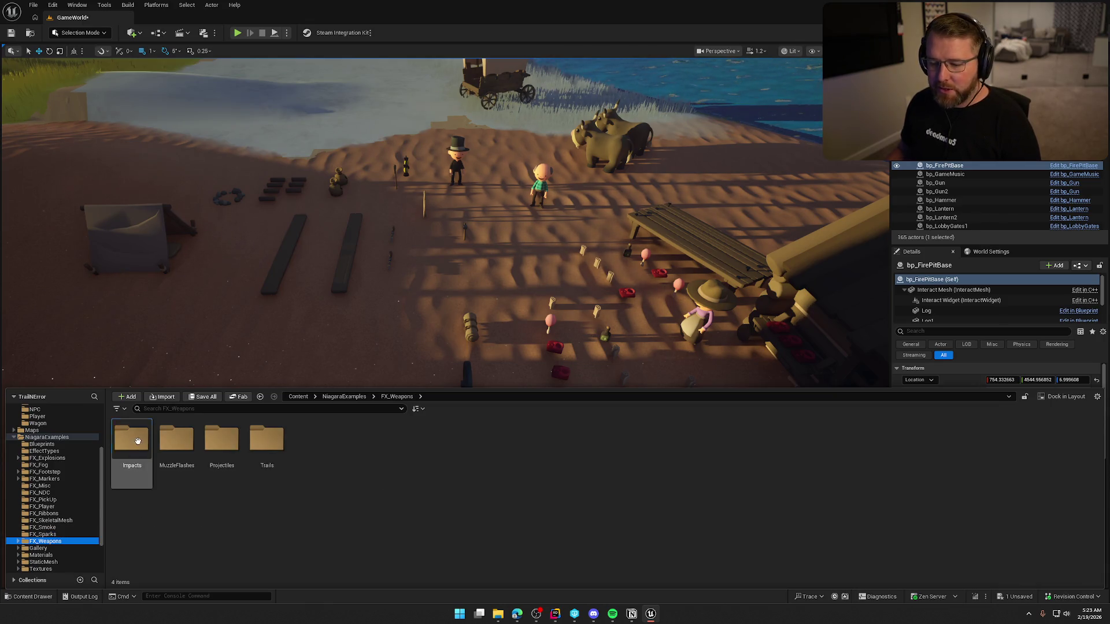
# Check the Trails subfolder, then force-delete the FX_Weapons assets despite a remaining reference
pyautogui.hotkey('ctrl', 'a')
pyautogui.doubleClick(266, 451)
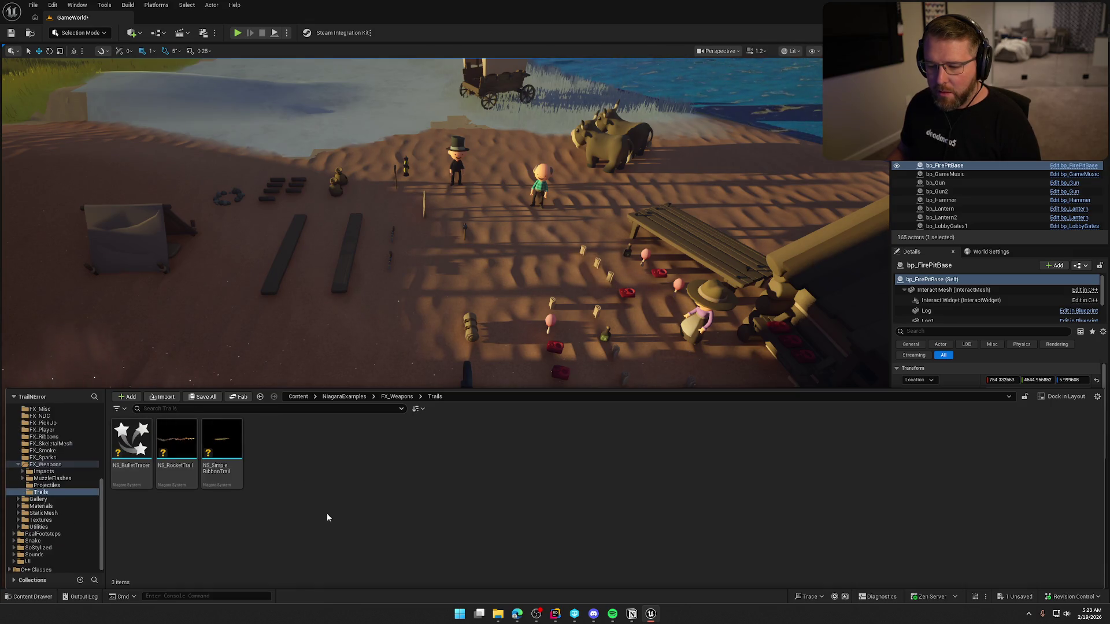
pyautogui.click(46, 464)
pyautogui.press('Delete')
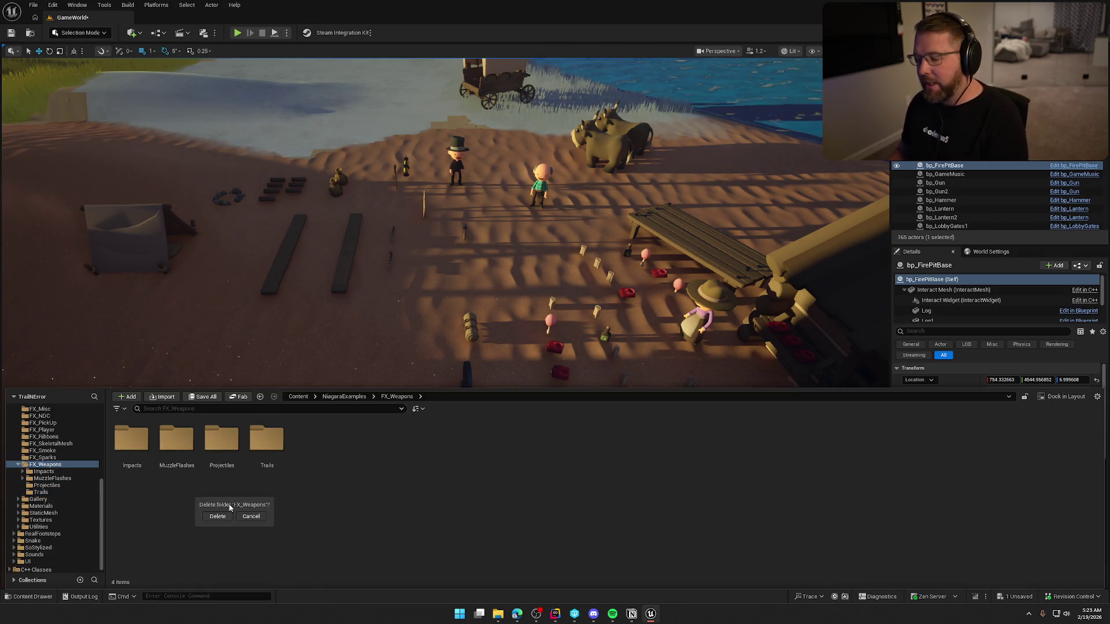
pyautogui.press('Return')
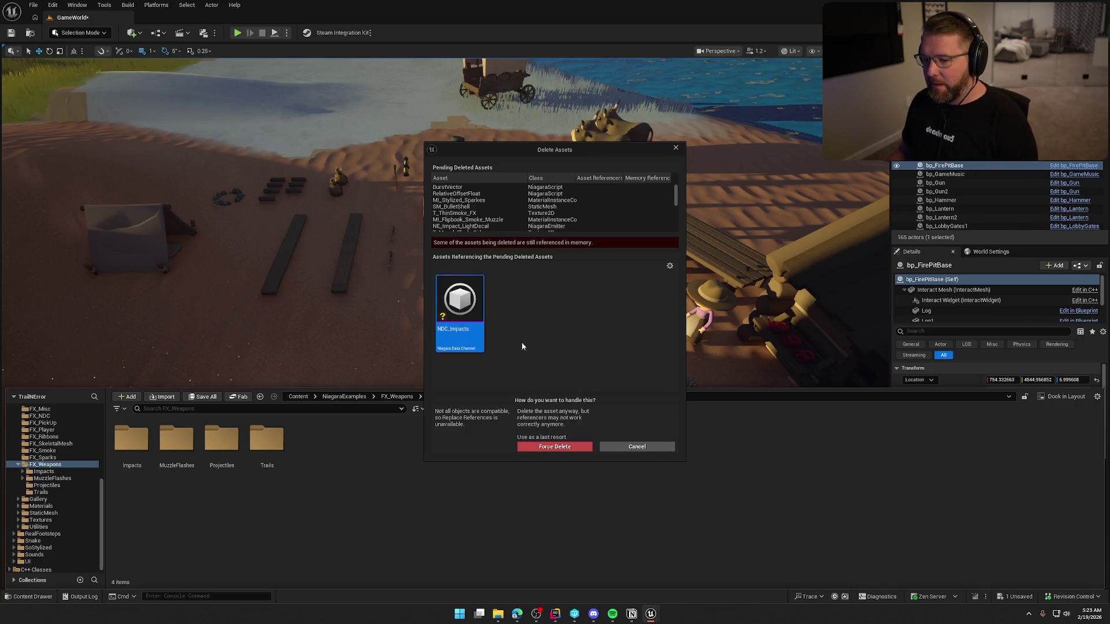
pyautogui.click(501, 450)
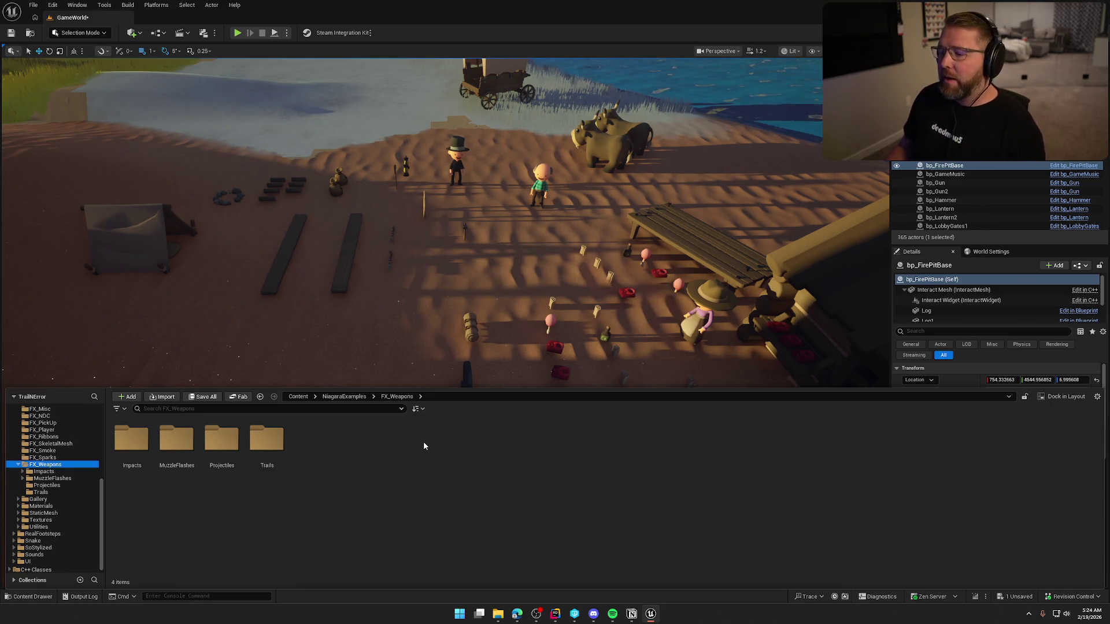
pyautogui.click(134, 438)
# Delete FX_Weapons' Impacts, MuzzleFlashes, Projectiles and Trails subfolders
pyautogui.keyDown('shift'); pyautogui.click(271, 448); pyautogui.keyUp('shift')
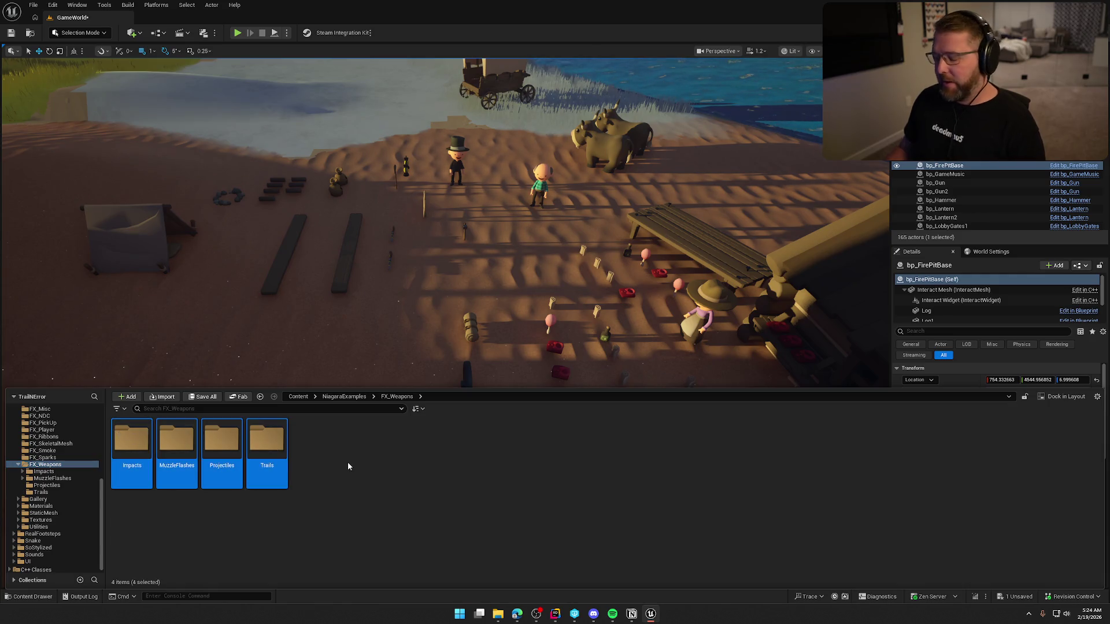
pyautogui.press('Delete')
pyautogui.click(368, 481)
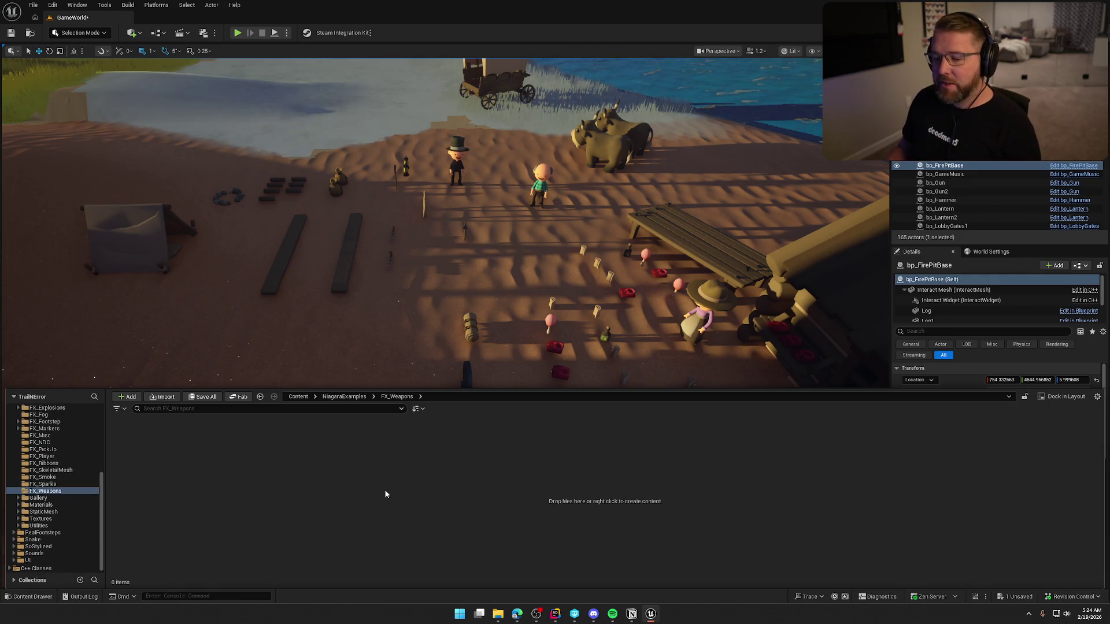
# Verify FX_Weapons is empty and return to NiagaraExamples, showing its 22 items
pyautogui.click(46, 484)
pyautogui.click(49, 491)
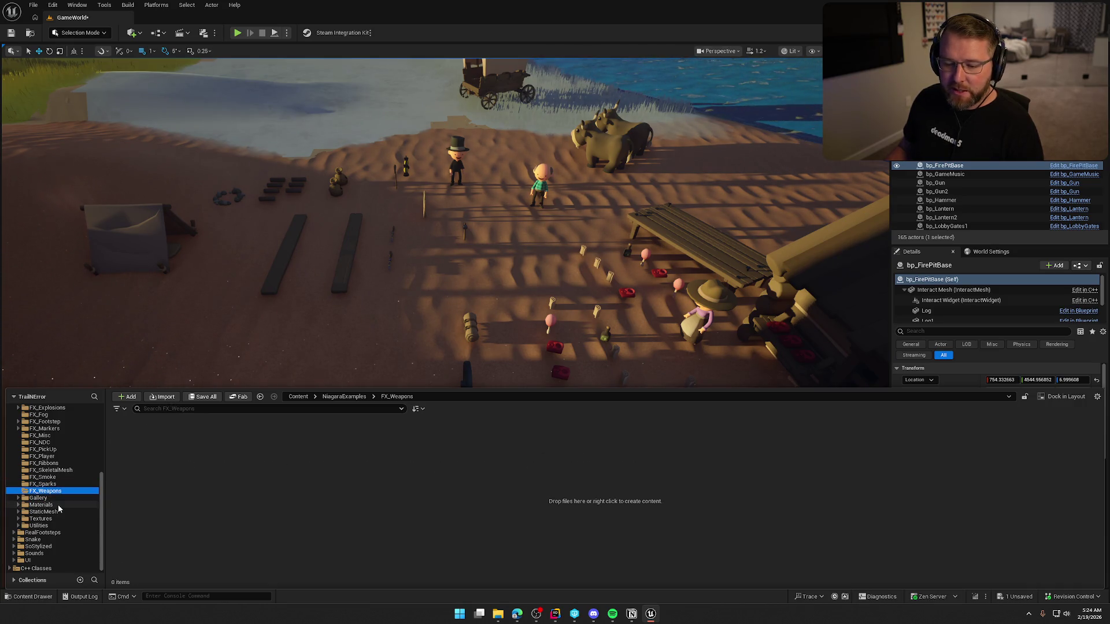
pyautogui.scroll(6, 57, 502)
pyautogui.click(47, 470)
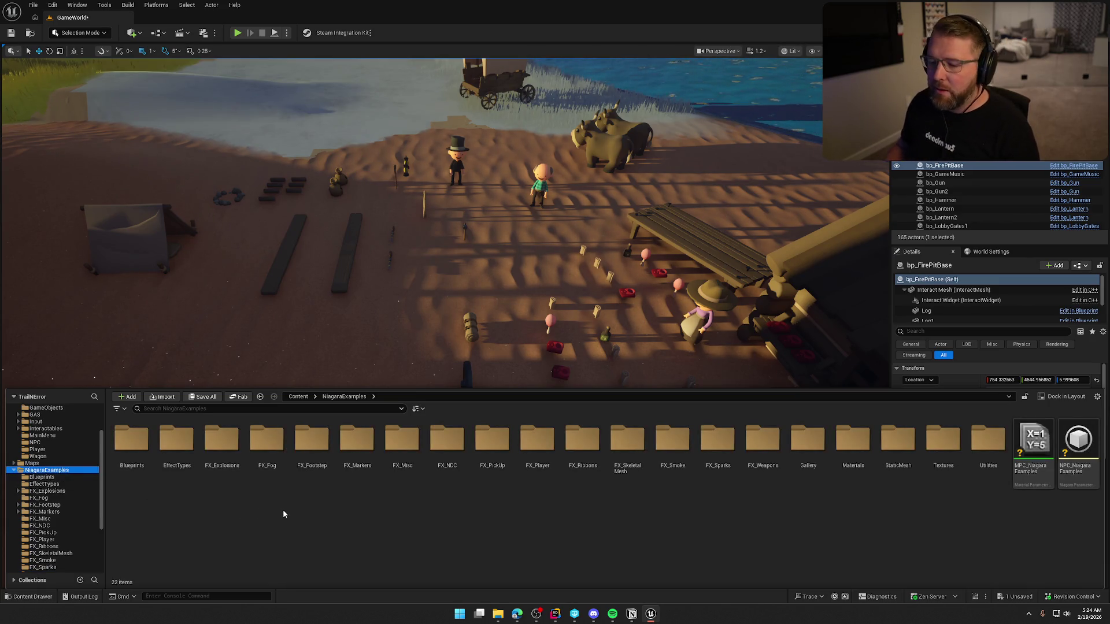
pyautogui.click(274, 450)
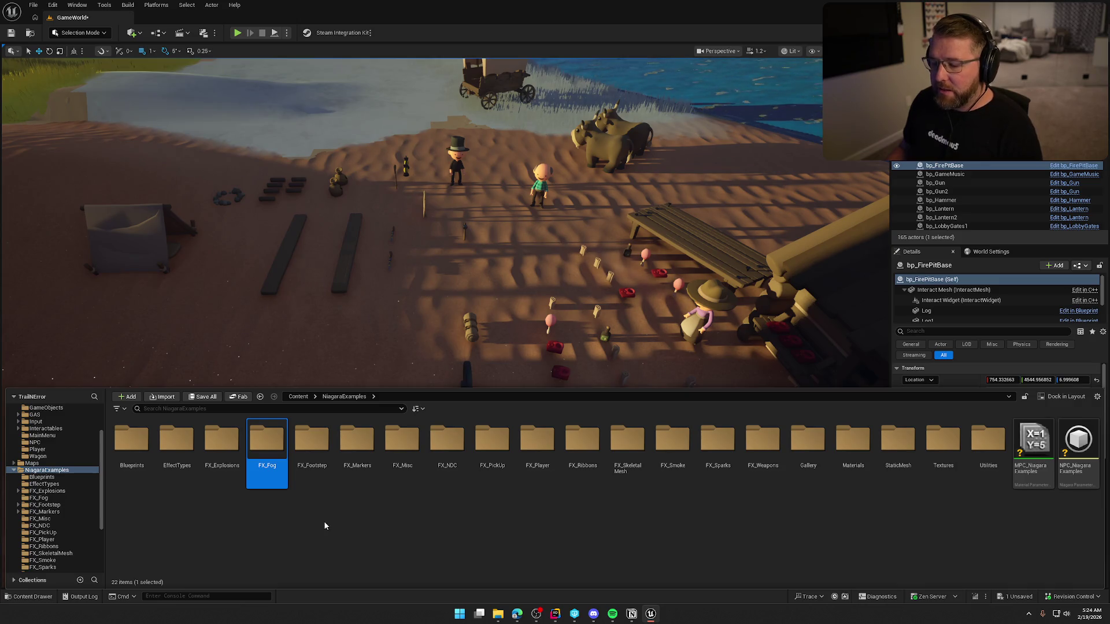
# Force-delete FX_Fog, FX_Footstep and FX_Markers despite the NDC_Footsteps reference
pyautogui.keyDown('shift'); pyautogui.click(357, 451); pyautogui.keyUp('shift')
pyautogui.press('Delete')
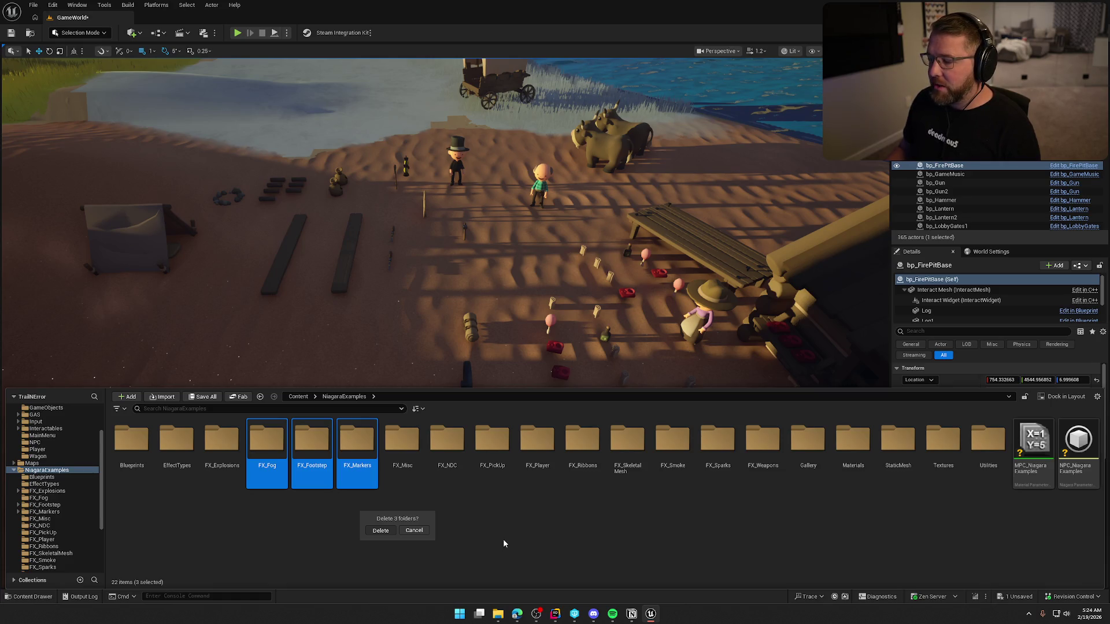
pyautogui.press('Return')
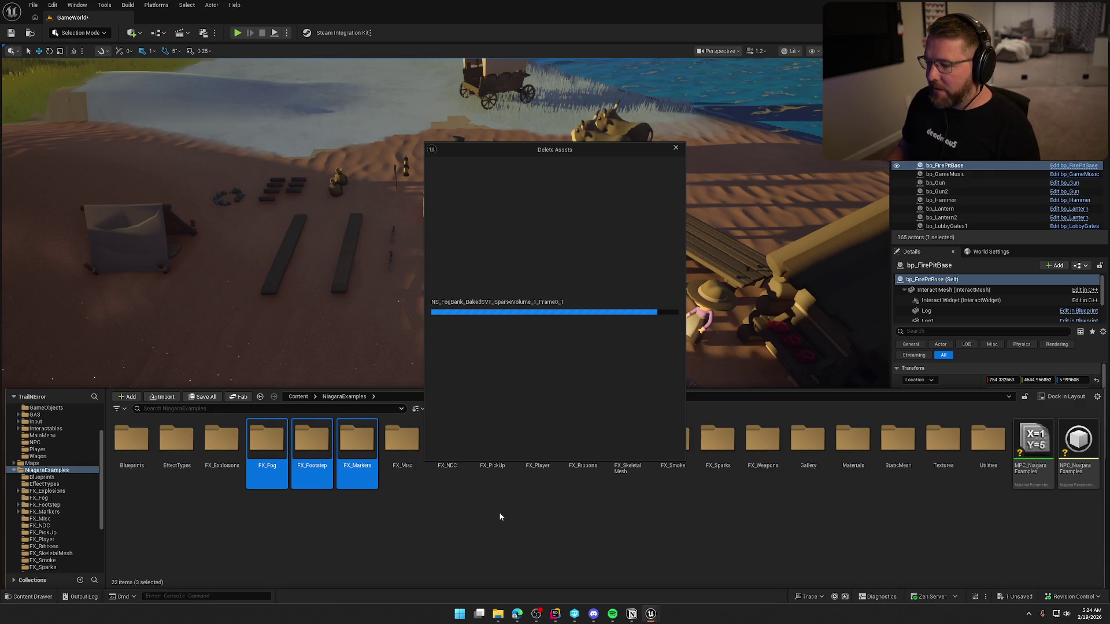
pyautogui.scroll(-2, 474, 336)
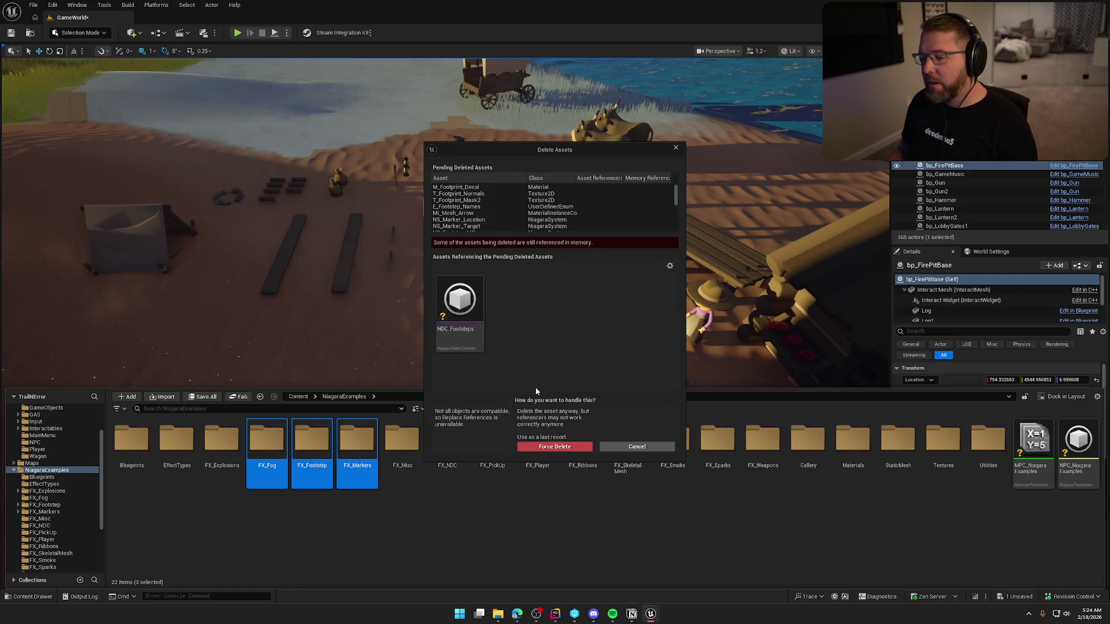
pyautogui.click(538, 447)
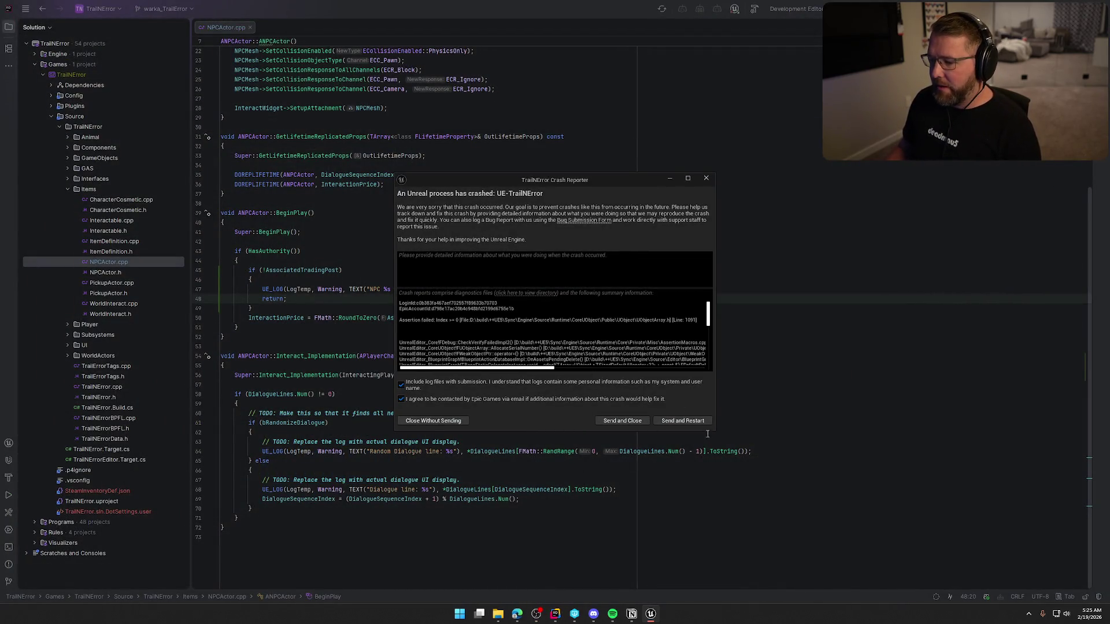
# Dismiss the crash report unsent, close NPCActor.cpp and the side panels, and return to Unreal
pyautogui.click(440, 421)
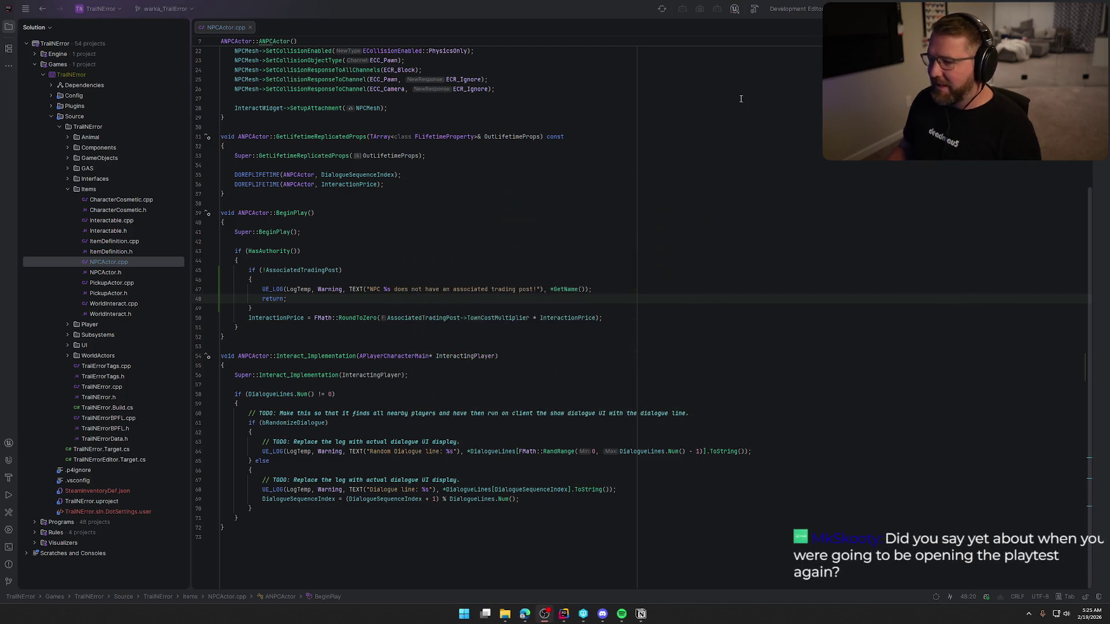
pyautogui.middleClick(223, 24)
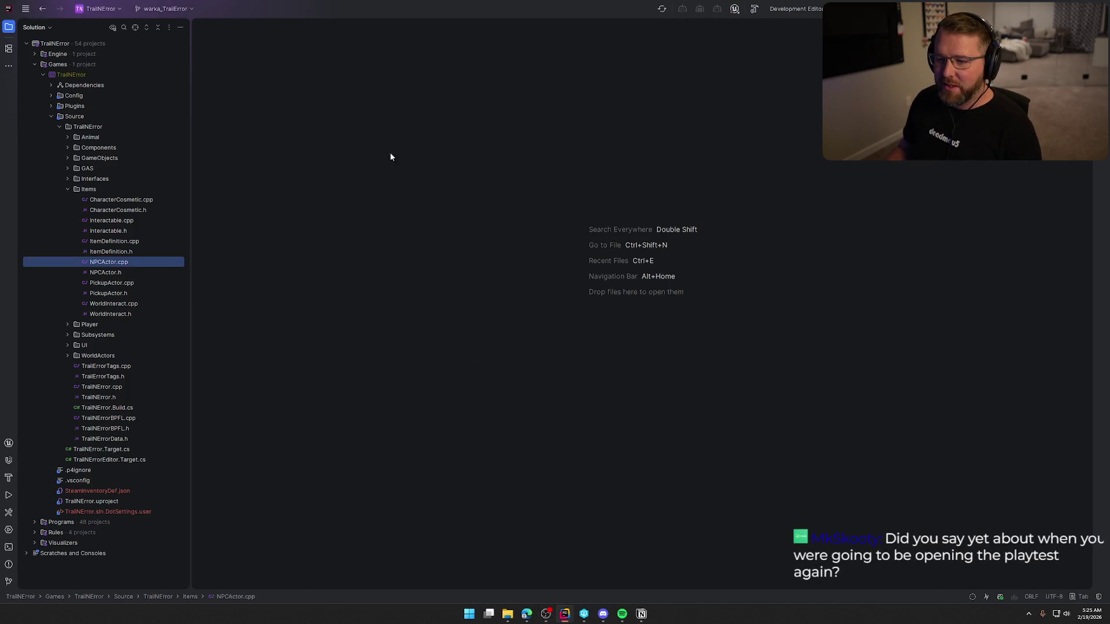
pyautogui.click(9, 28)
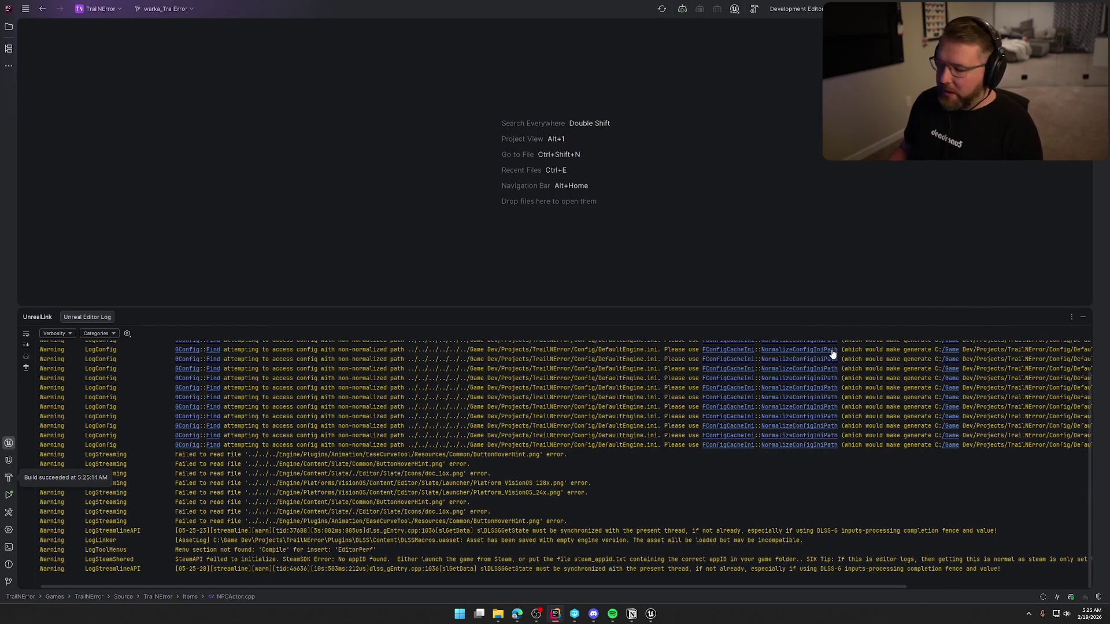
pyautogui.click(1083, 317)
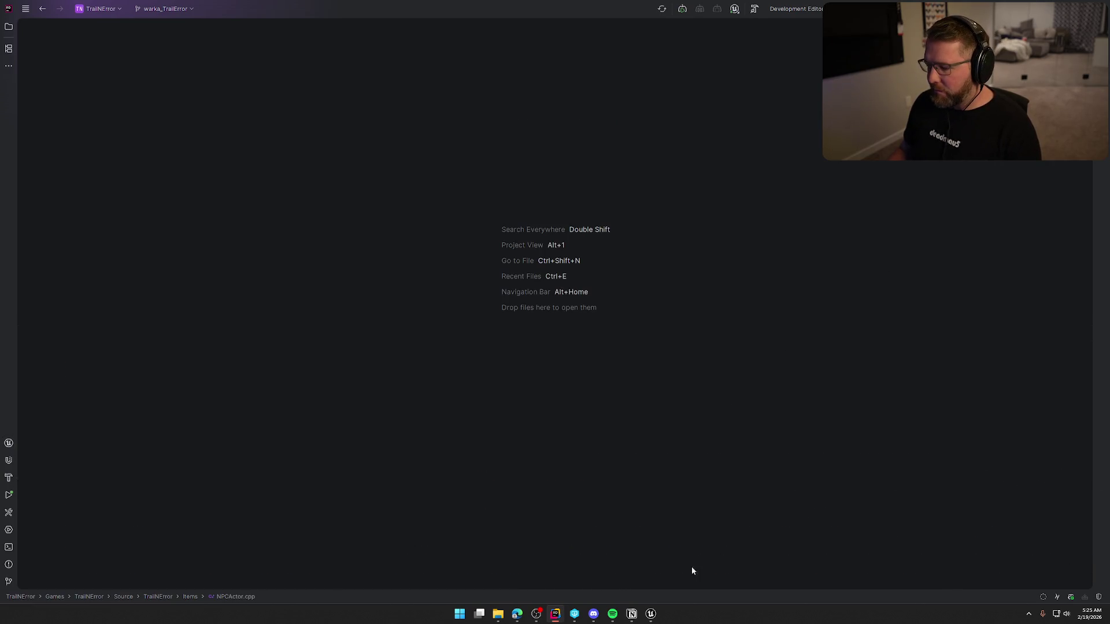
pyautogui.click(652, 615)
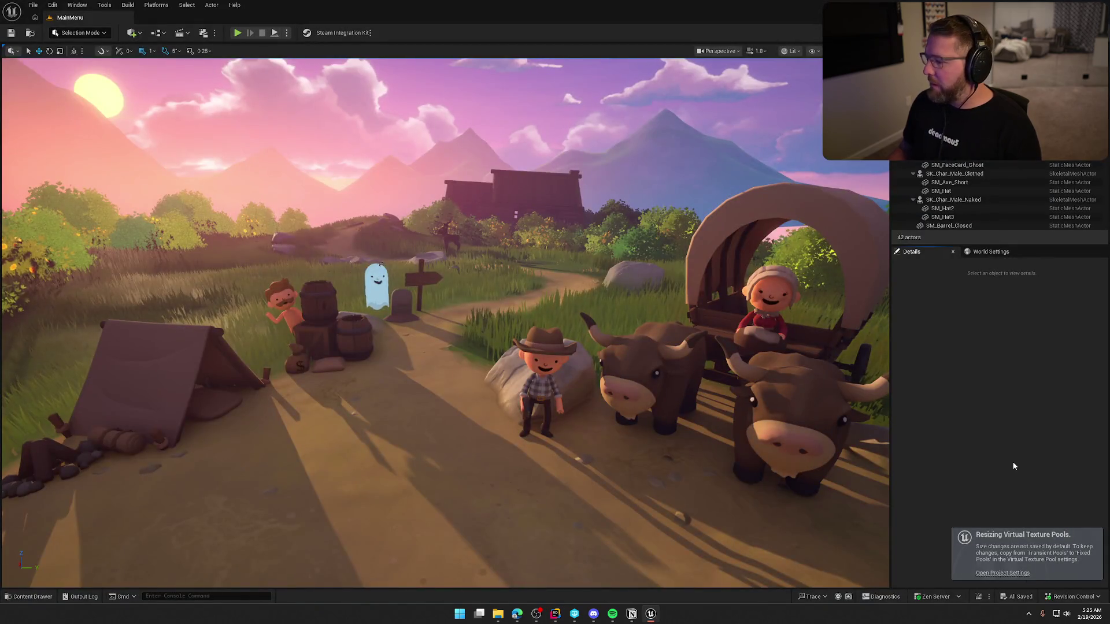
# Delete the empty Blueprints folder from NiagaraExamples
pyautogui.hotkey('ctrl', 'space')
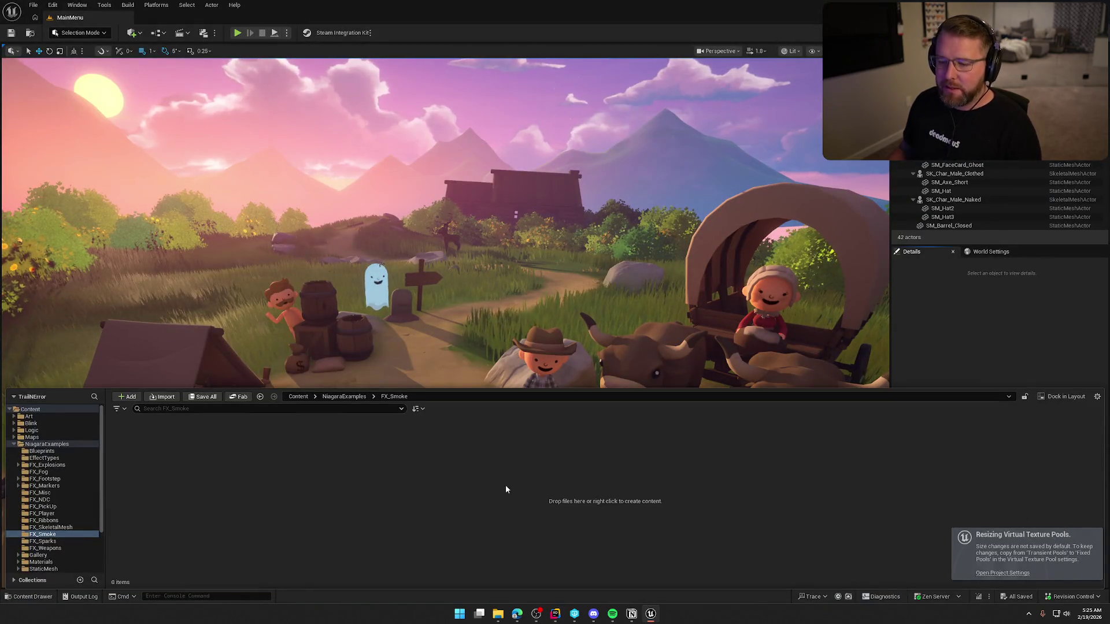
pyautogui.click(46, 444)
pyautogui.click(132, 479)
pyautogui.press('Delete')
pyautogui.click(176, 522)
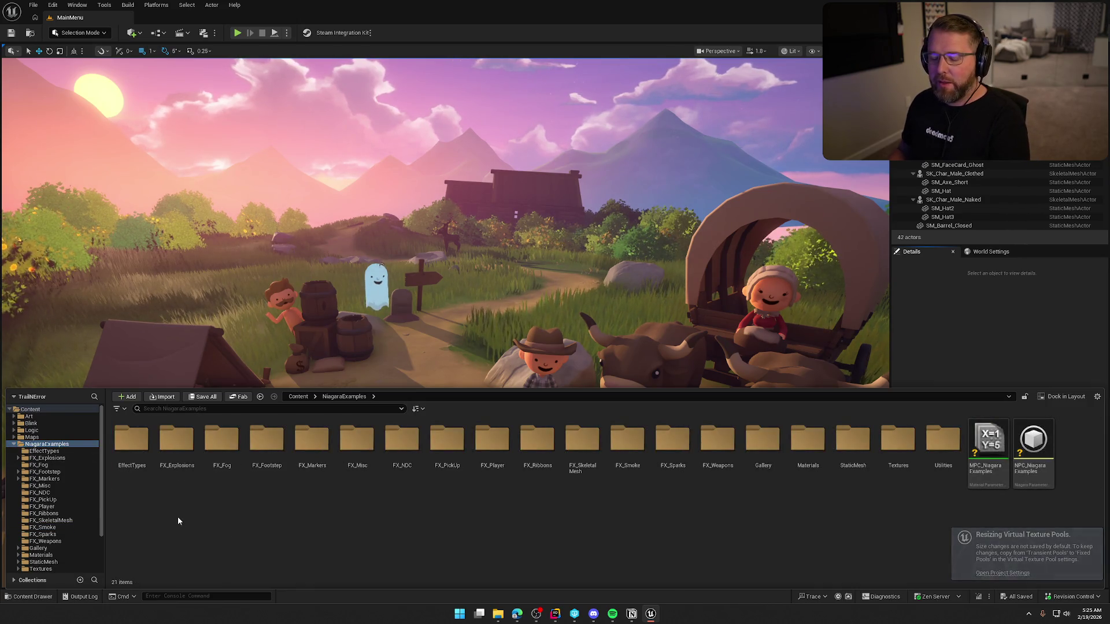
# Attempt to delete EffectTypes, then cancel because its effect types are still referenced
pyautogui.click(126, 453)
pyautogui.press('Delete')
pyautogui.click(146, 470)
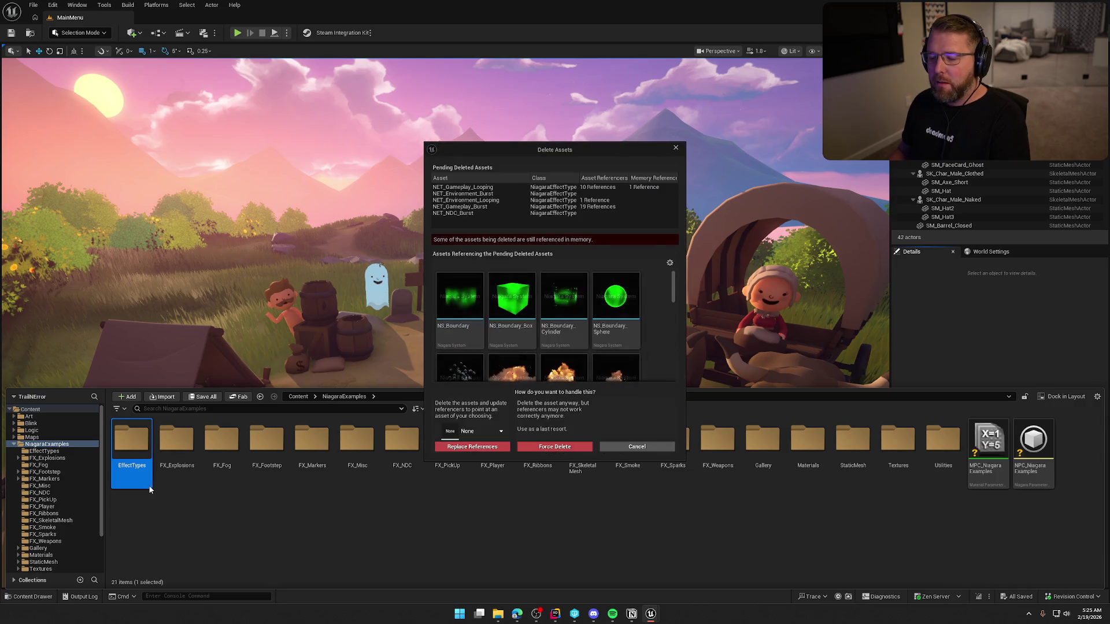
pyautogui.scroll(-3, 579, 323)
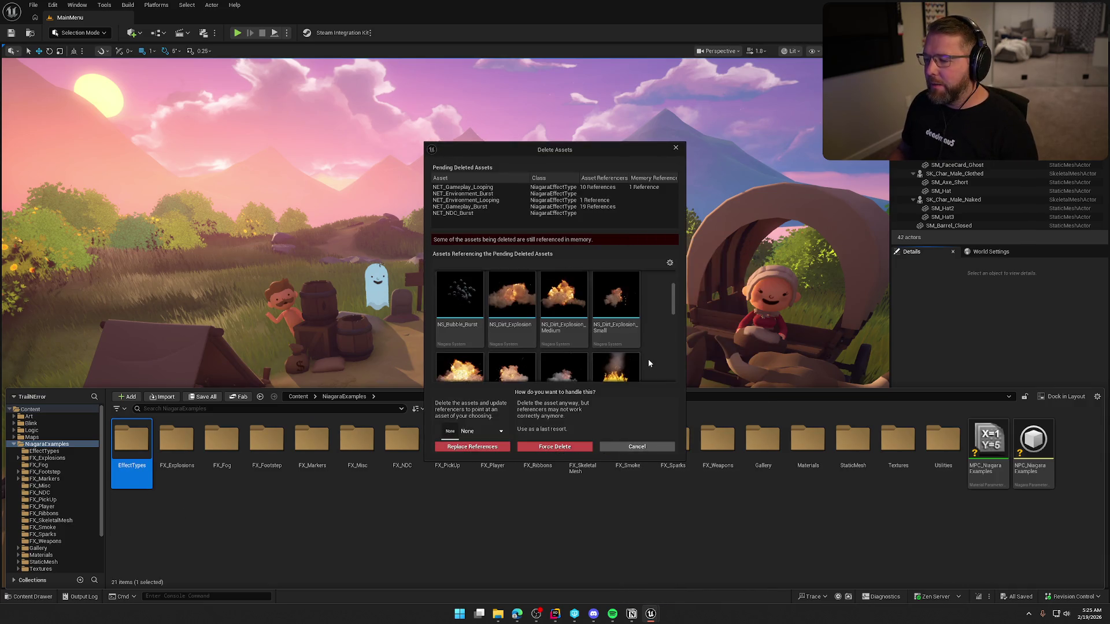
pyautogui.click(637, 446)
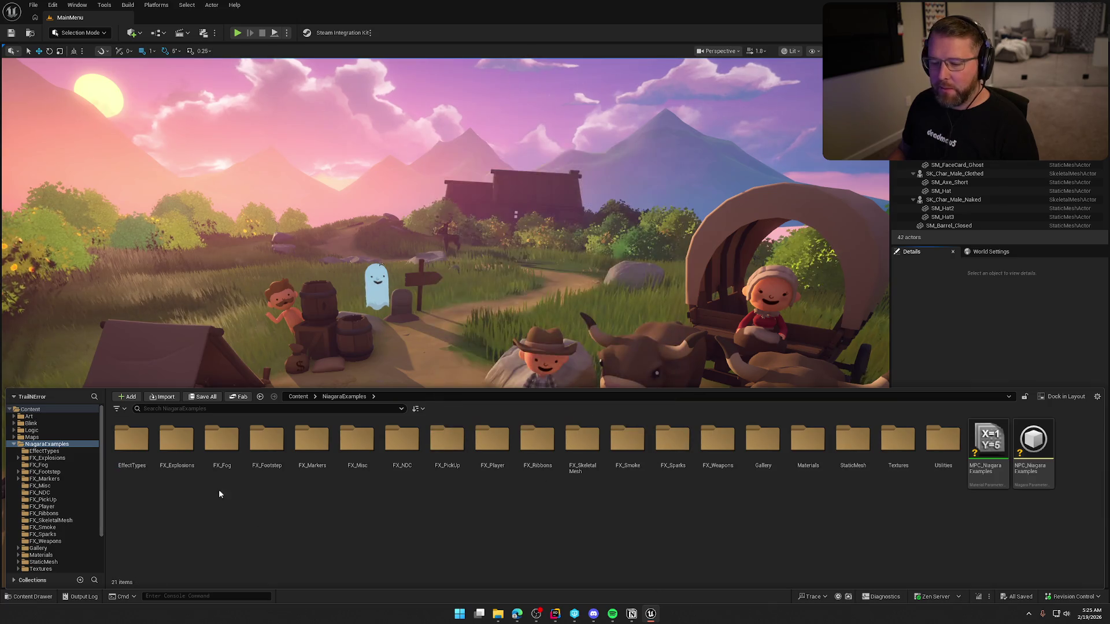
# Delete the FX_Explosions folder and its fourteen explosion assets
pyautogui.click(177, 456)
pyautogui.press('Delete')
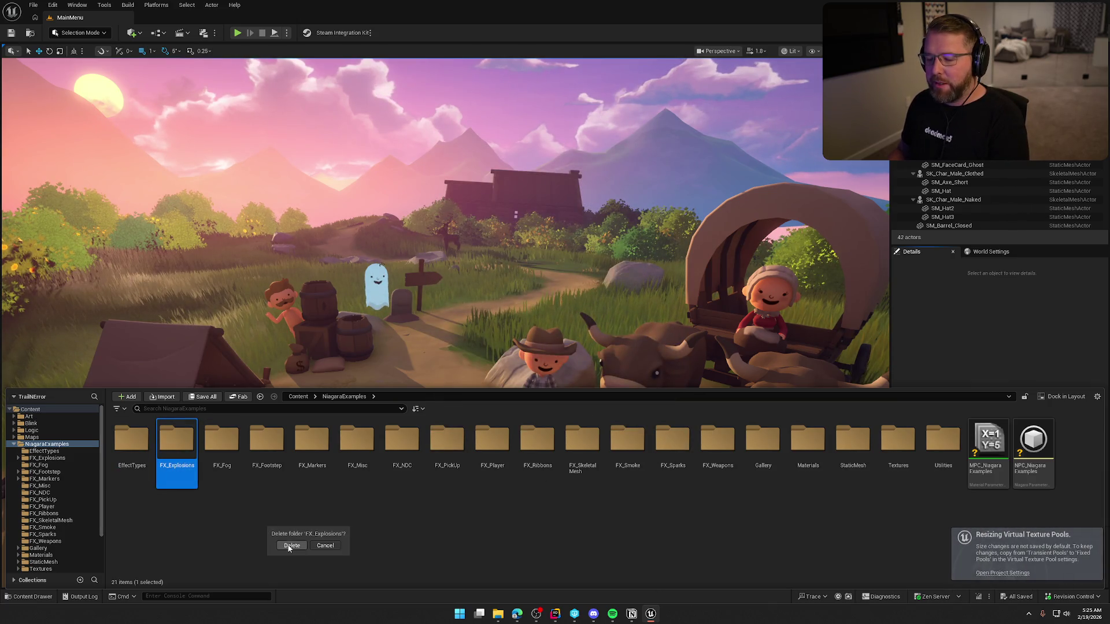
pyautogui.press('Return')
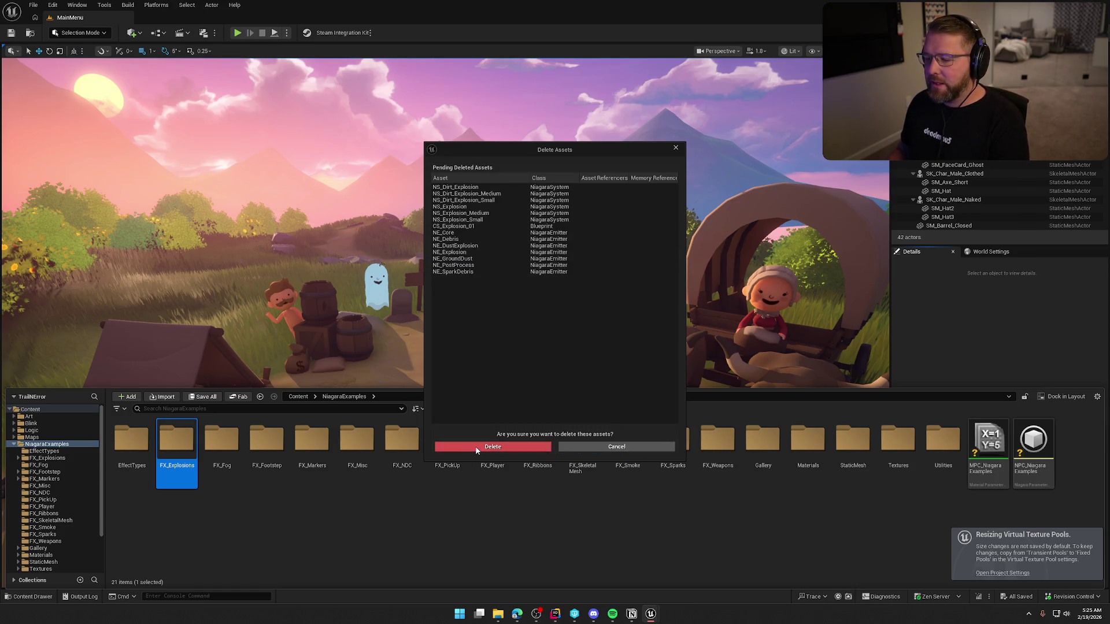
pyautogui.click(493, 449)
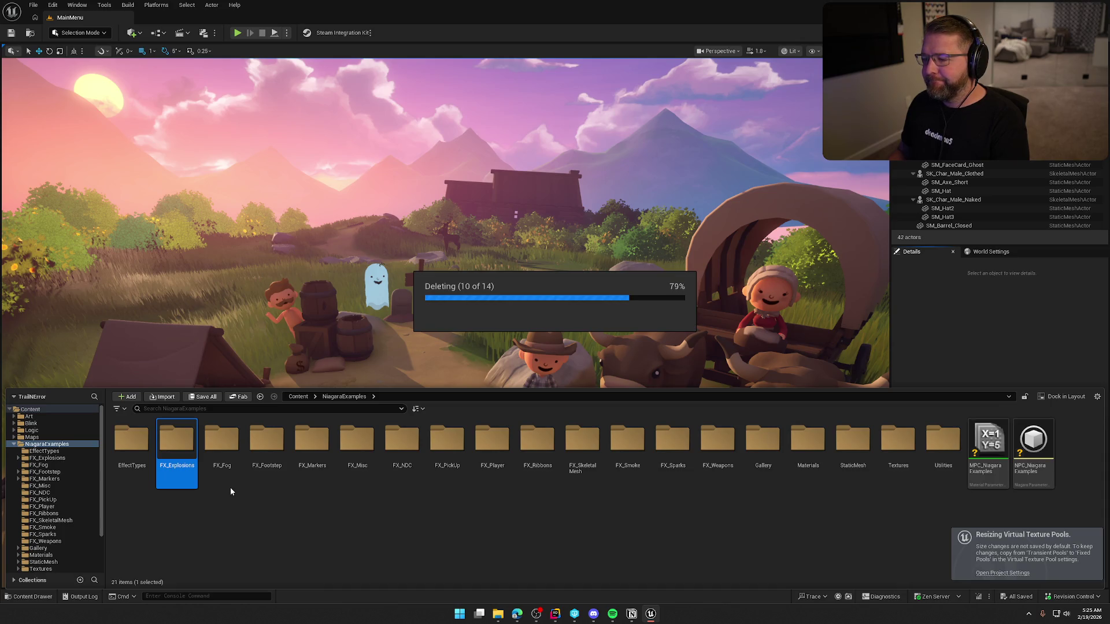
# Force-delete the FX_Fog assets along with referencers M_FogBankCard and TestSpriteMap
pyautogui.click(177, 454)
pyautogui.press('Delete')
pyautogui.click(247, 517)
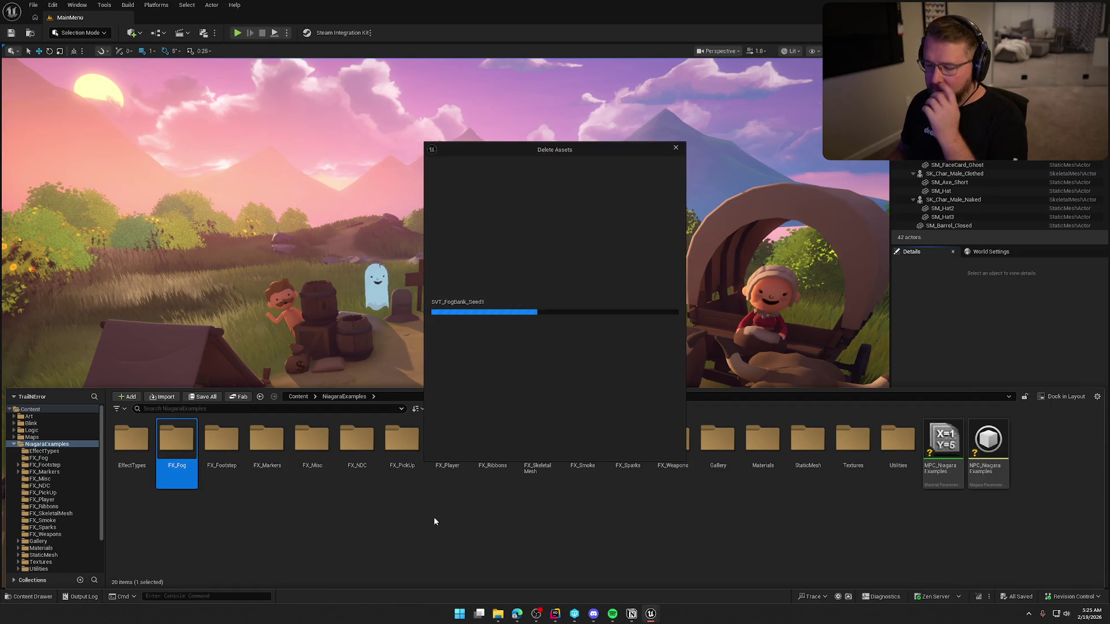
pyautogui.click(457, 290)
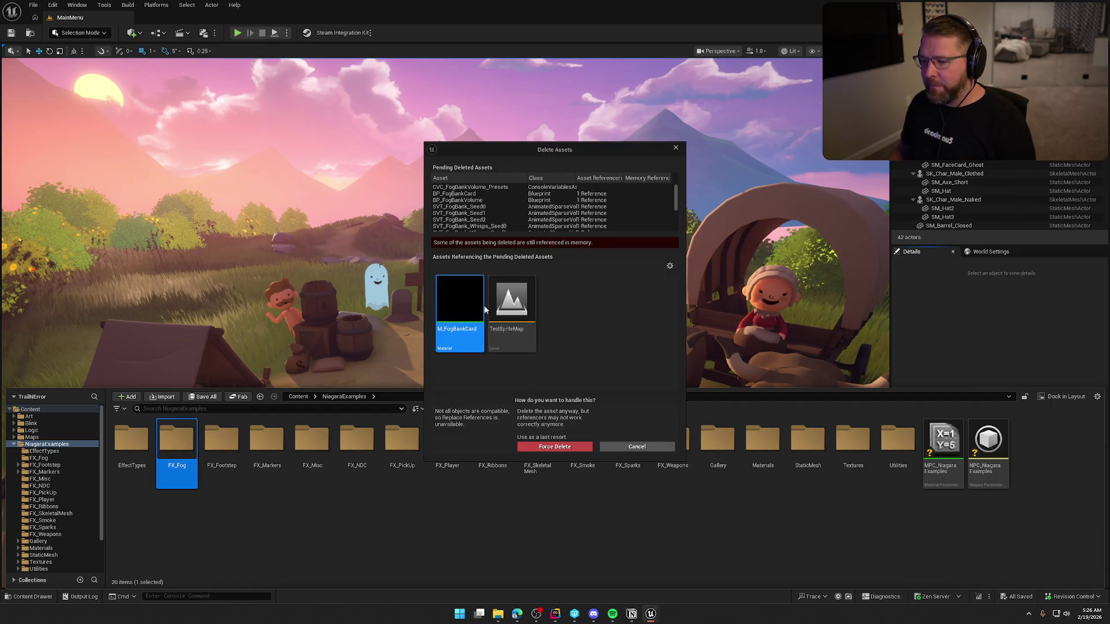
pyautogui.keyDown('shift'); pyautogui.click(516, 327); pyautogui.keyUp('shift')
pyautogui.press('Delete')
pyautogui.click(504, 447)
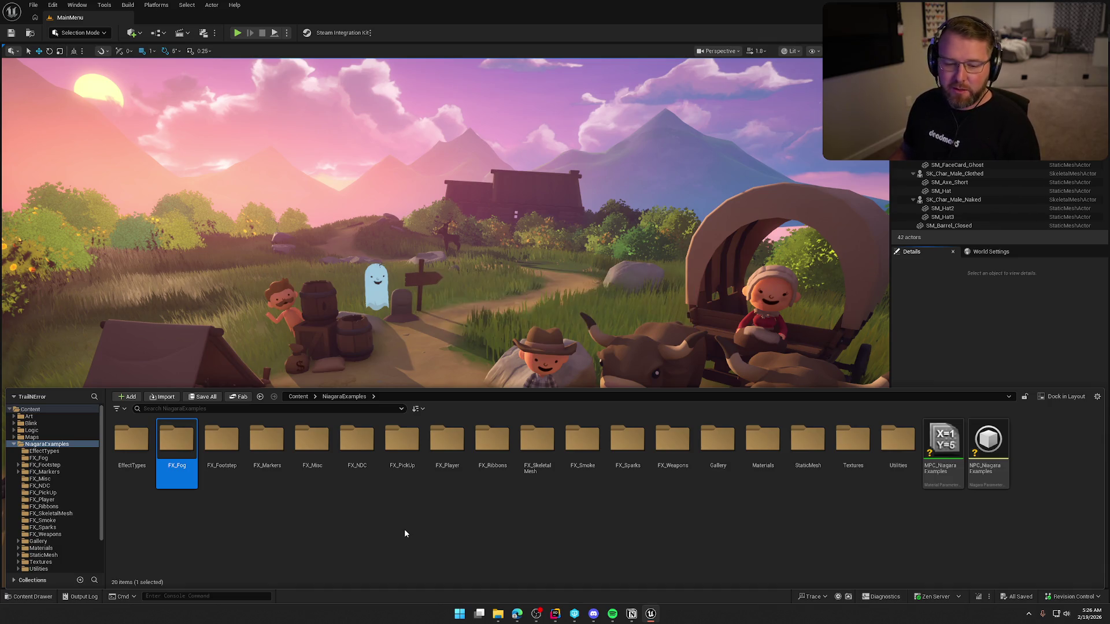
pyautogui.press('Delete')
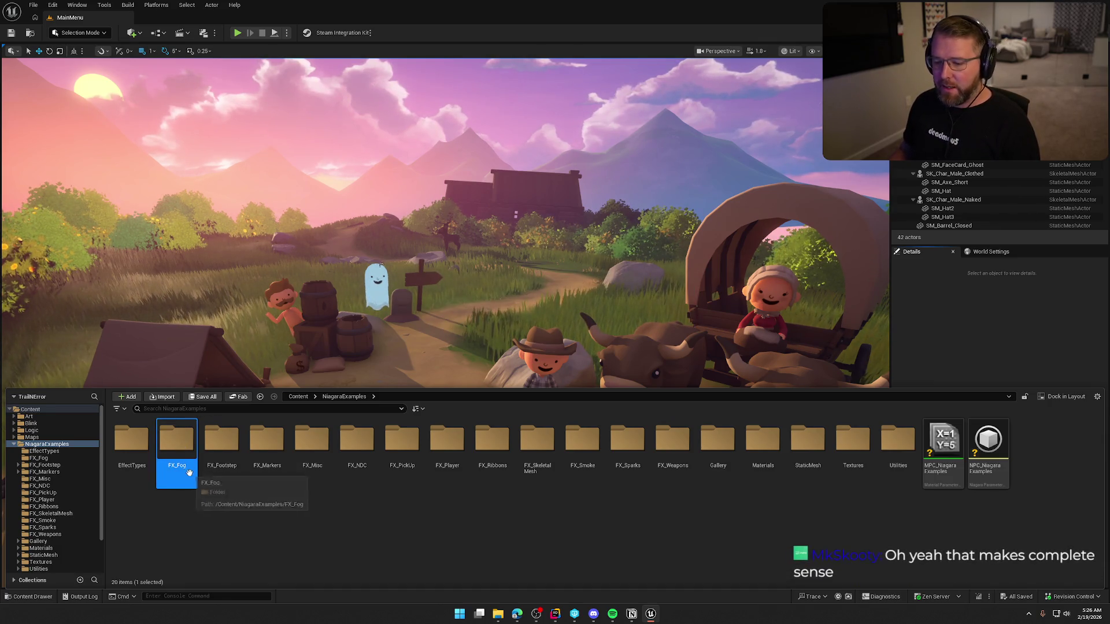
# Remove the emptied FX_Fog folder and force-delete FX_Footstep together with its NDC_Footsteps referencer
pyautogui.click(216, 494)
pyautogui.click(195, 486)
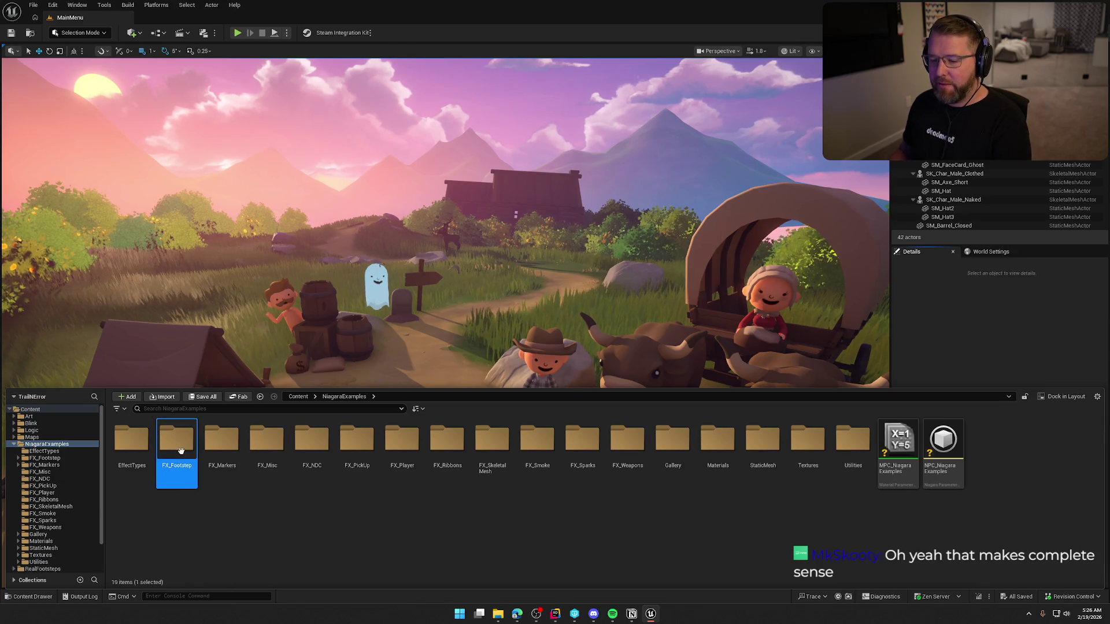
pyautogui.press('Delete')
pyautogui.click(208, 484)
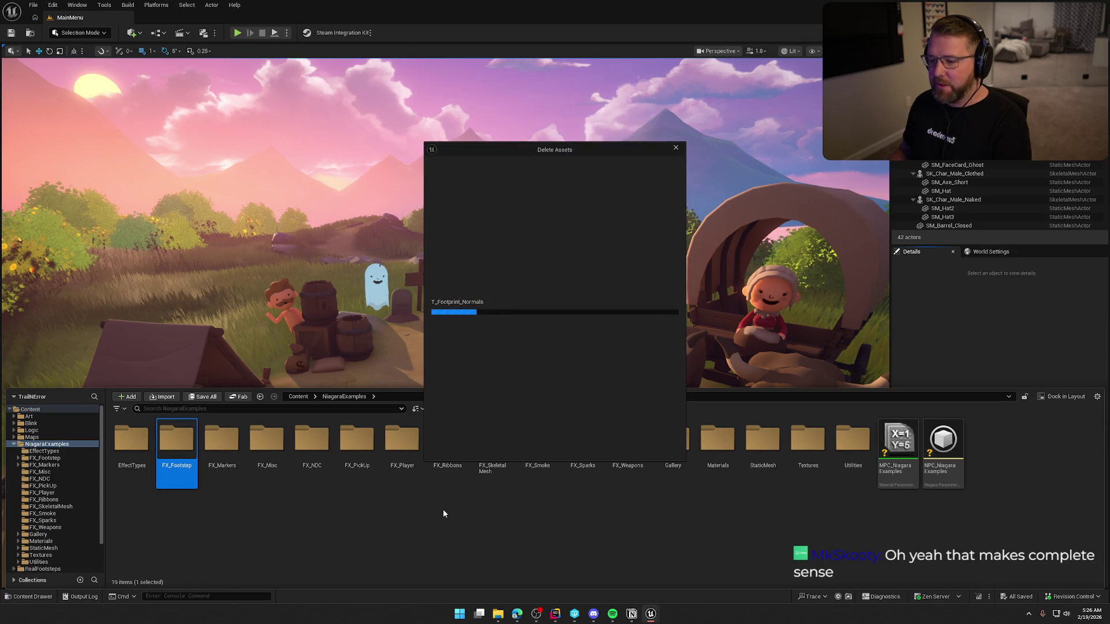
pyautogui.moveTo(472, 362); pyautogui.dragTo(594, 356)
pyautogui.press('Delete')
pyautogui.click(460, 301)
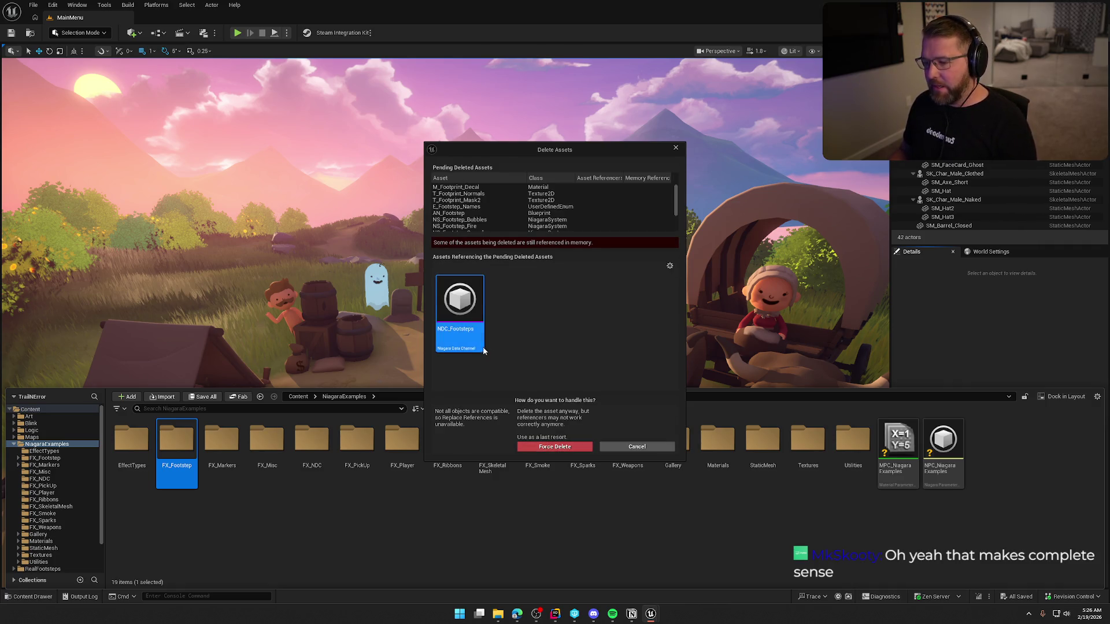
pyautogui.press('Delete')
pyautogui.click(557, 445)
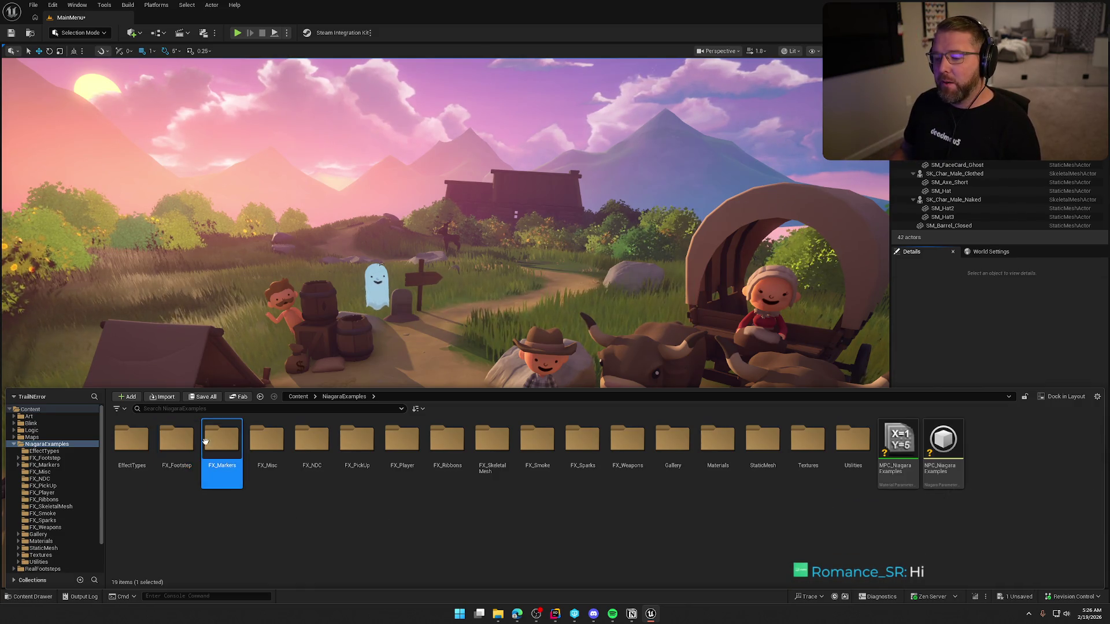
pyautogui.press('Delete')
pyautogui.click(256, 549)
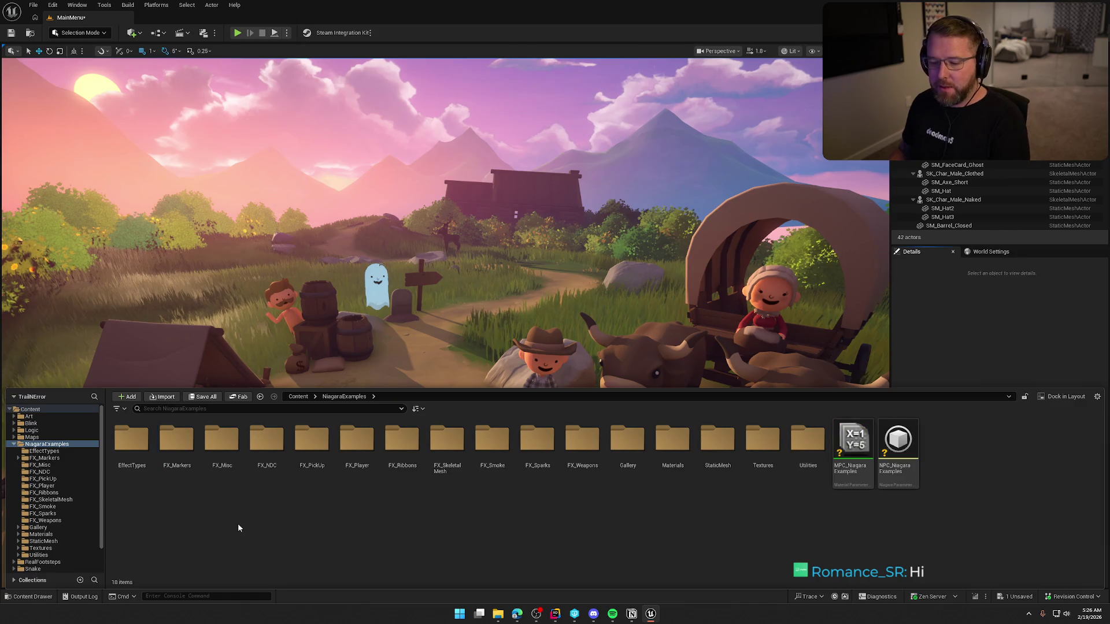
# Delete the FX_Markers folder and its three assets
pyautogui.press('Delete')
pyautogui.click(204, 466)
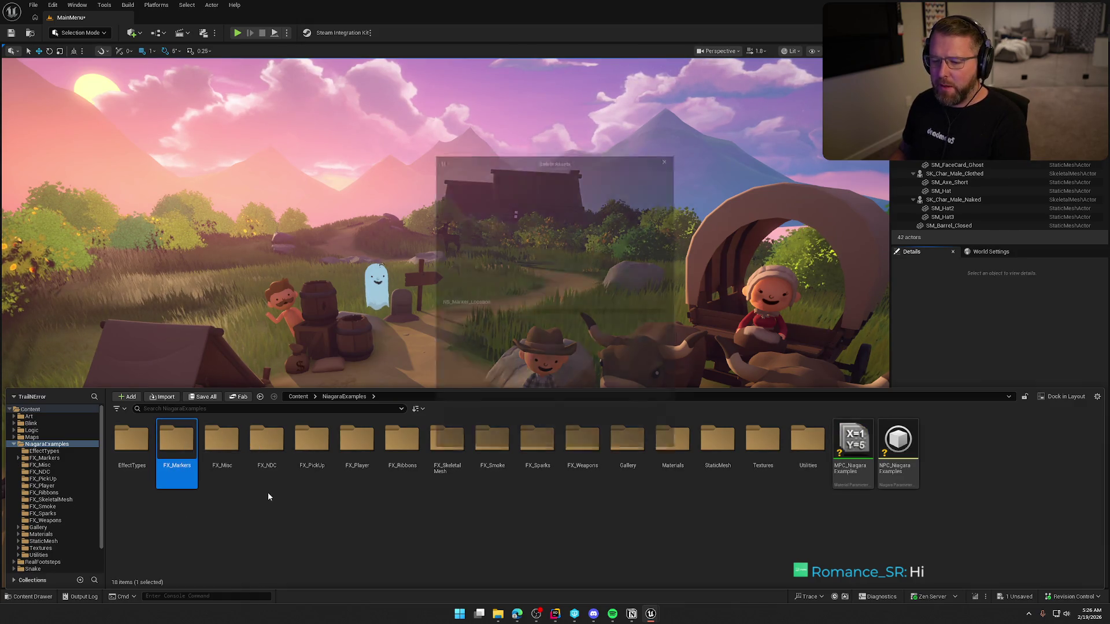
pyautogui.click(486, 446)
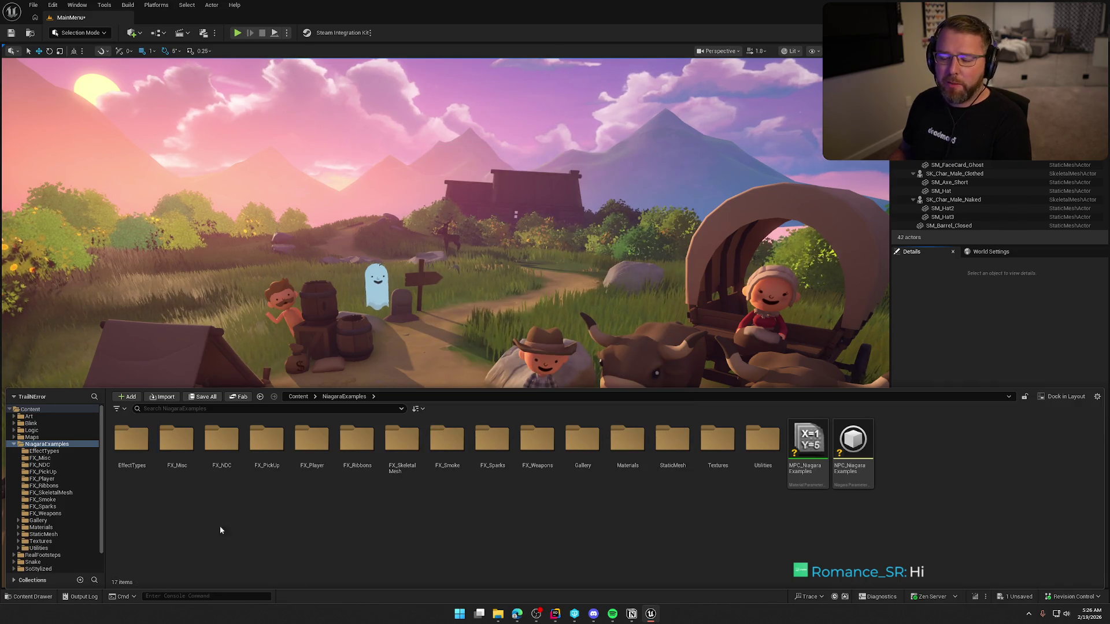
# Try deleting FX_Misc, then cancel to keep it since its assets are referenced
pyautogui.press('Delete')
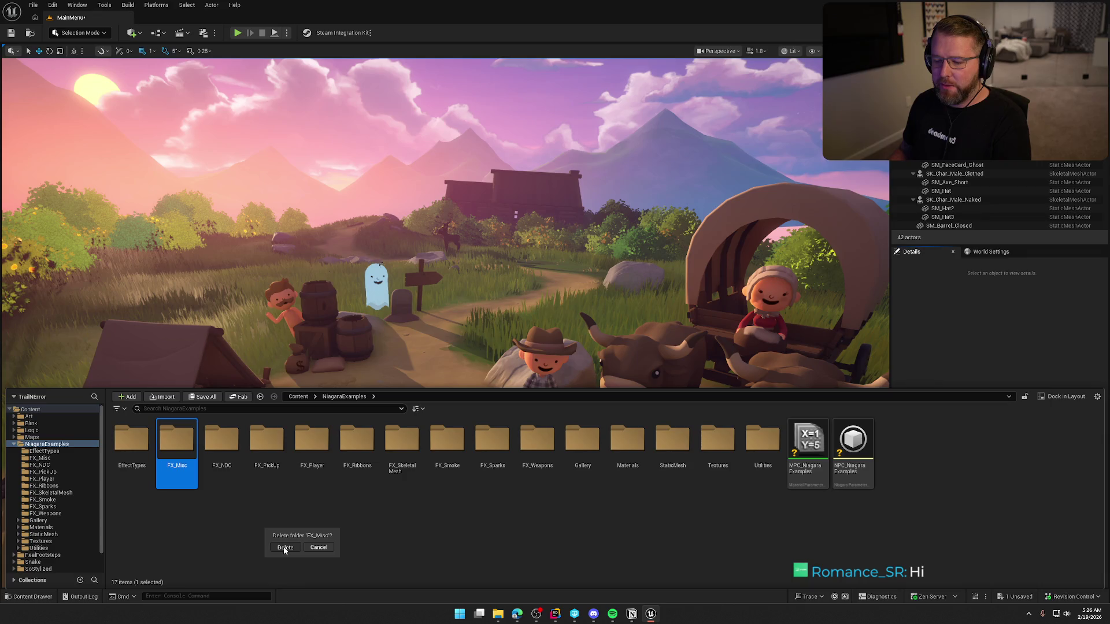
pyautogui.press('Return')
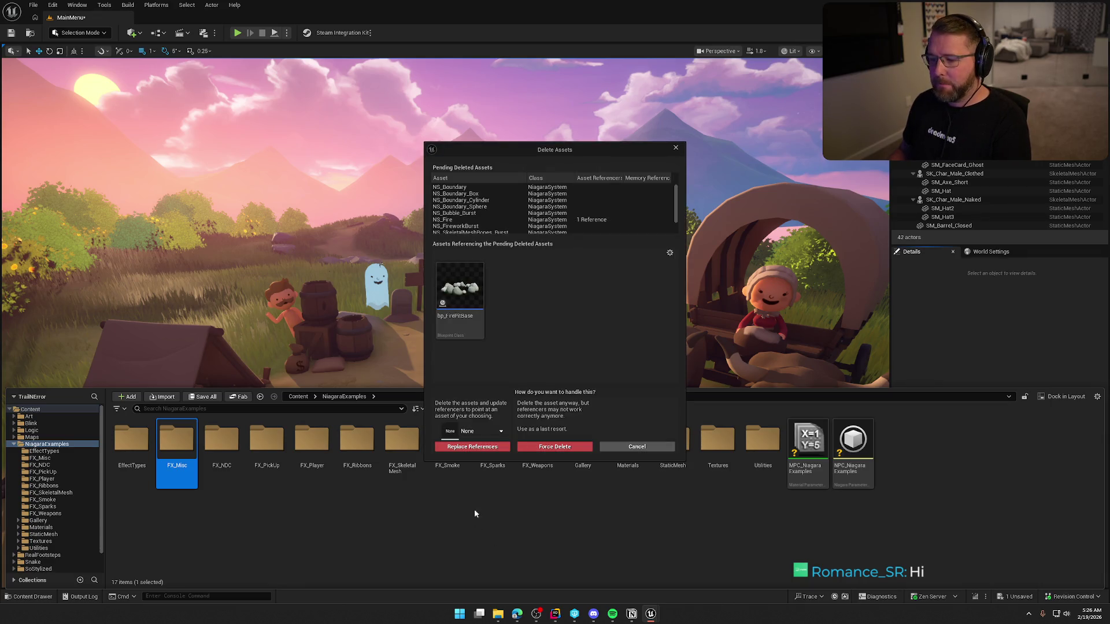
pyautogui.click(639, 447)
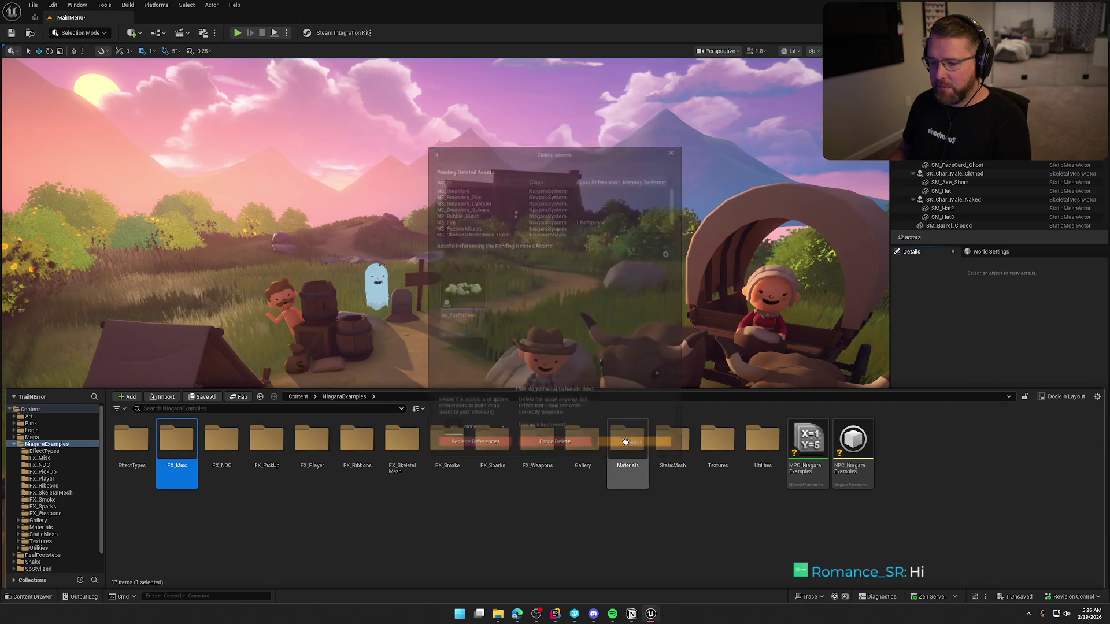
# Delete the FX_NDC folder
pyautogui.click(223, 460)
pyautogui.press('Delete')
pyautogui.click(273, 510)
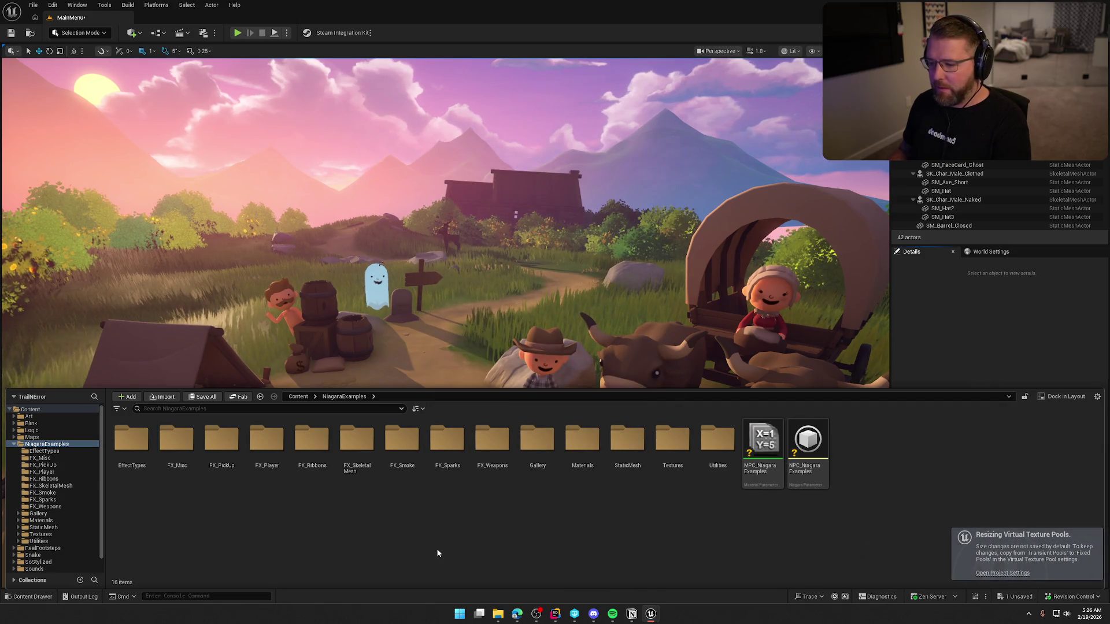
# Delete the FX_PickUp folder and its pickup assets
pyautogui.click(221, 445)
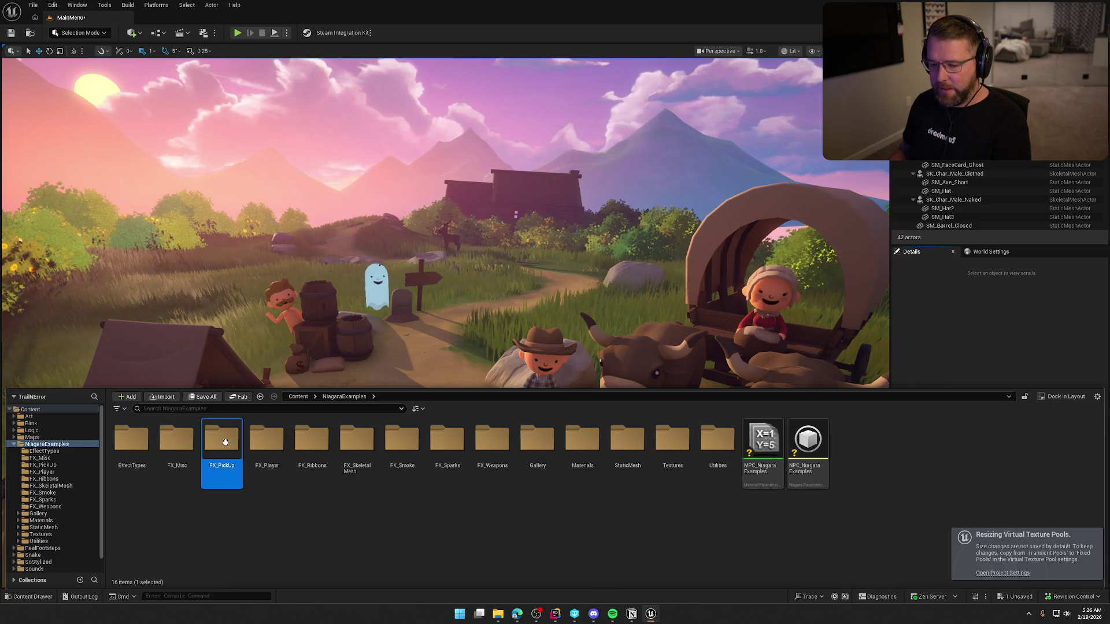
pyautogui.press('Delete')
pyautogui.click(267, 498)
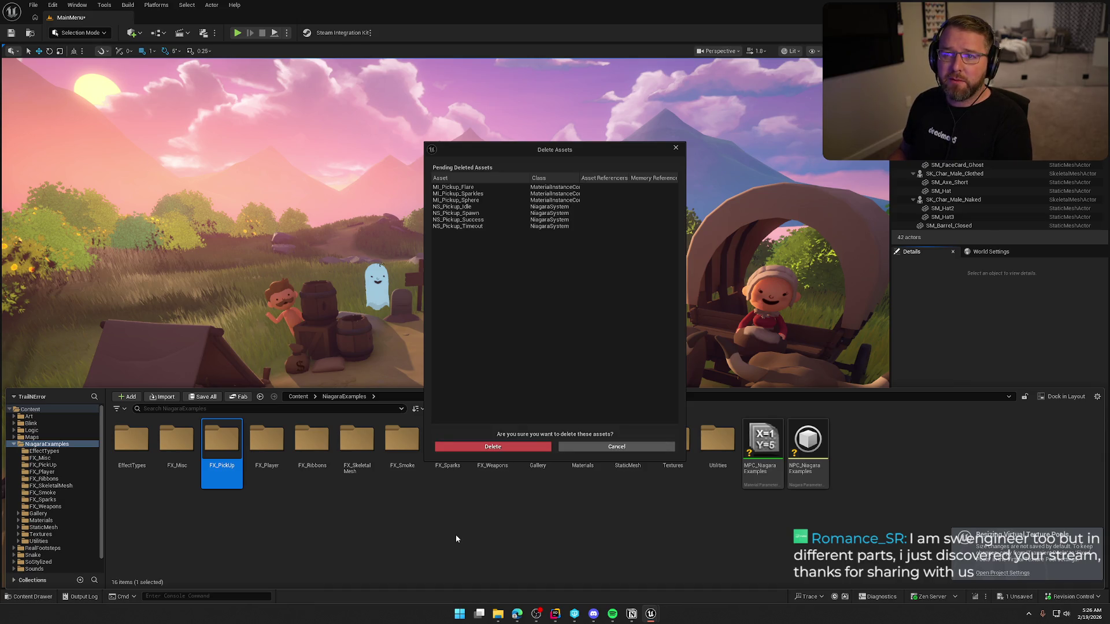
pyautogui.click(485, 444)
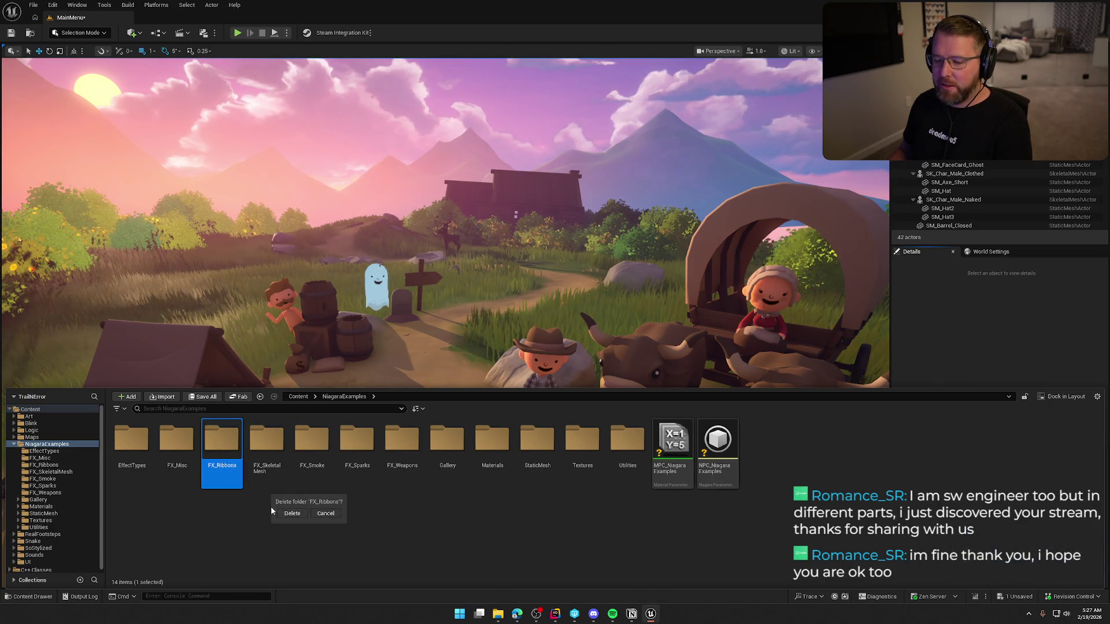
# Delete the FX_SkeletalMesh, FX_Smoke, FX_Sparks and FX_Weapons folders
pyautogui.click(221, 440)
pyautogui.press('Delete')
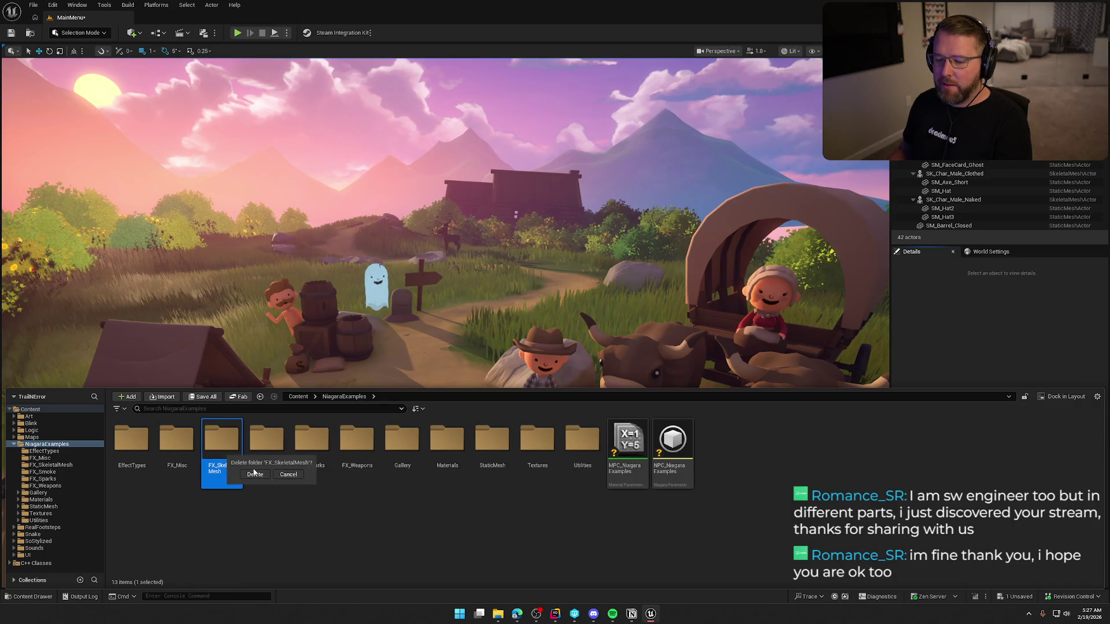
pyautogui.click(254, 474)
pyautogui.click(231, 480)
pyautogui.press('Delete')
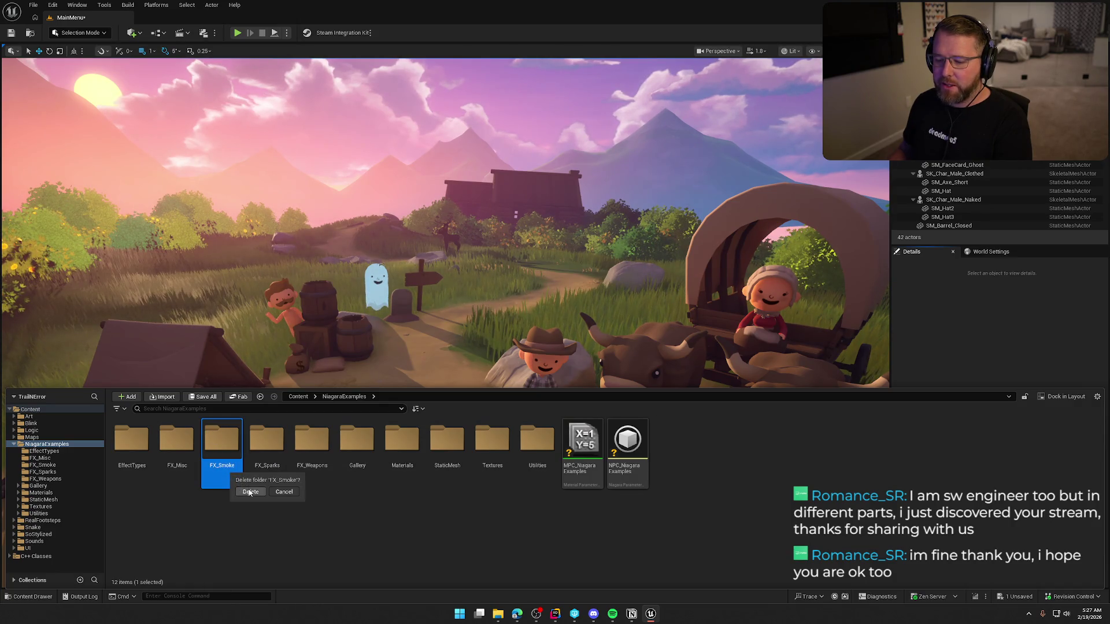
pyautogui.click(250, 492)
pyautogui.click(231, 465)
pyautogui.press('Delete')
pyautogui.click(251, 492)
pyautogui.click(240, 468)
pyautogui.press('Delete')
pyautogui.click(249, 508)
# Keep the Gallery and Materials folders by declining to load their assets for deletion
pyautogui.click(232, 463)
pyautogui.press('Delete')
pyautogui.click(254, 507)
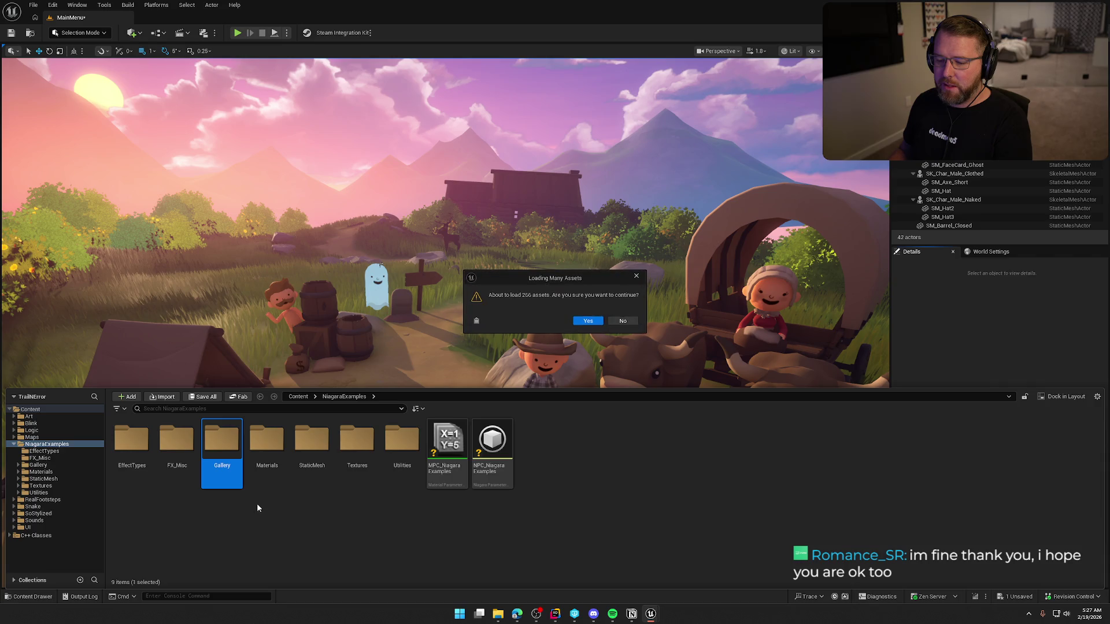
pyautogui.click(623, 321)
pyautogui.click(266, 443)
pyautogui.press('Delete')
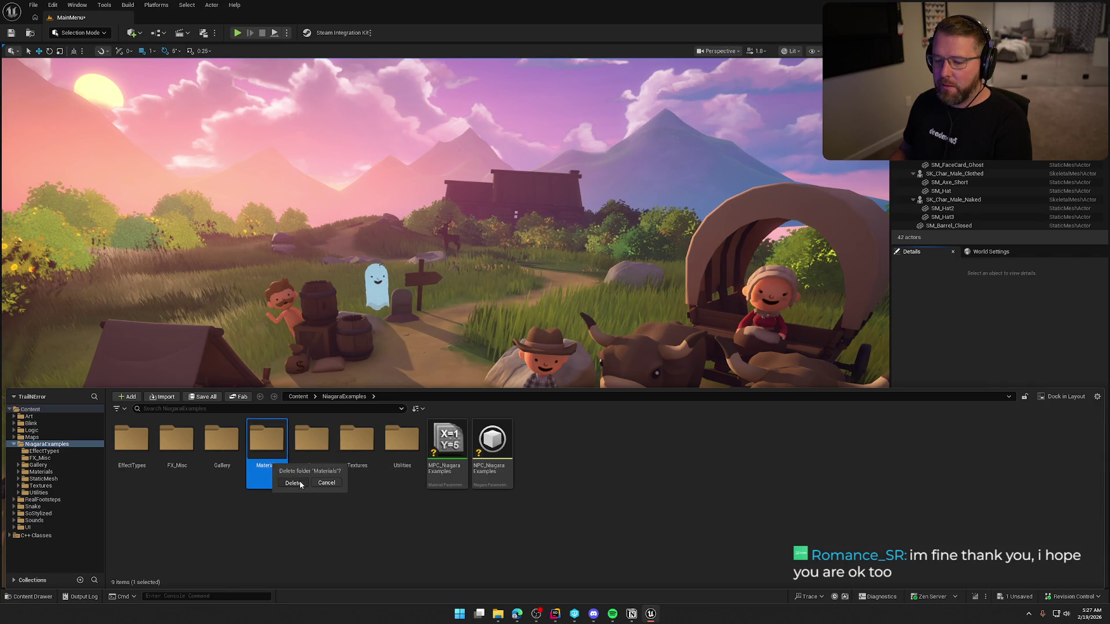
pyautogui.click(293, 482)
pyautogui.click(620, 321)
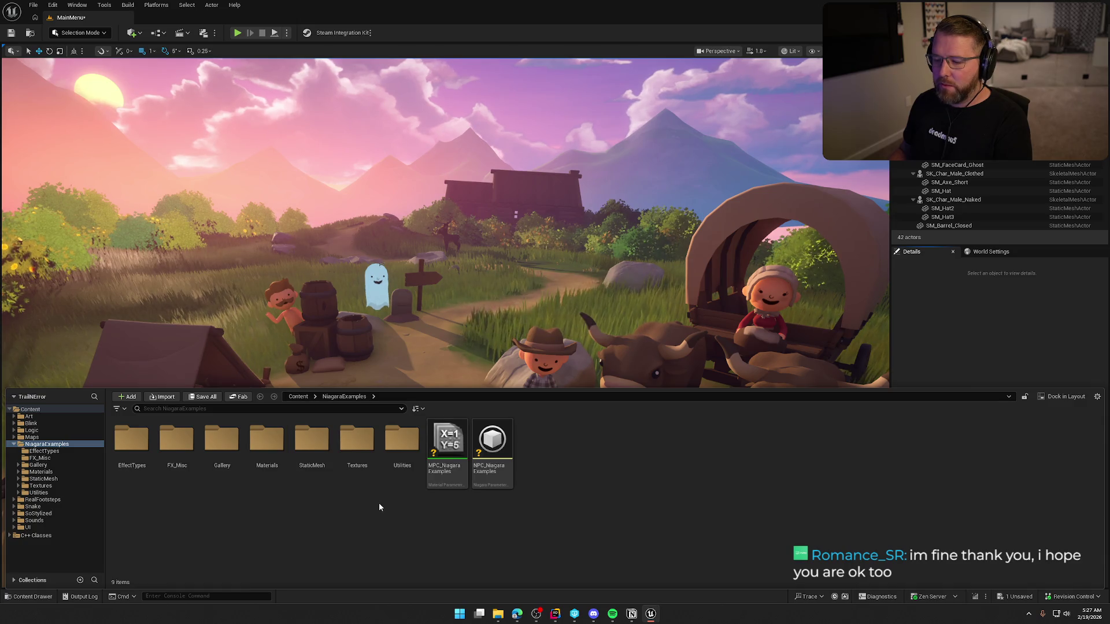
# Try deleting MPC_NiagaraExamples and NPC_NiagaraExamples together, then cancel
pyautogui.click(447, 445)
pyautogui.keyDown('shift'); pyautogui.click(492, 445); pyautogui.keyUp('shift')
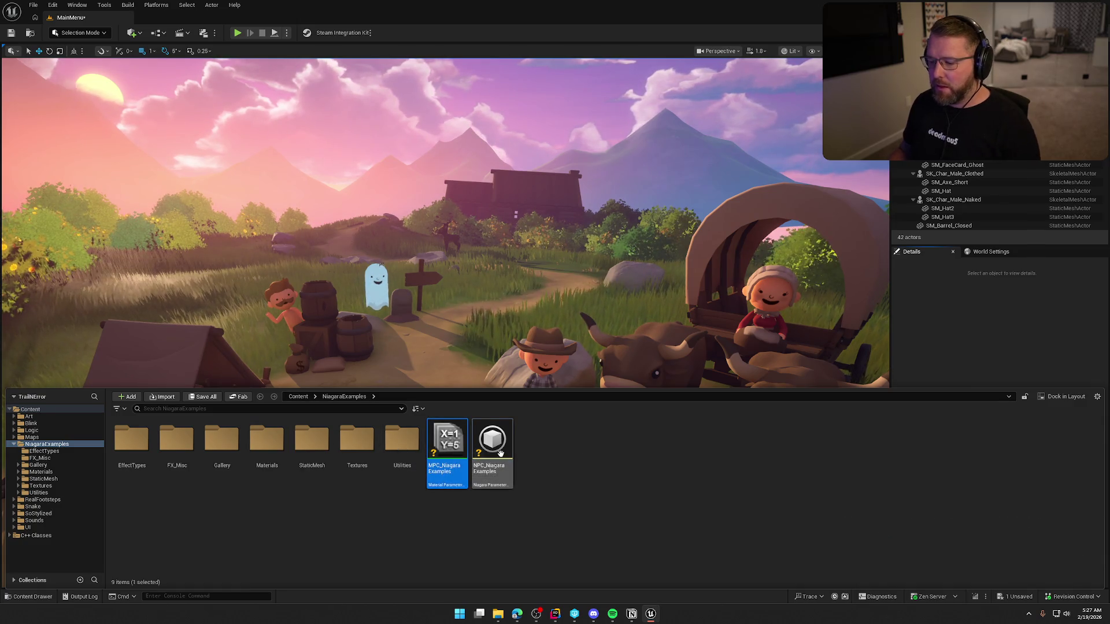
pyautogui.press('Delete')
pyautogui.scroll(-3, 647, 356)
pyautogui.scroll(-10, 655, 357)
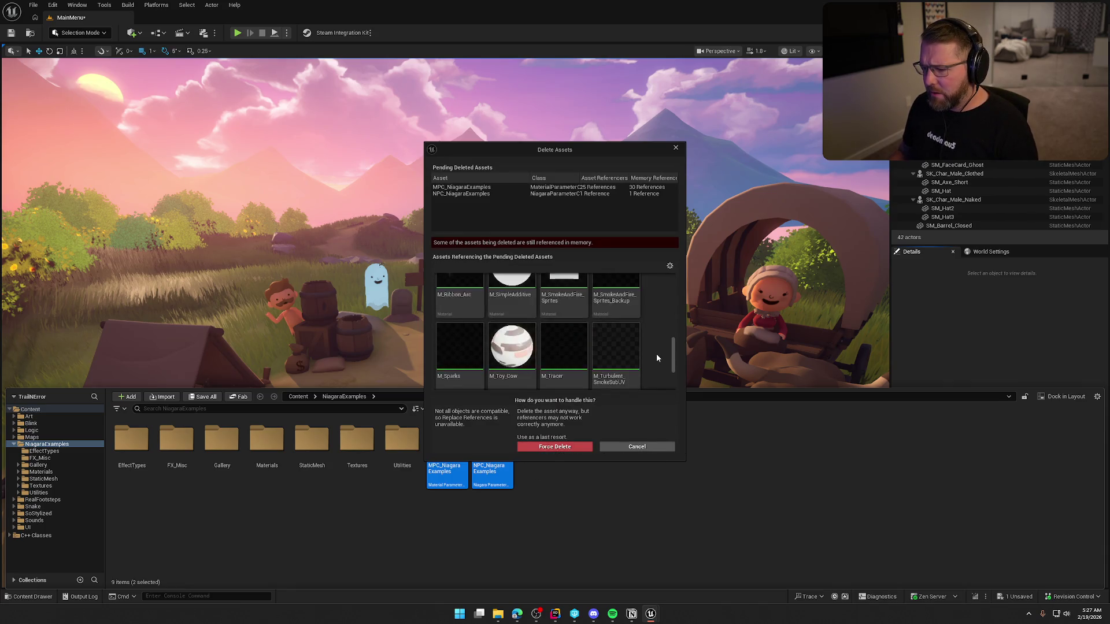
pyautogui.click(635, 447)
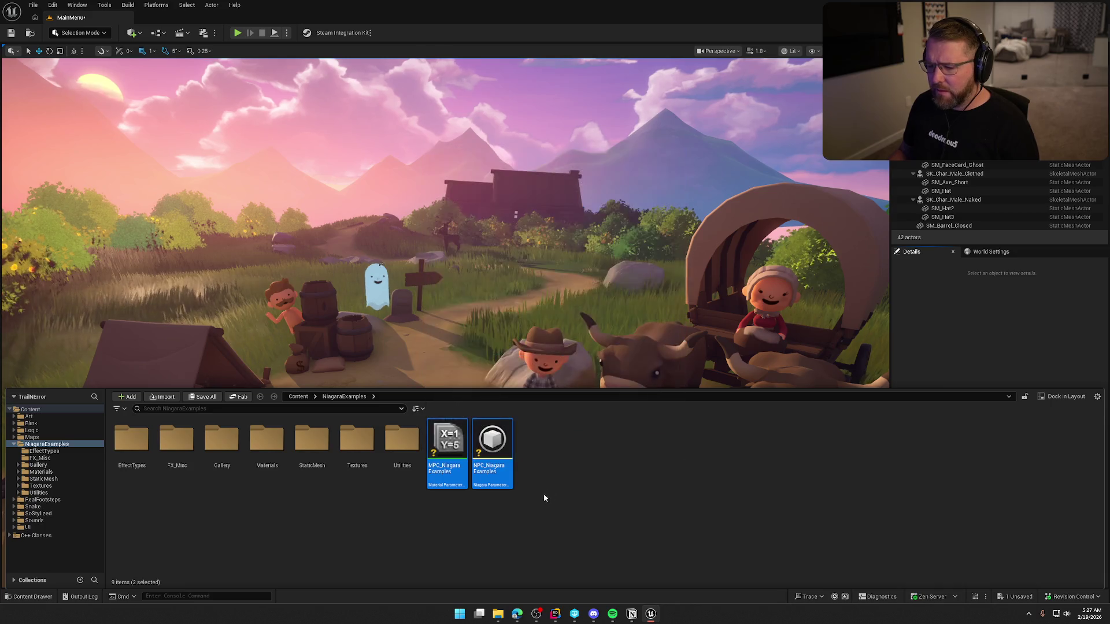
# Attempt deleting NPC_NiagaraExamples alone, then keep it because NS_Fire uses it
pyautogui.click(541, 503)
pyautogui.click(507, 470)
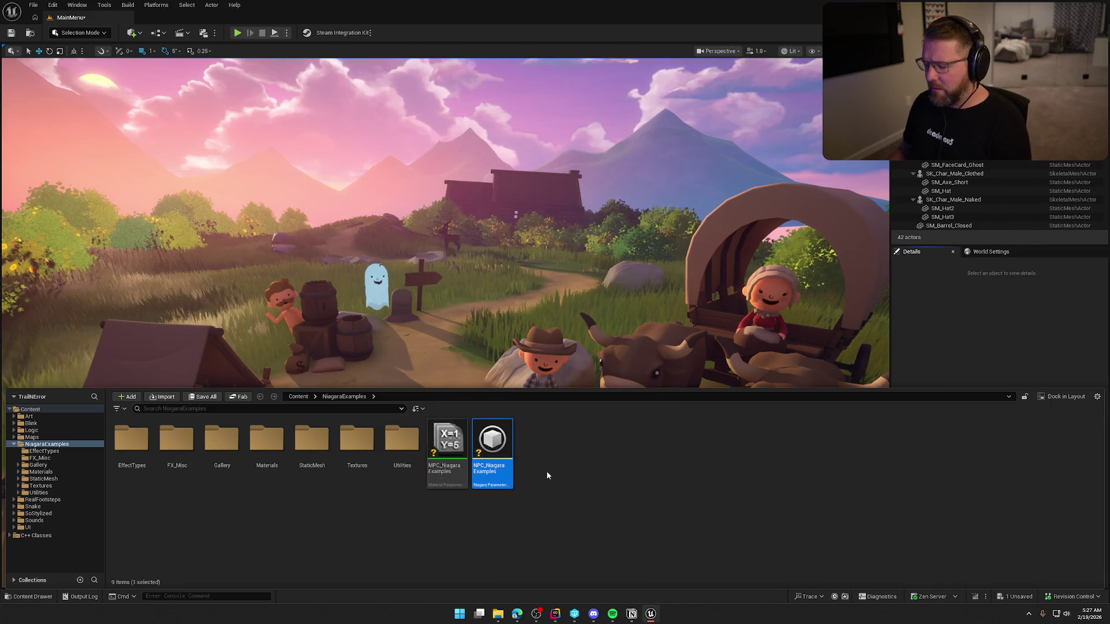
pyautogui.press('Delete')
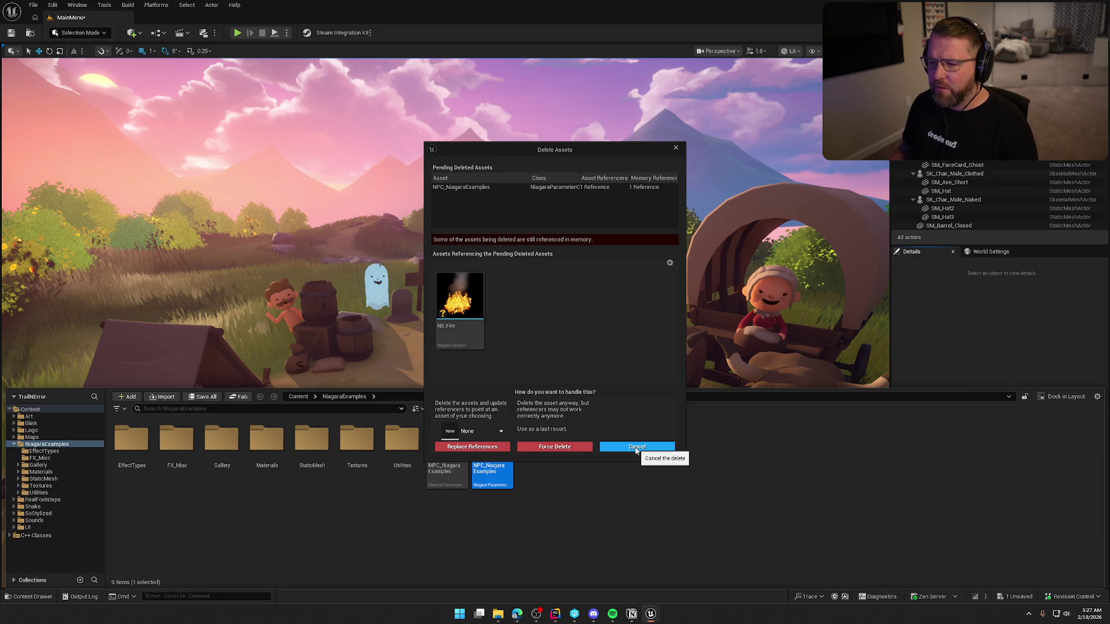
pyautogui.rightClick(466, 305)
pyautogui.press('Escape')
pyautogui.click(636, 446)
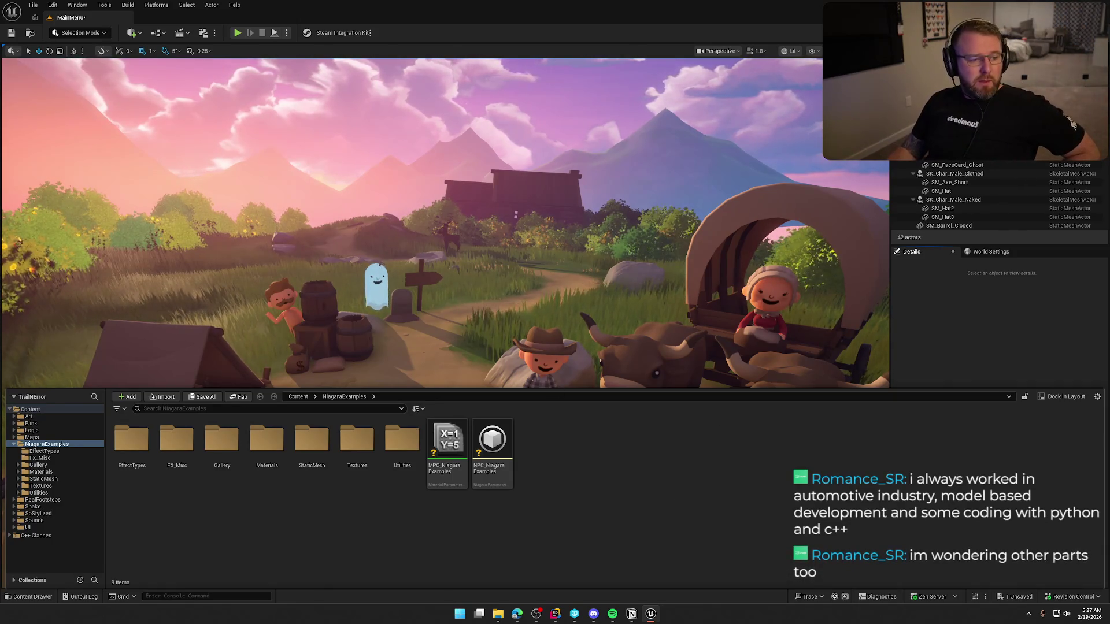
pyautogui.hotkey('alt', 'Tab')
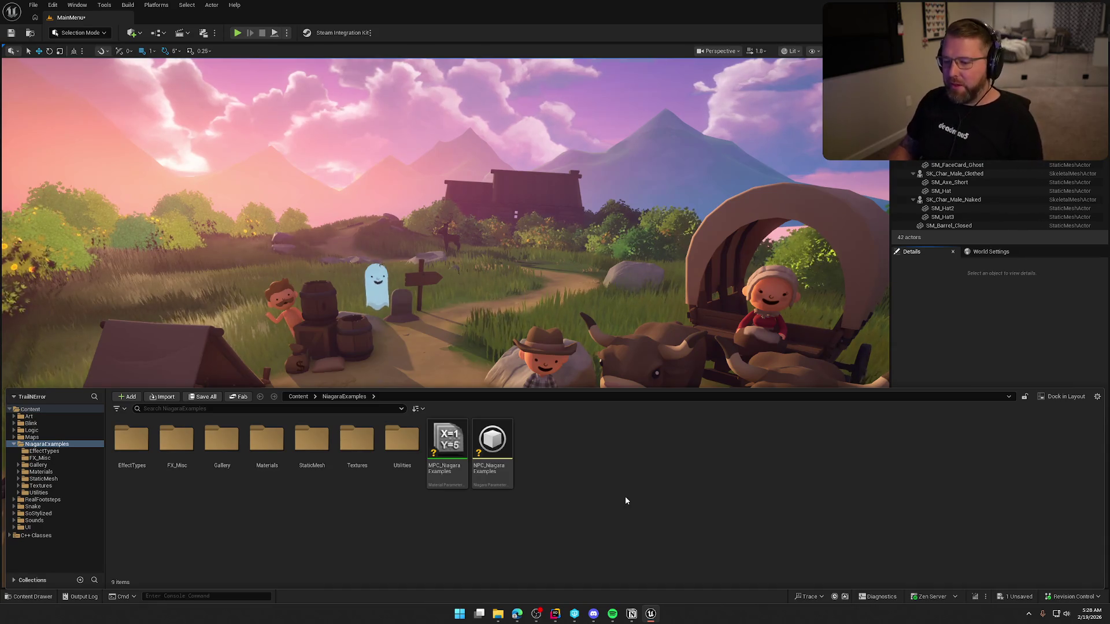
# Delete the Utilities folder and its loaded assets
pyautogui.click(402, 457)
pyautogui.press('Delete')
pyautogui.click(423, 534)
pyautogui.click(580, 325)
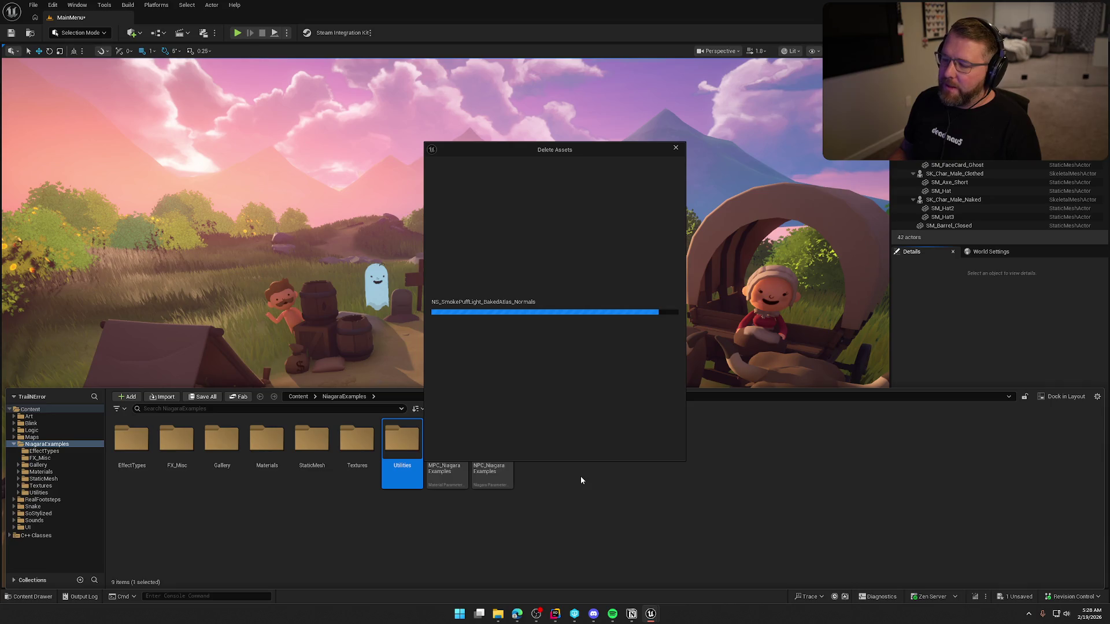
pyautogui.click(488, 448)
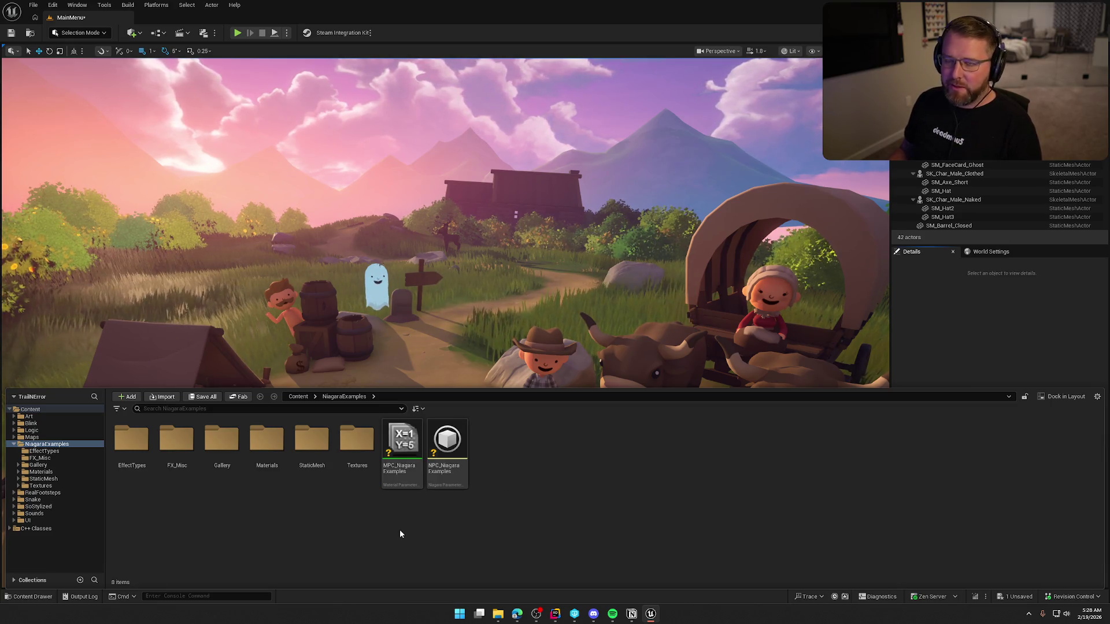
# Inspect StaticMesh, attempt its deletion, and cancel after reviewing its NS_Fire references
pyautogui.click(369, 452)
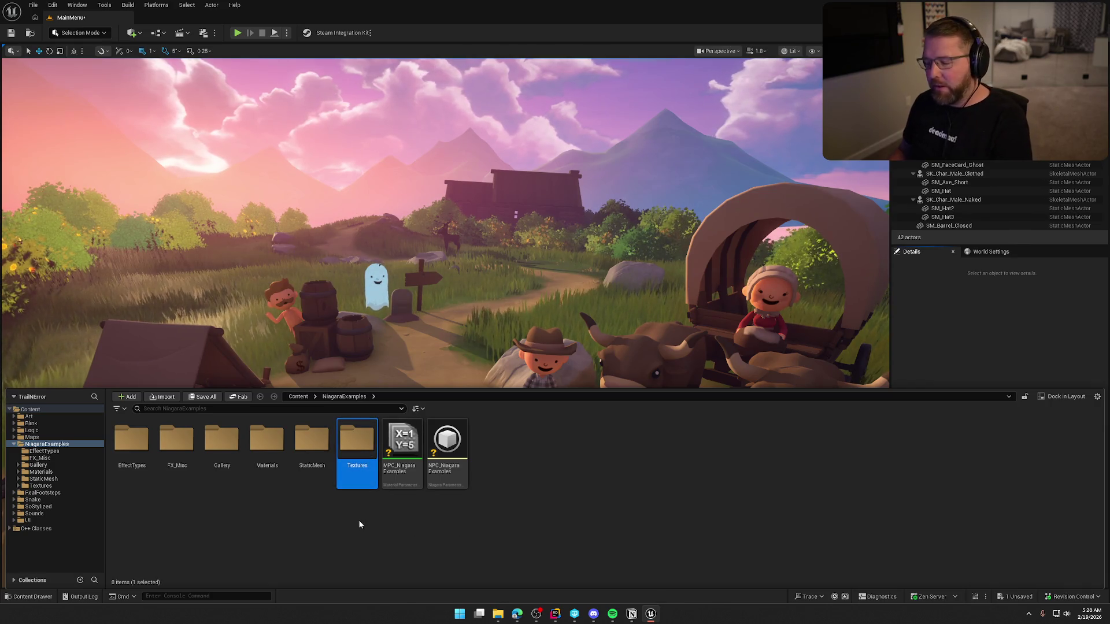
pyautogui.doubleClick(310, 442)
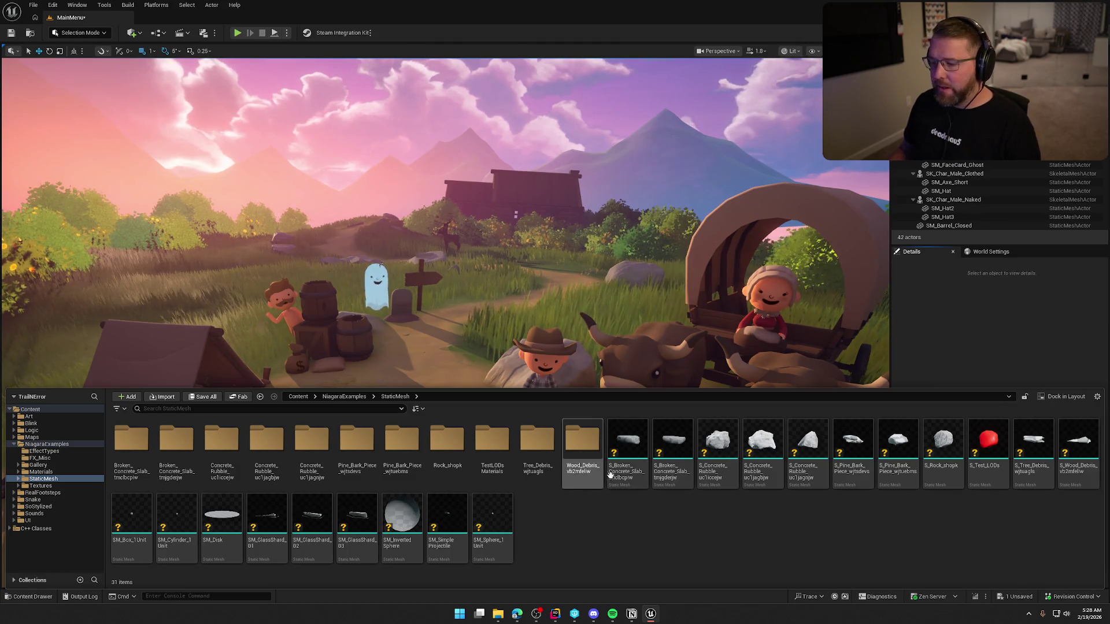
pyautogui.click(48, 445)
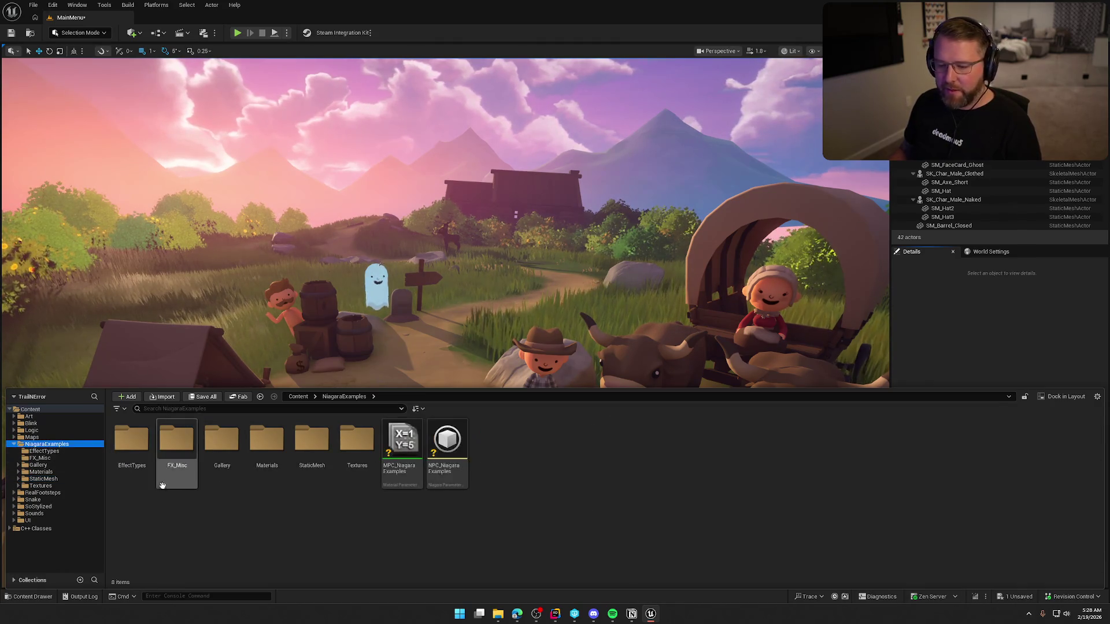
pyautogui.click(312, 446)
pyautogui.press('Delete')
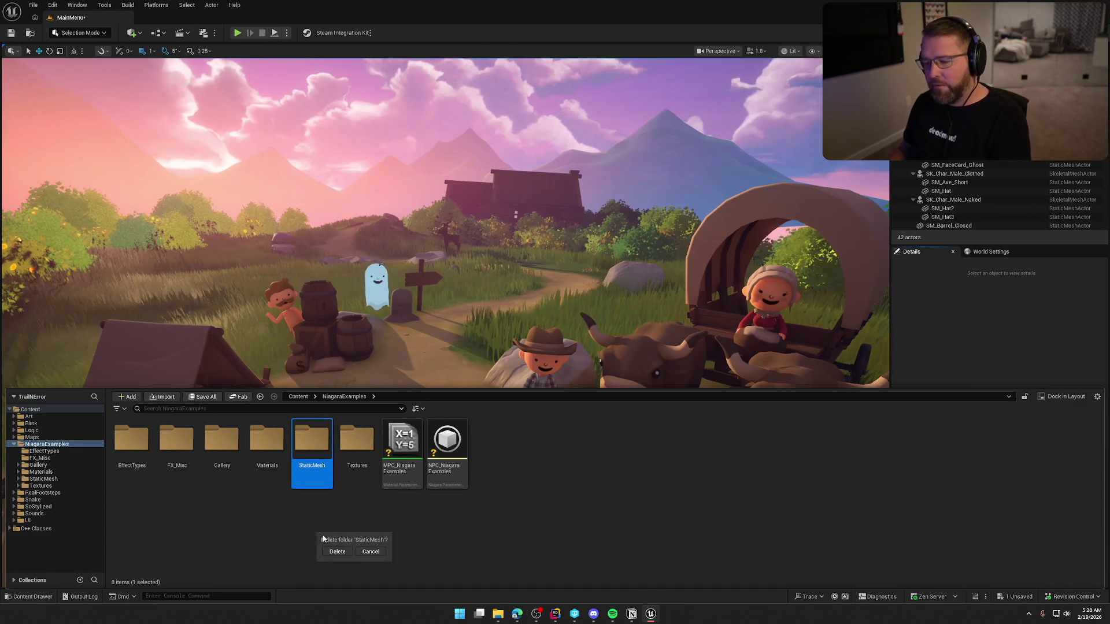
pyautogui.click(584, 321)
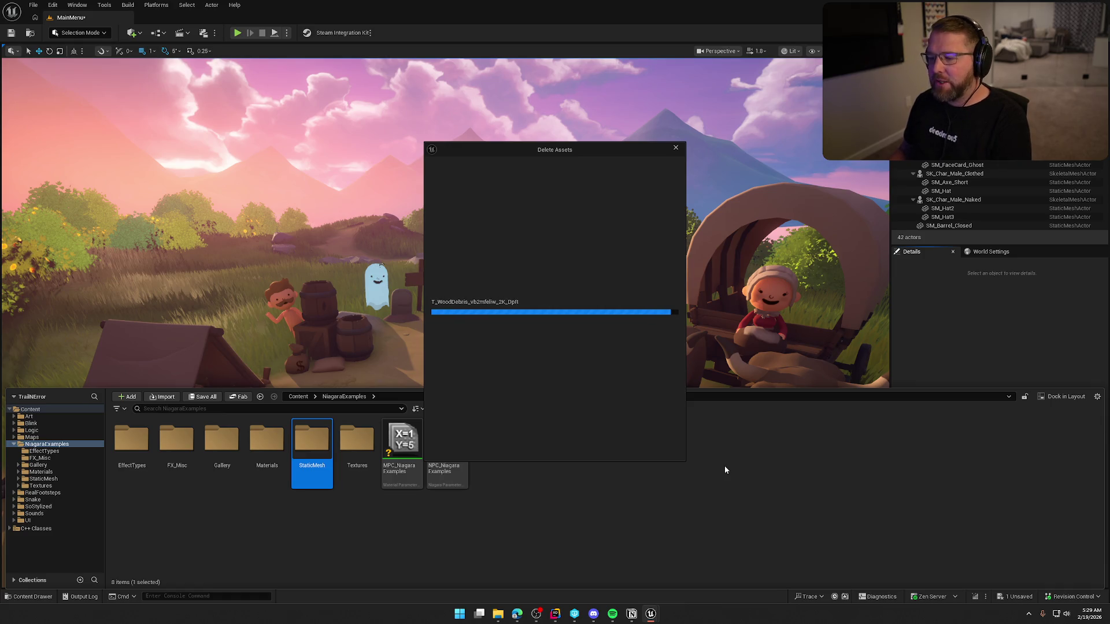
pyautogui.scroll(-2, 532, 368)
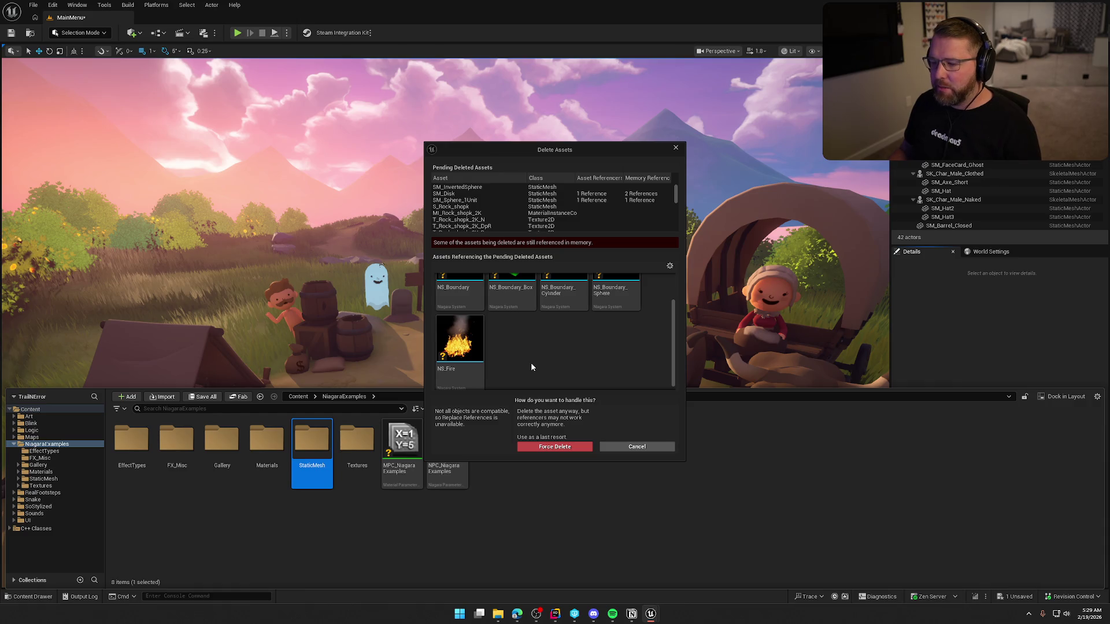
pyautogui.scroll(2, 530, 364)
pyautogui.click(633, 448)
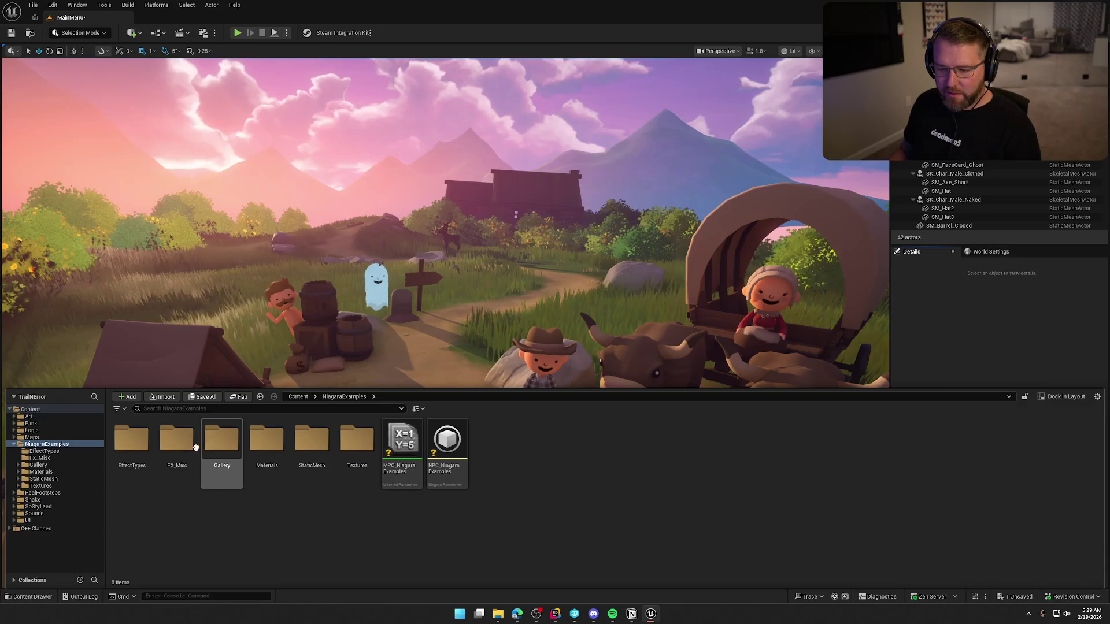
# In FX_Misc, delete the ten Niagara systems other than NS_Fire, in two batches of five
pyautogui.doubleClick(177, 439)
pyautogui.moveTo(131, 443); pyautogui.dragTo(139, 470)
pyautogui.keyDown('shift'); pyautogui.click(302, 451); pyautogui.keyUp('shift')
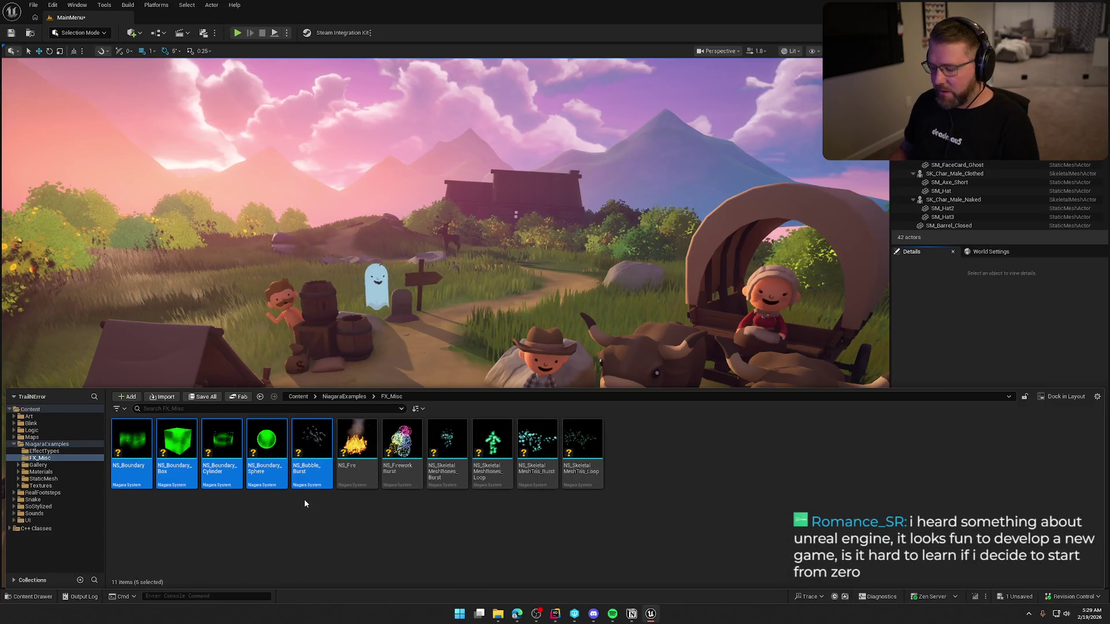
pyautogui.press('Delete')
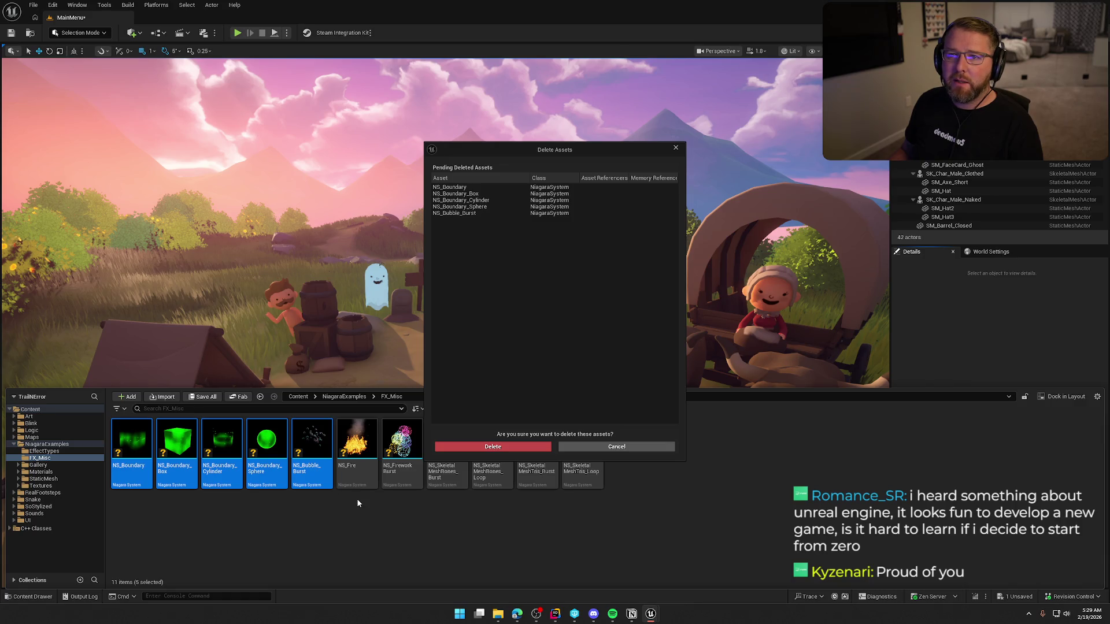
pyautogui.click(474, 447)
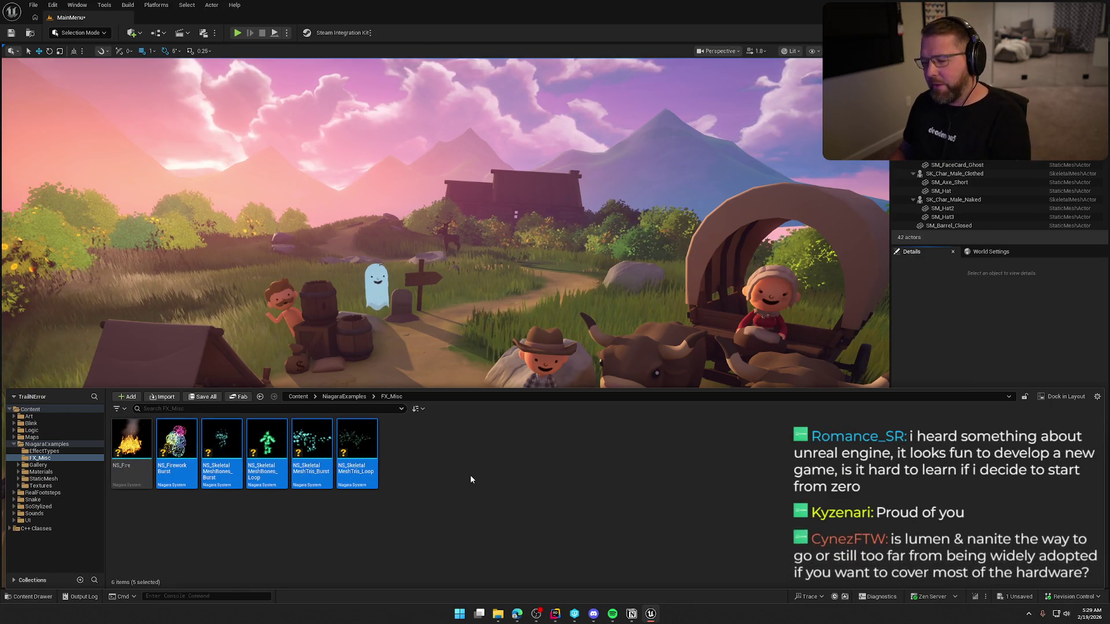
pyautogui.press('Delete')
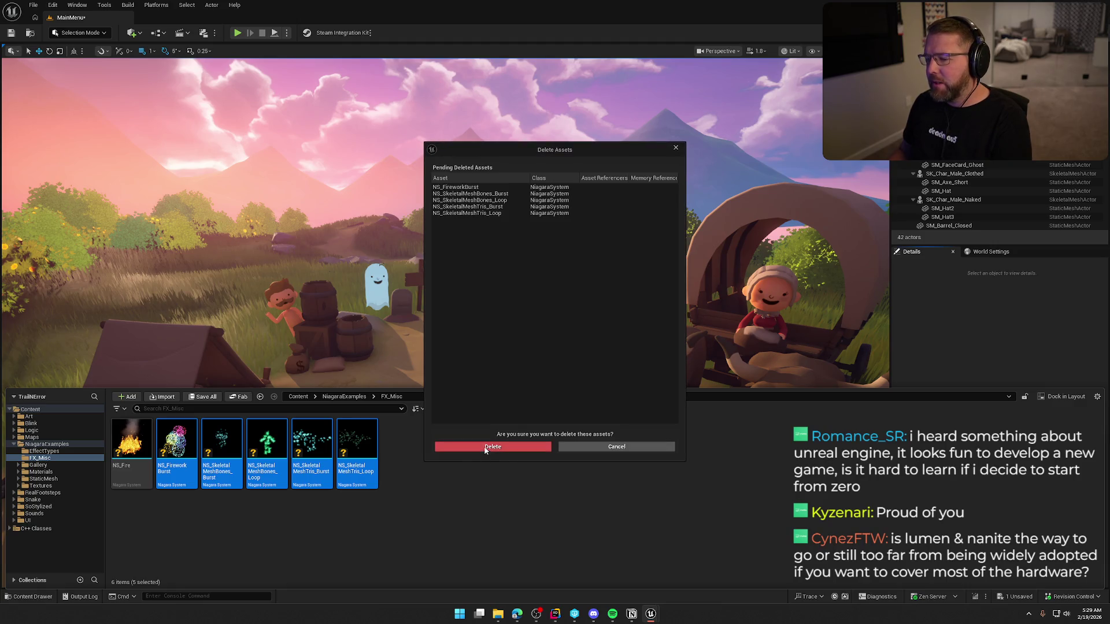
pyautogui.click(483, 446)
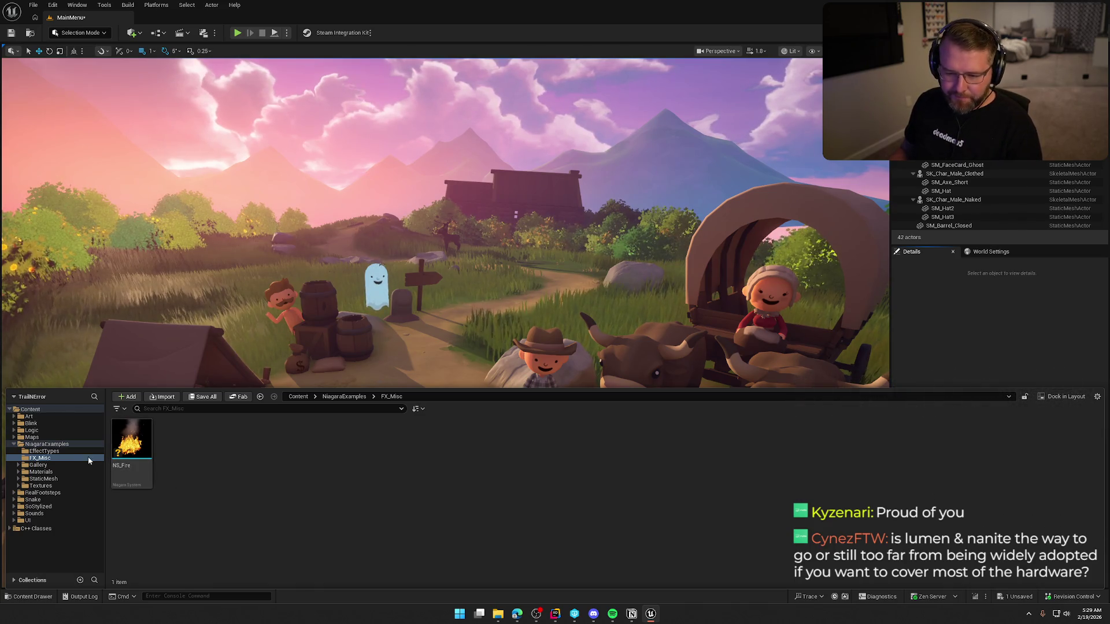
# Move NS_Fire into the Art/VFX folder
pyautogui.click(14, 417)
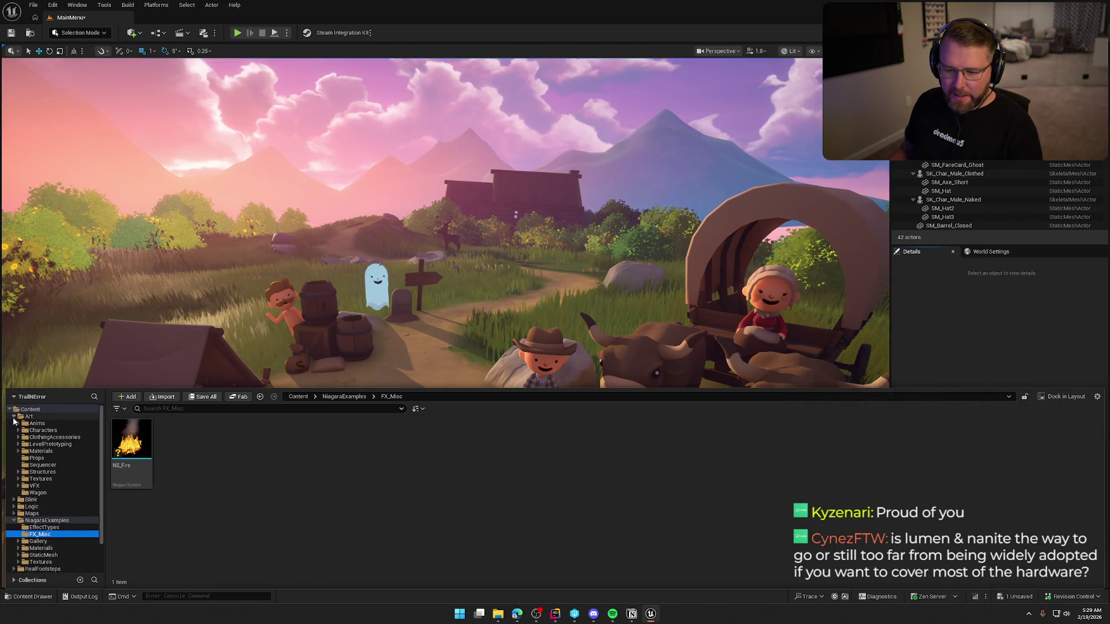
pyautogui.click(18, 486)
pyautogui.click(18, 486)
pyautogui.click(132, 442)
pyautogui.rightClick(46, 487)
pyautogui.click(95, 507)
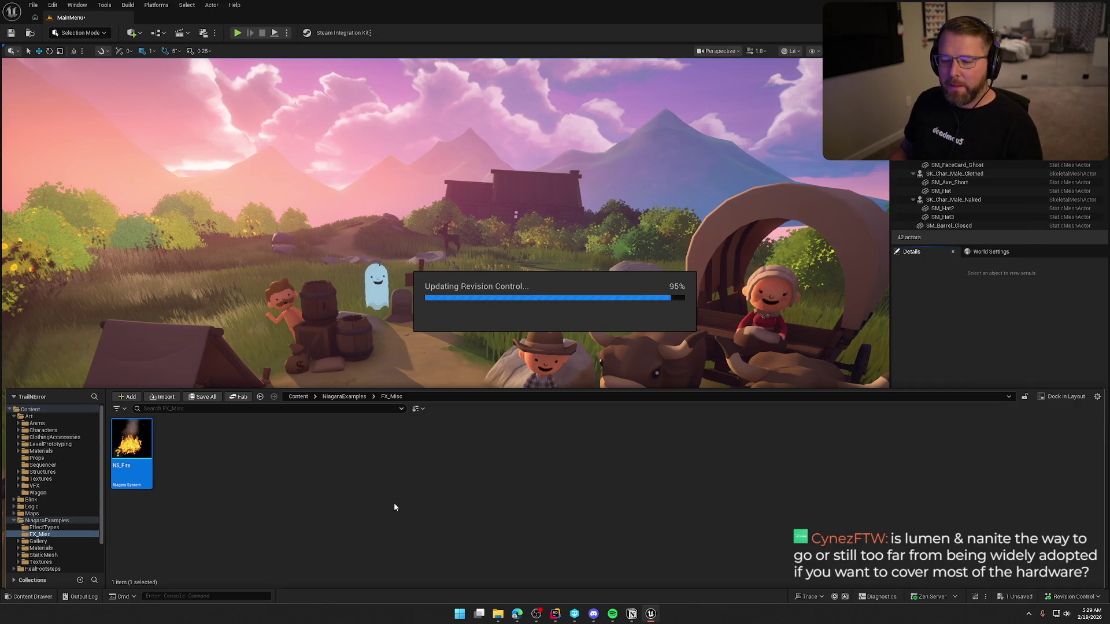
pyautogui.click(34, 528)
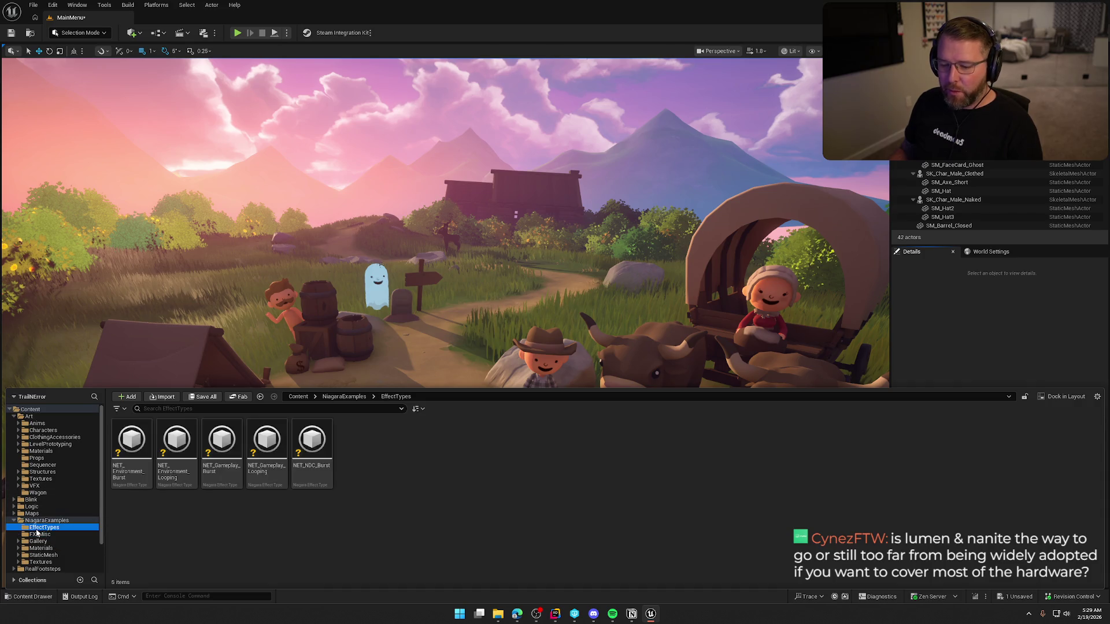
# Delete the four unused effect types, including NET_NDC_Burst, keeping NET_Environment_Looping for NS_Fire
pyautogui.click(131, 457)
pyautogui.keyDown('shift'); pyautogui.click(291, 471); pyautogui.keyUp('shift')
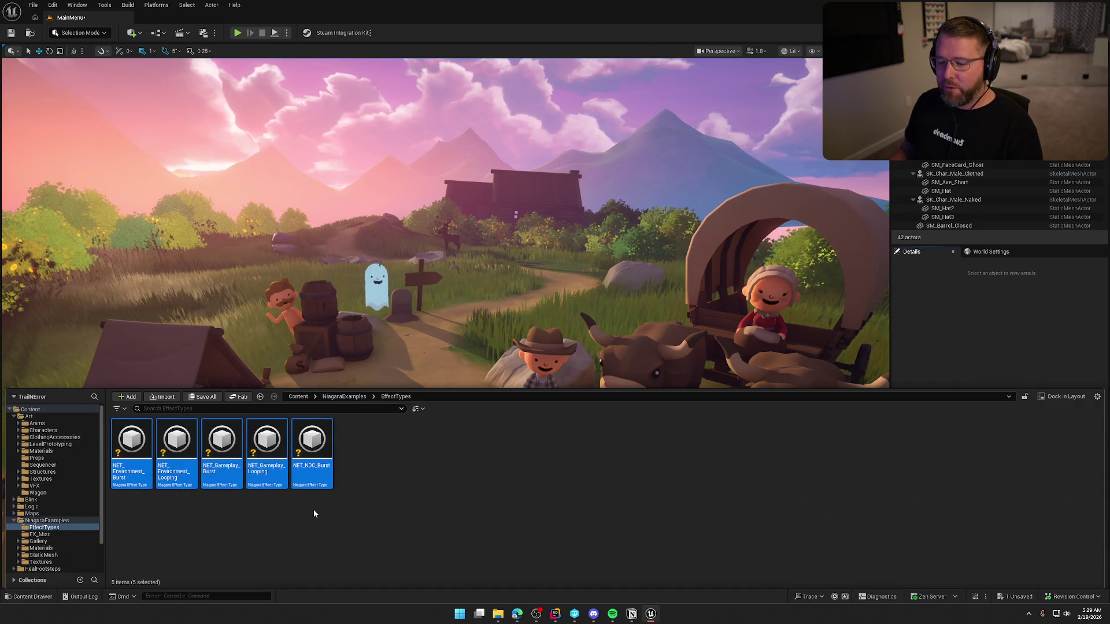
pyautogui.press('Delete')
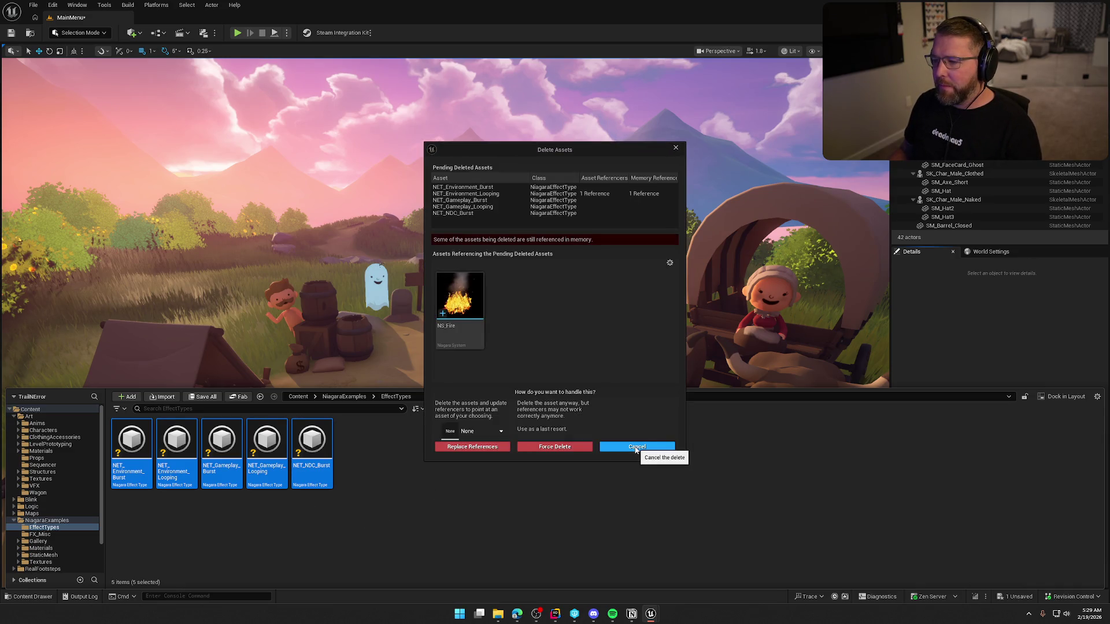
pyautogui.click(636, 447)
pyautogui.keyDown('ctrl'); pyautogui.click(222, 451); pyautogui.keyUp('ctrl')
pyautogui.keyDown('ctrl'); pyautogui.click(267, 451); pyautogui.keyUp('ctrl')
pyautogui.keyDown('ctrl'); pyautogui.click(312, 451); pyautogui.keyUp('ctrl')
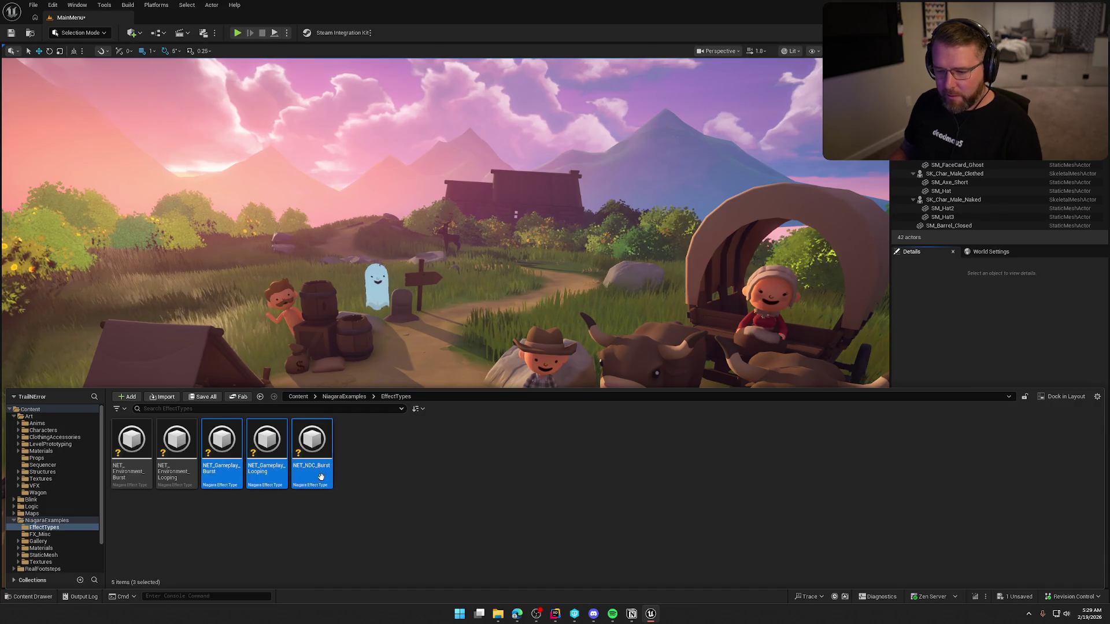
pyautogui.keyDown('ctrl'); pyautogui.click(128, 467); pyautogui.keyUp('ctrl')
pyautogui.press('Delete')
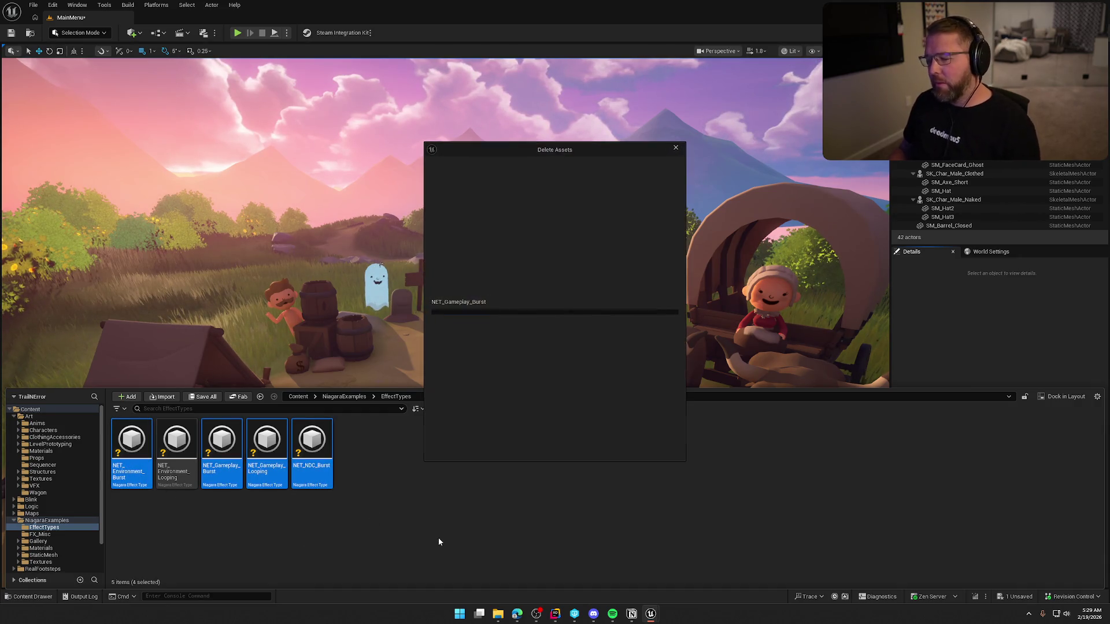
pyautogui.click(497, 446)
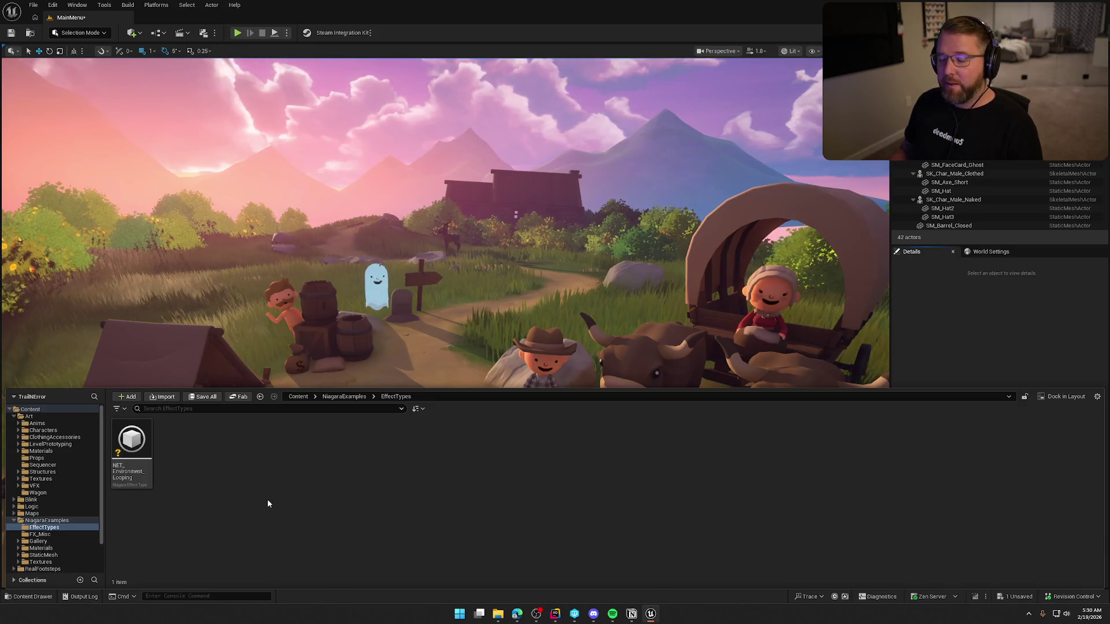
# Delete the now-empty FX_Misc folder
pyautogui.click(51, 536)
pyautogui.press('Delete')
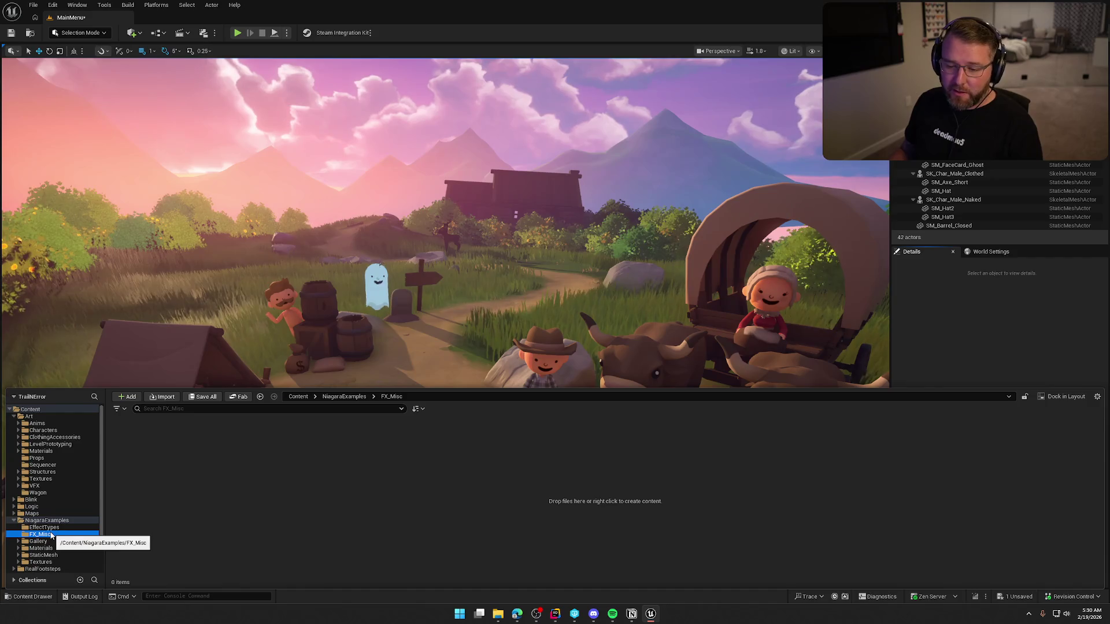
pyautogui.click(58, 551)
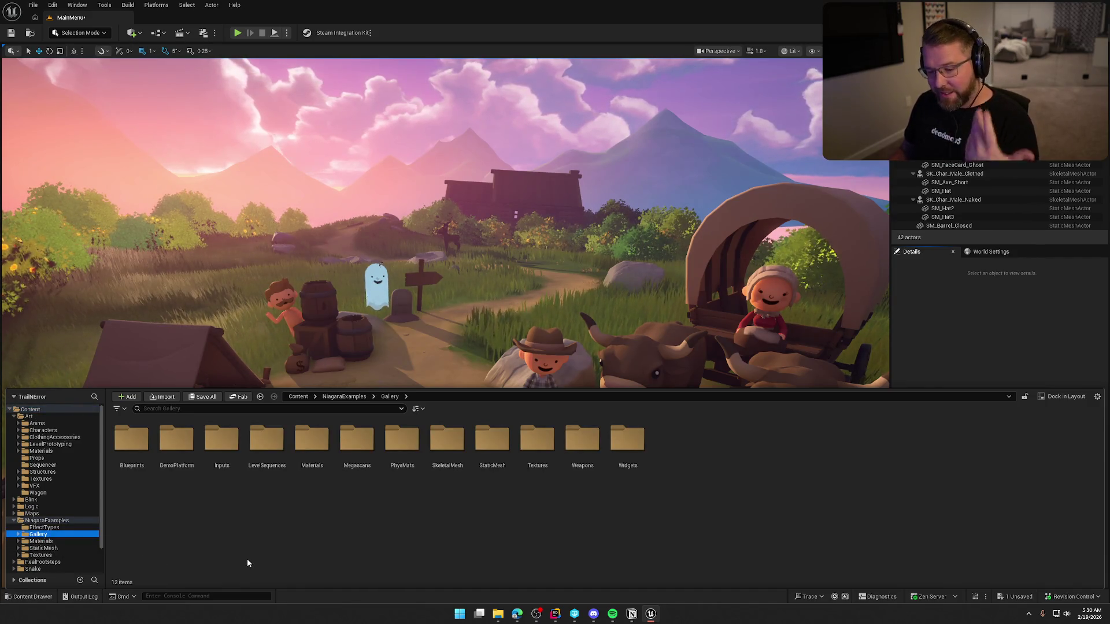
# Delete the four tool blueprints in Gallery/Blueprints/Tools
pyautogui.doubleClick(127, 456)
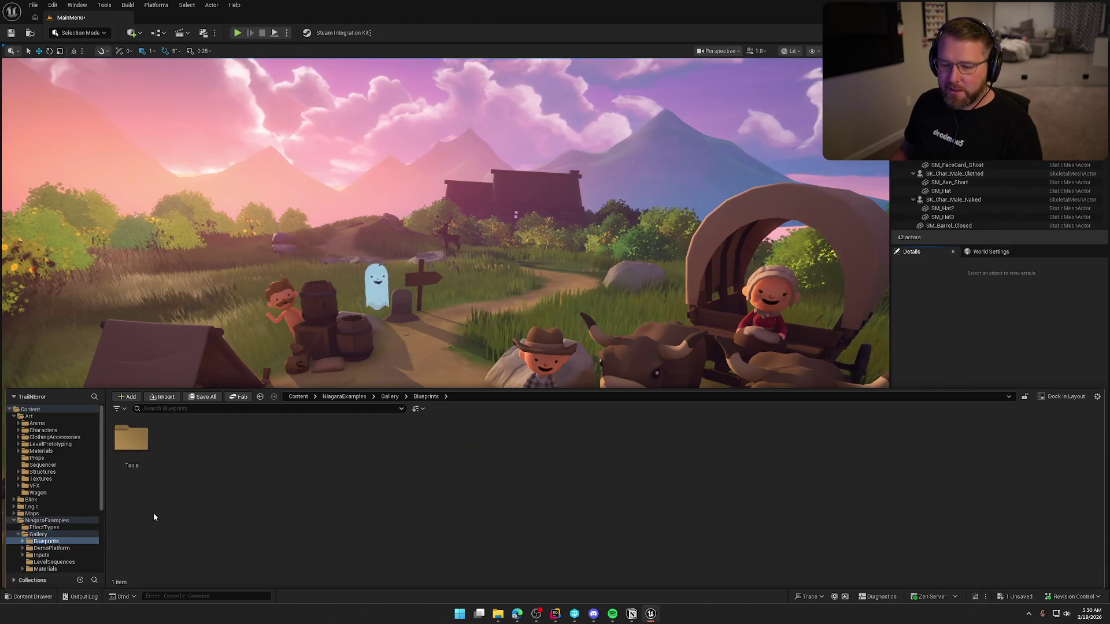
pyautogui.doubleClick(131, 442)
pyautogui.keyDown('shift'); pyautogui.click(284, 452); pyautogui.keyUp('shift')
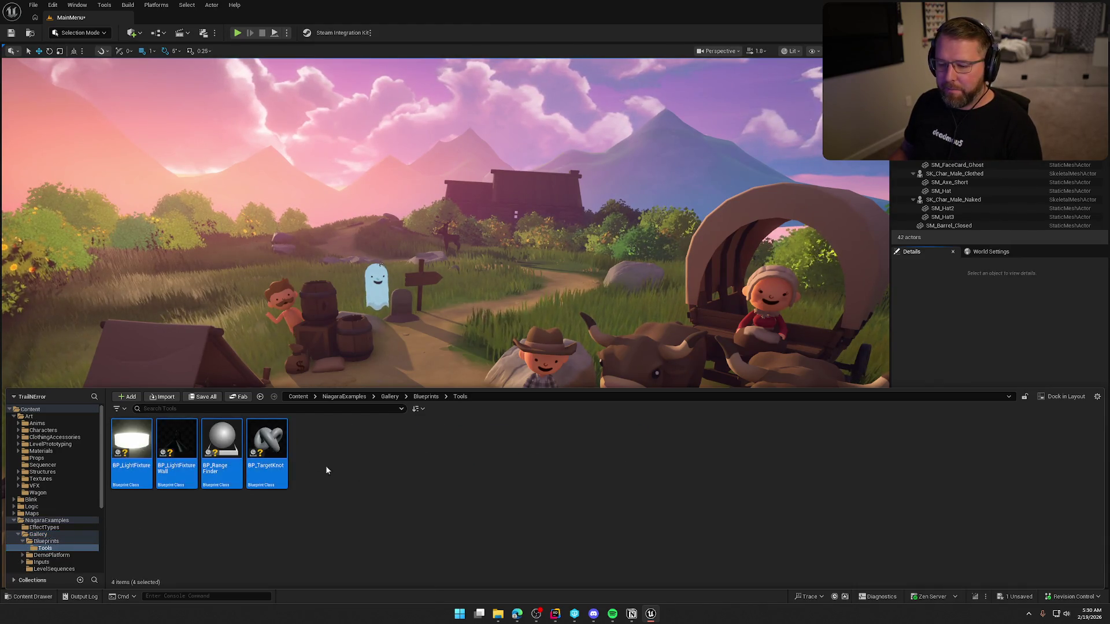
pyautogui.press('Delete')
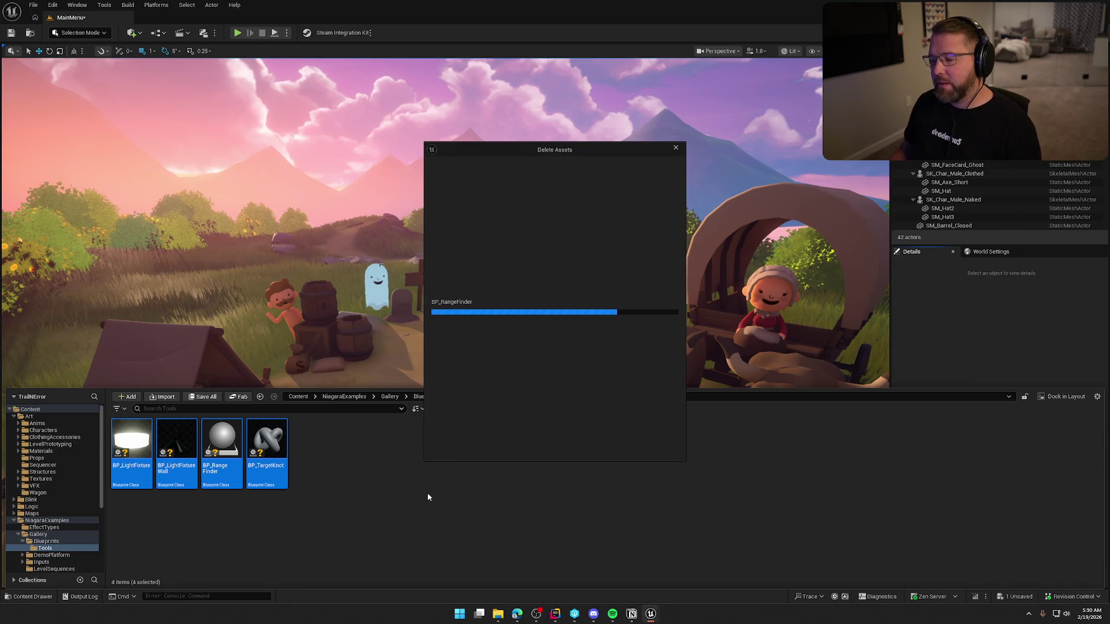
pyautogui.click(466, 448)
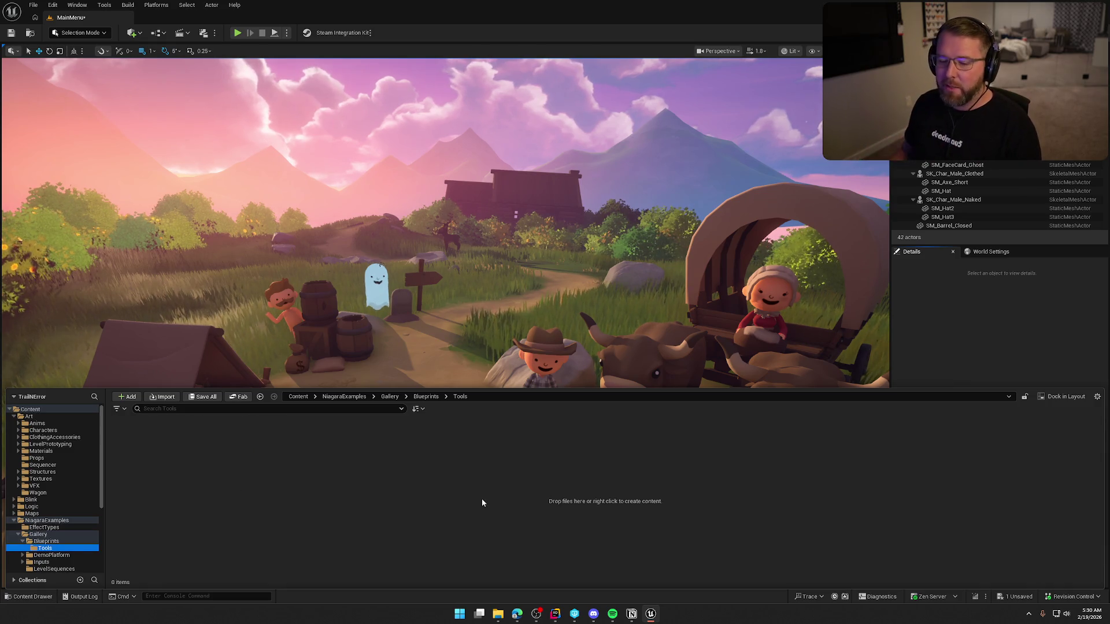
# Delete Gallery's emptied Blueprints folder
pyautogui.click(39, 534)
pyautogui.click(46, 542)
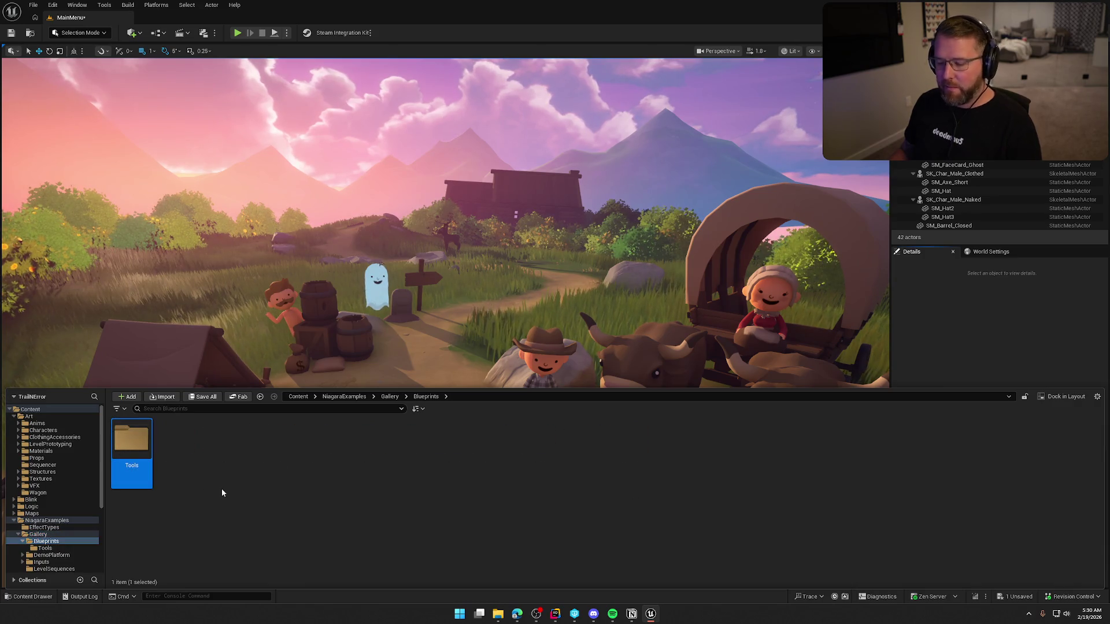
pyautogui.click(38, 535)
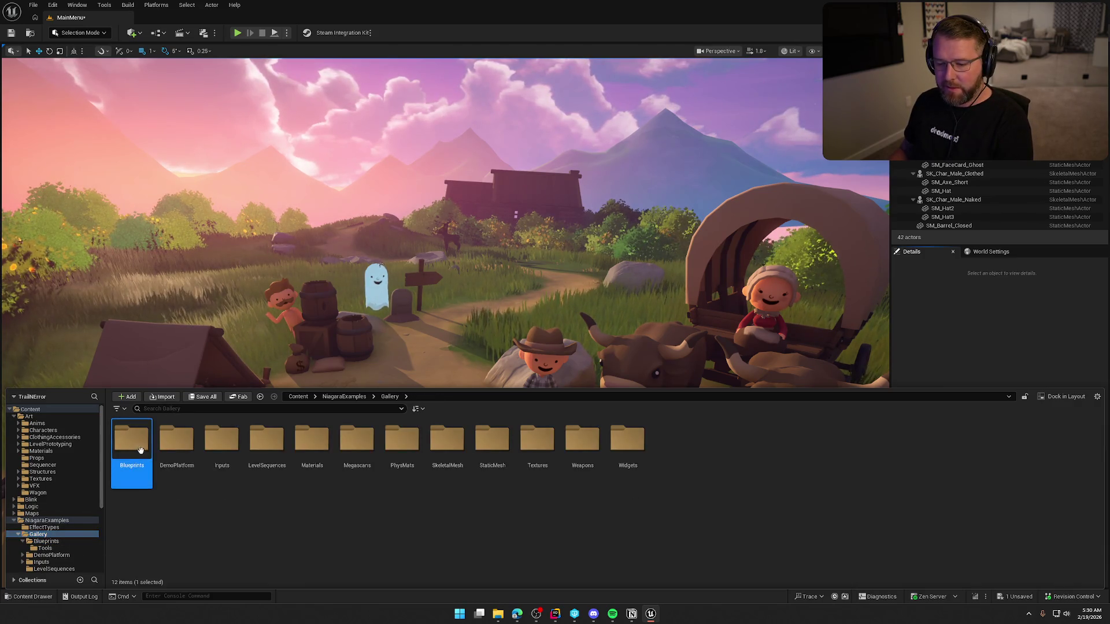
pyautogui.press('Delete')
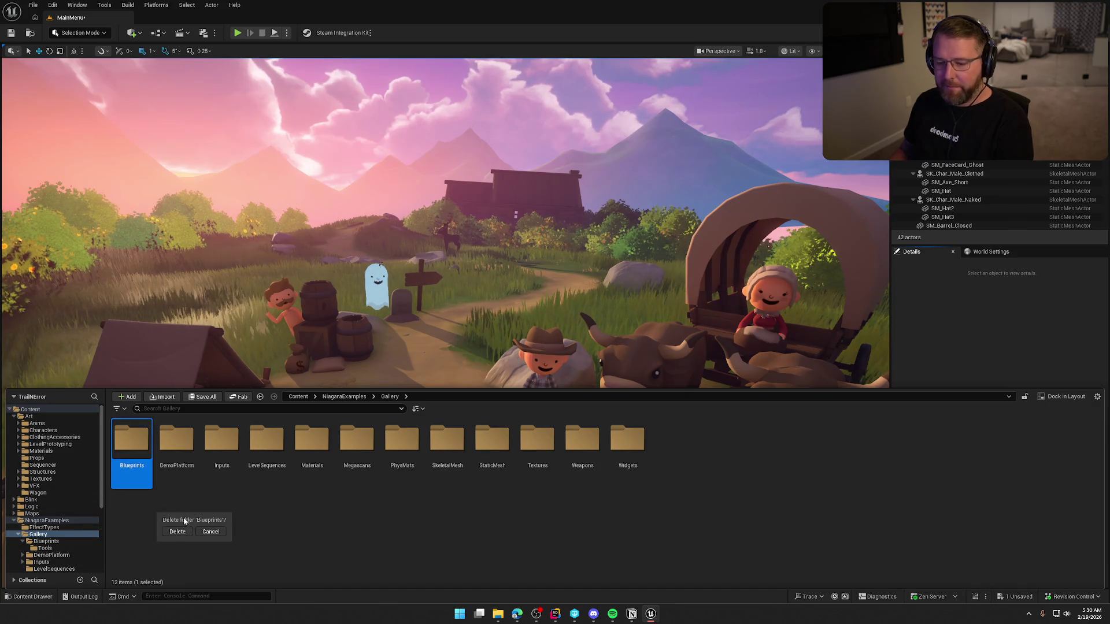
pyautogui.click(178, 531)
# Delete the DemoPlatform folder, loading and removing all its assets
pyautogui.click(146, 478)
pyautogui.press('Delete')
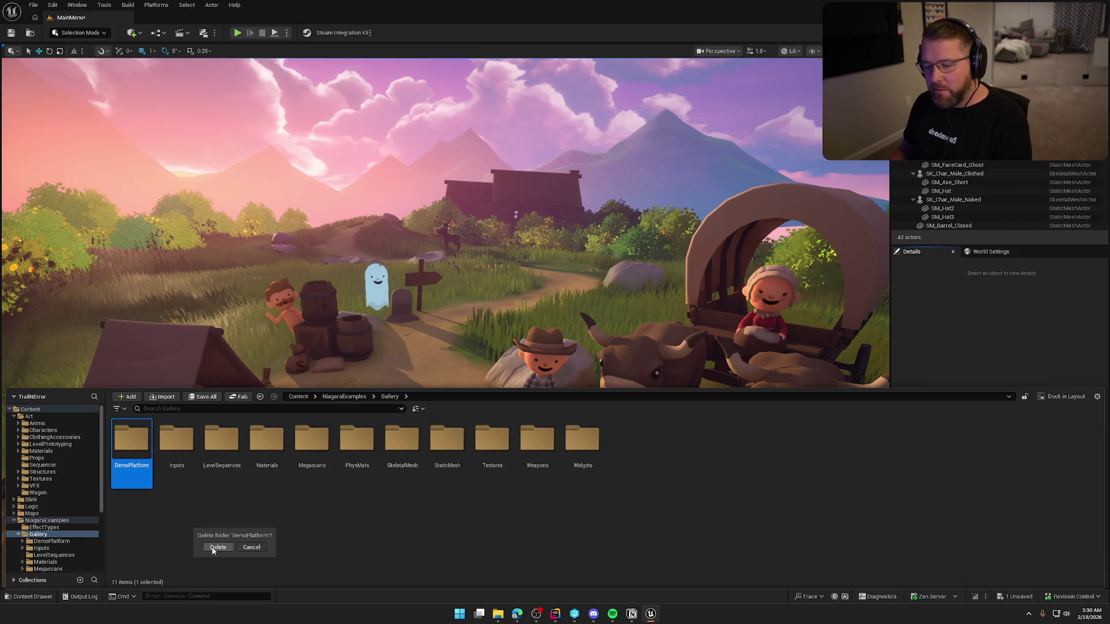
pyautogui.click(213, 549)
pyautogui.click(586, 324)
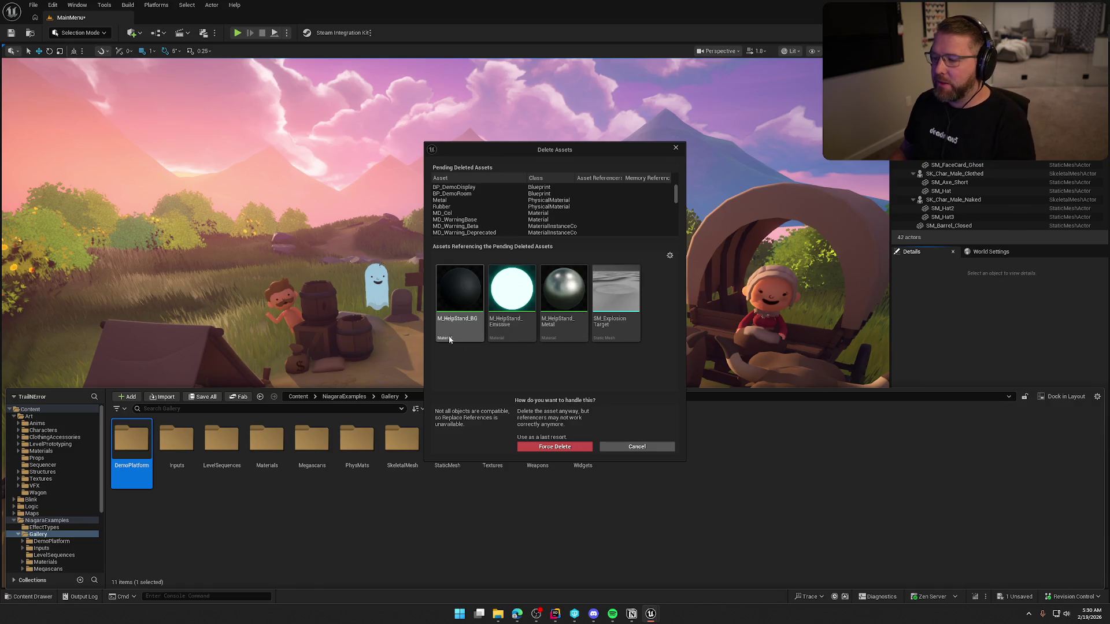
pyautogui.click(555, 446)
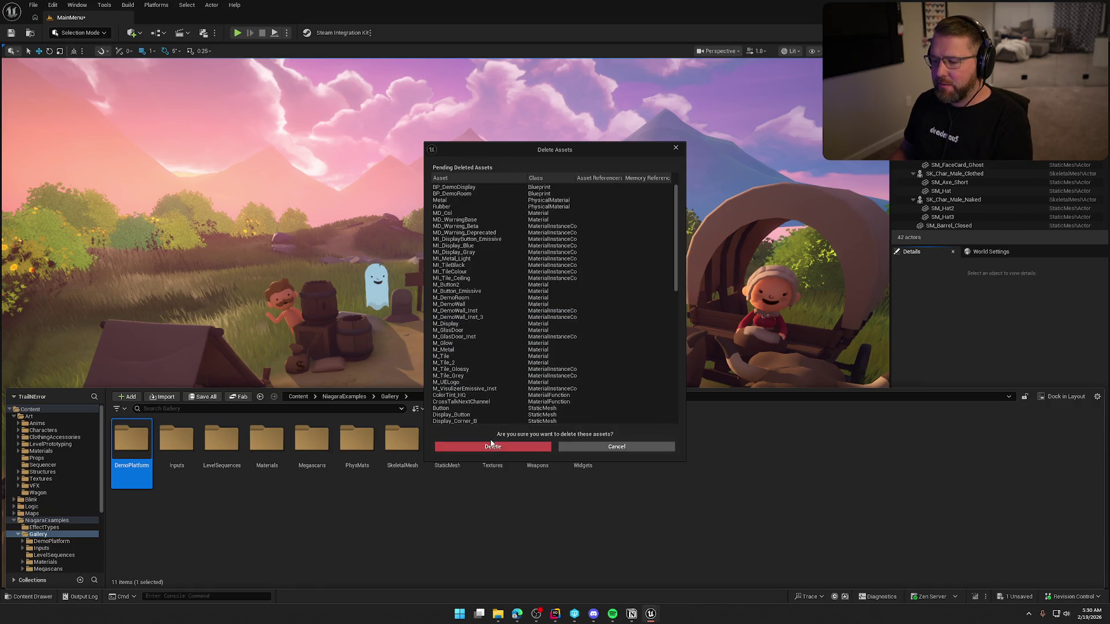
pyautogui.click(492, 445)
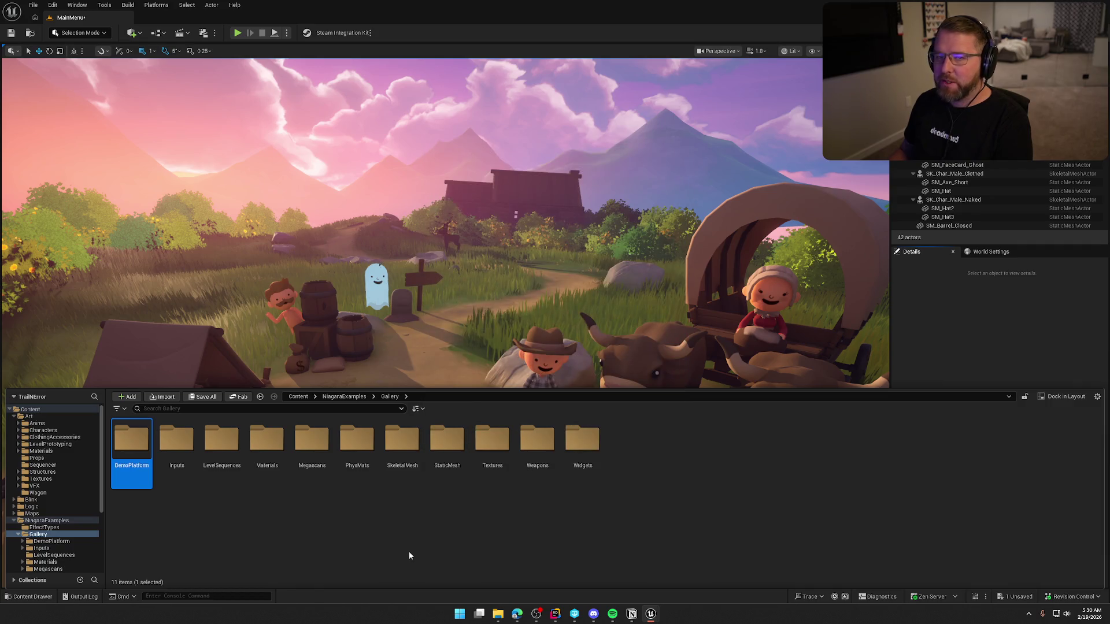
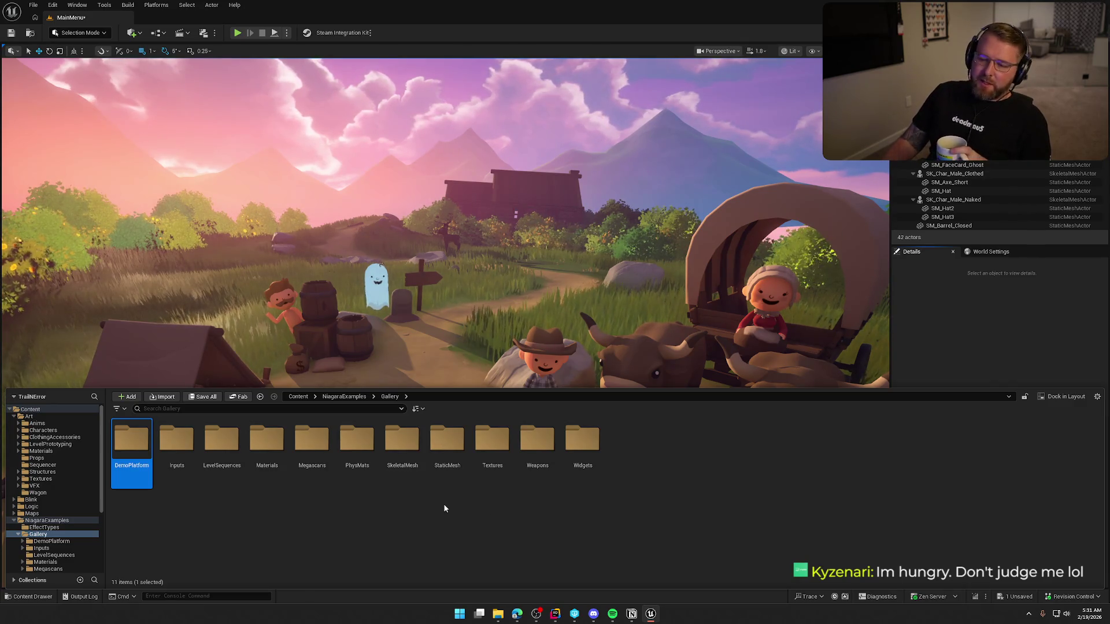
# Delete the DemoPlatform folder, then the Inputs folder along with its 26 loaded assets
pyautogui.press('Delete')
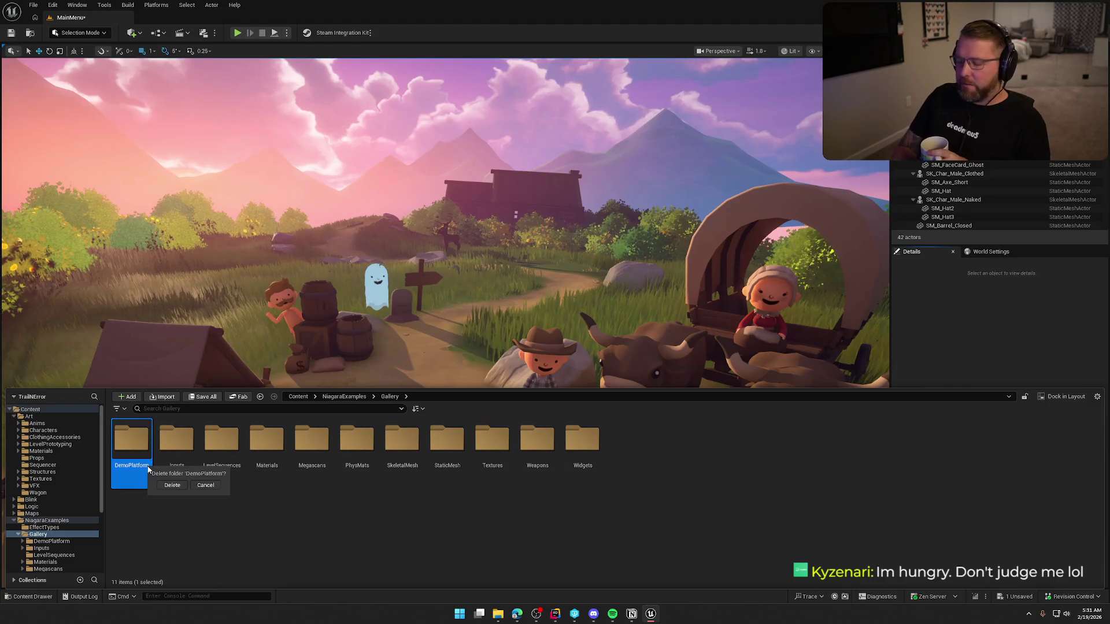
pyautogui.press('Return')
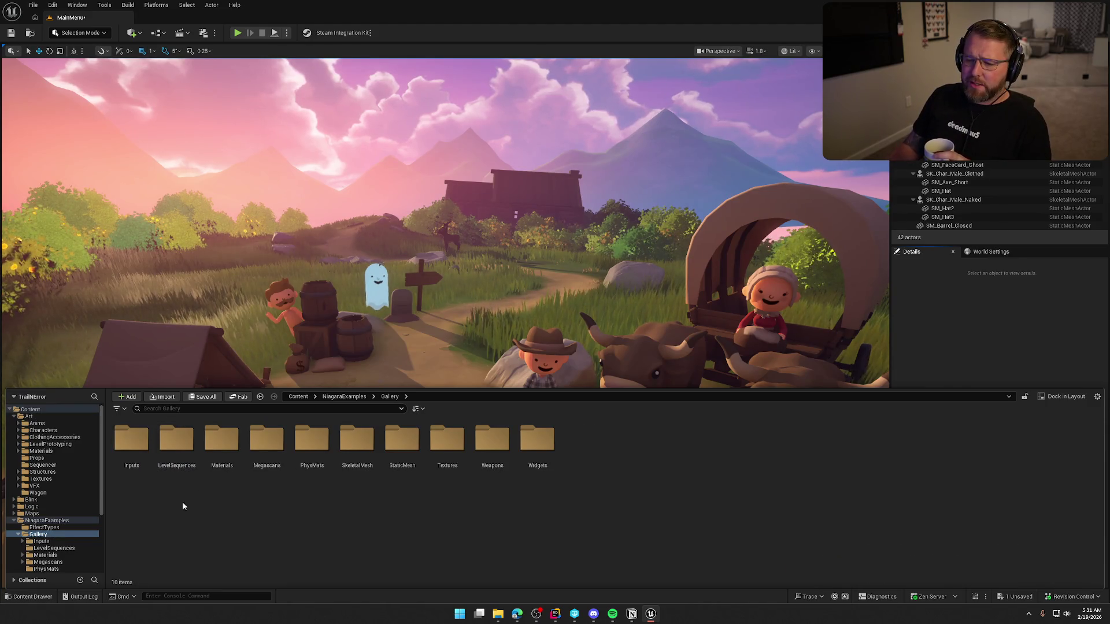
pyautogui.click(134, 451)
pyautogui.press('Delete')
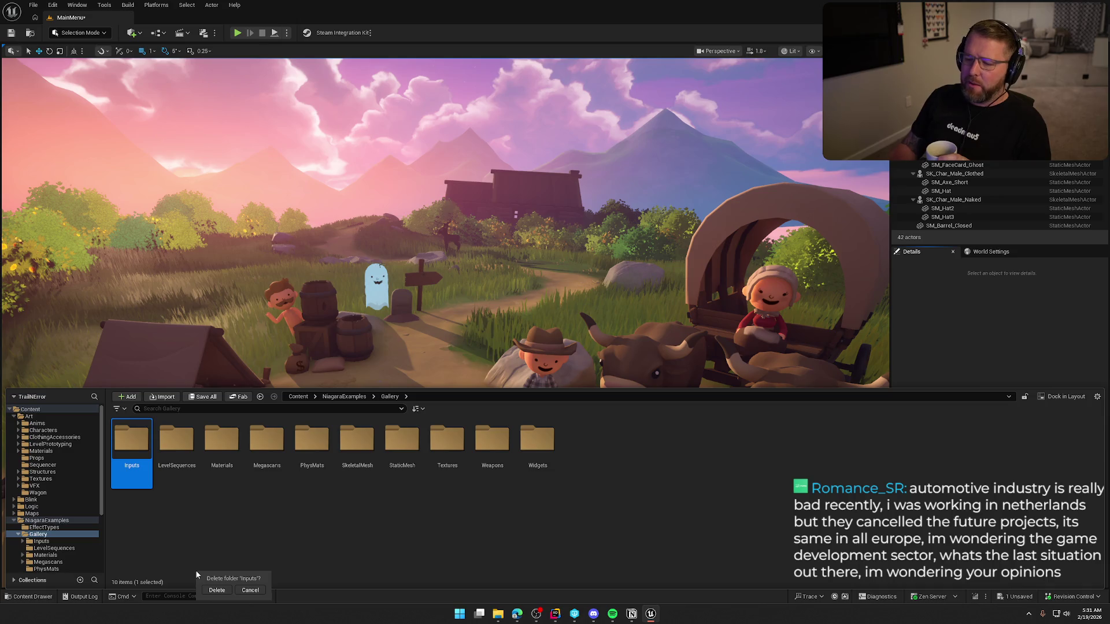
pyautogui.click(231, 586)
pyautogui.click(579, 323)
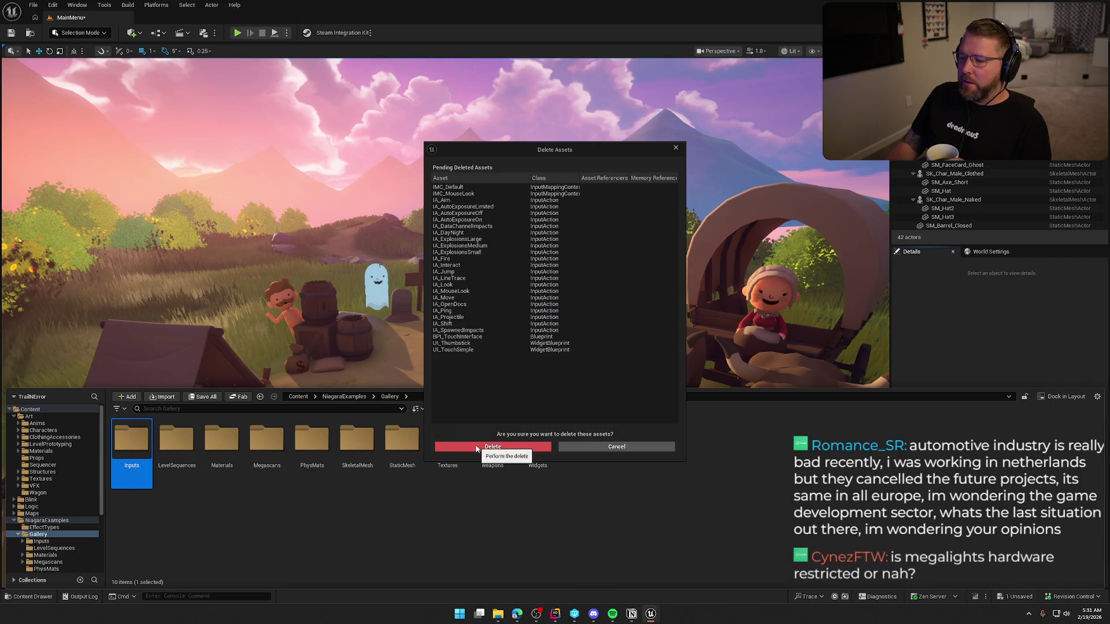
pyautogui.click(477, 447)
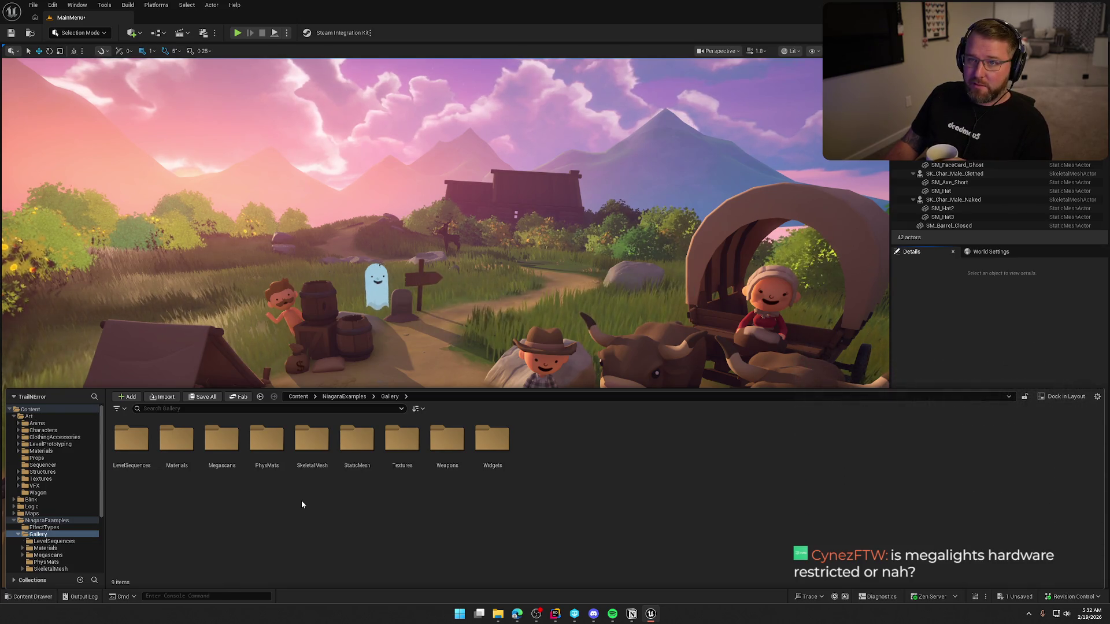
pyautogui.click(131, 443)
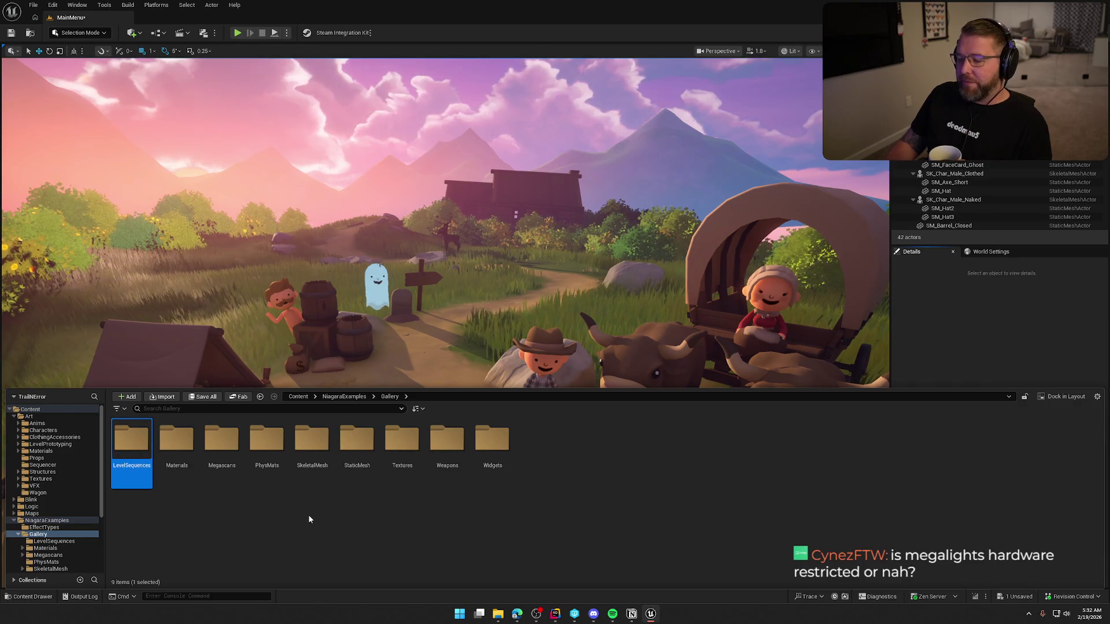
# Delete LevelSequences, then force-delete the Materials folder despite SM_Box still referencing it
pyautogui.press('Delete')
pyautogui.click(335, 535)
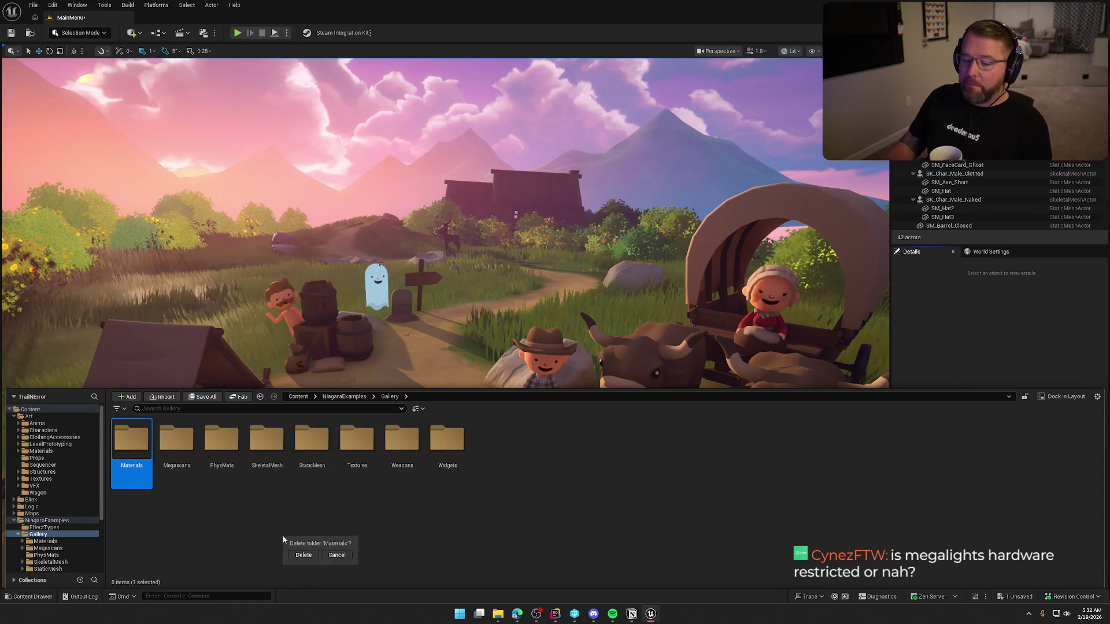
pyautogui.click(587, 322)
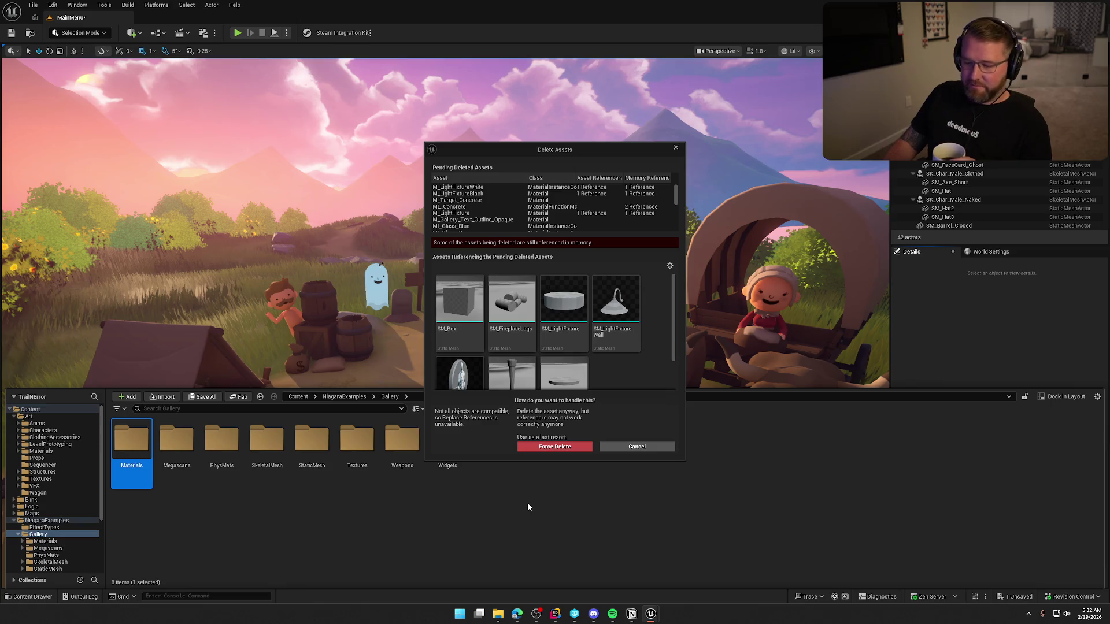
pyautogui.scroll(-2, 609, 364)
pyautogui.scroll(2, 608, 367)
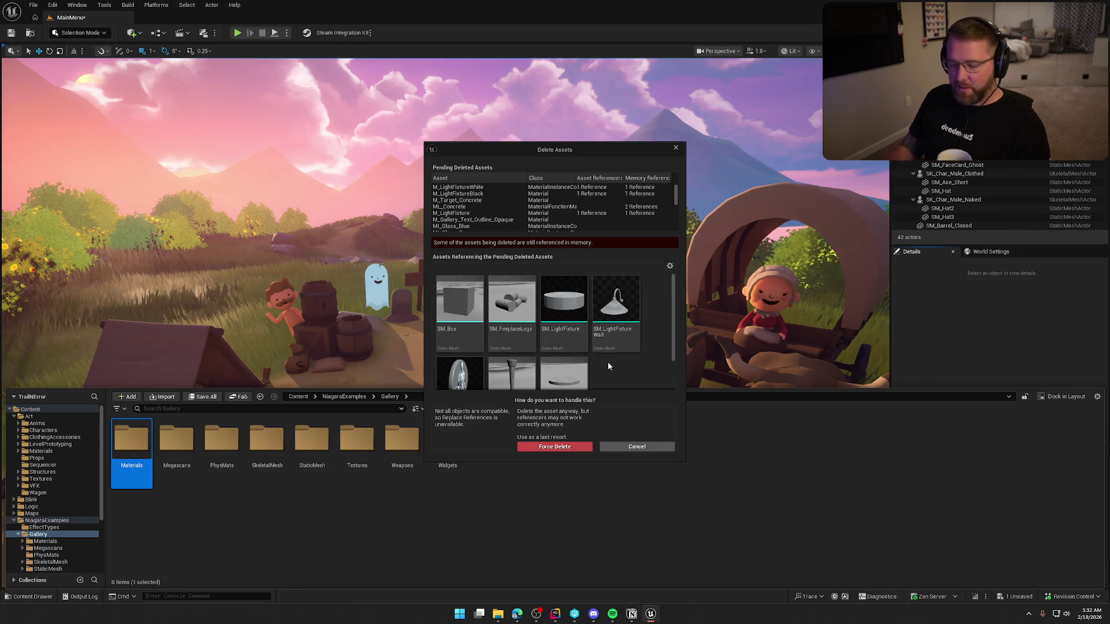
pyautogui.click(459, 298)
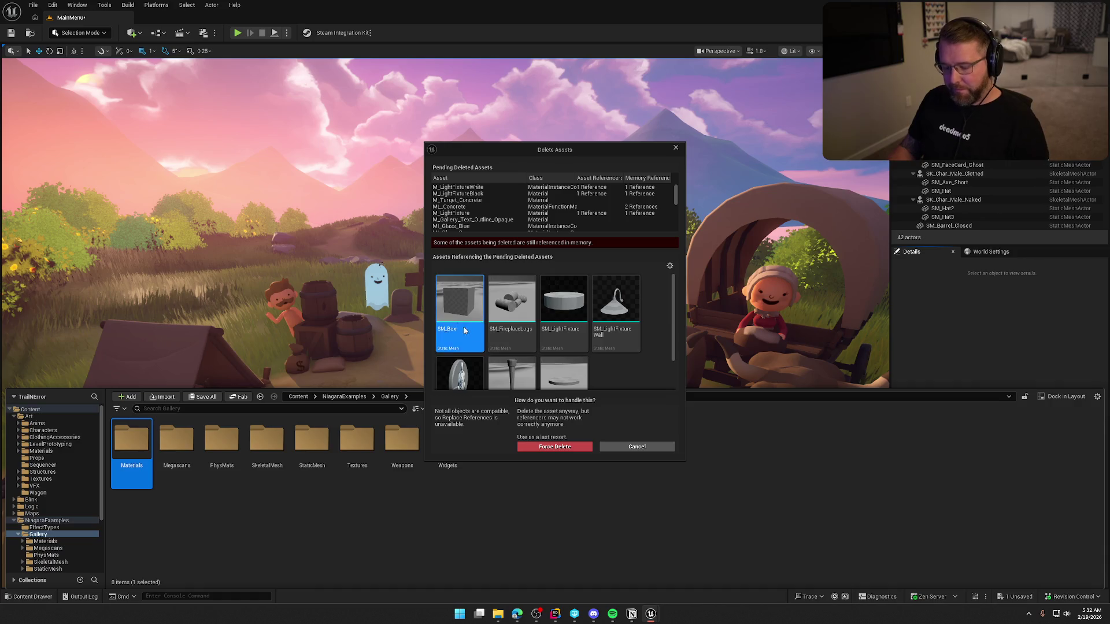
pyautogui.scroll(-1, 570, 367)
pyautogui.click(555, 446)
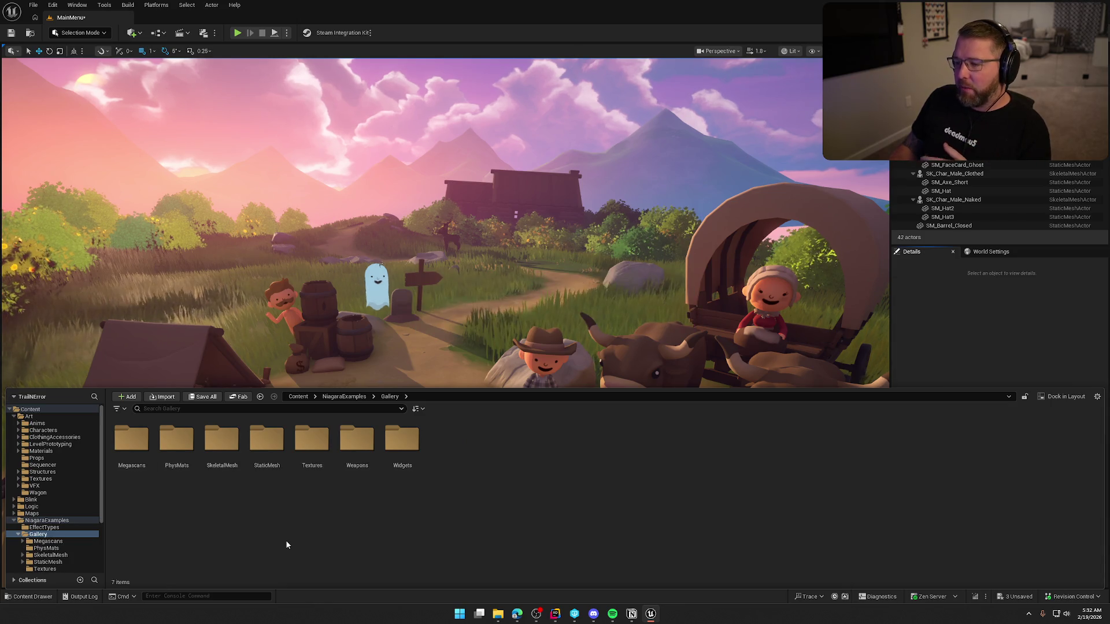
pyautogui.click(151, 486)
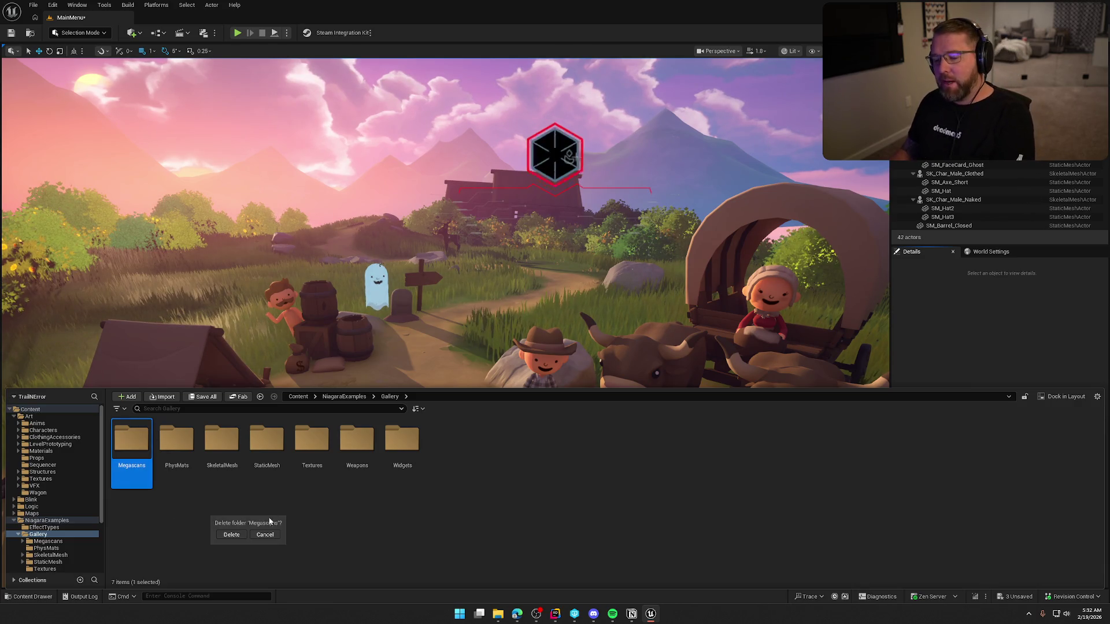
# Delete the Megascans and PhysMats folders with their assets
pyautogui.click(257, 535)
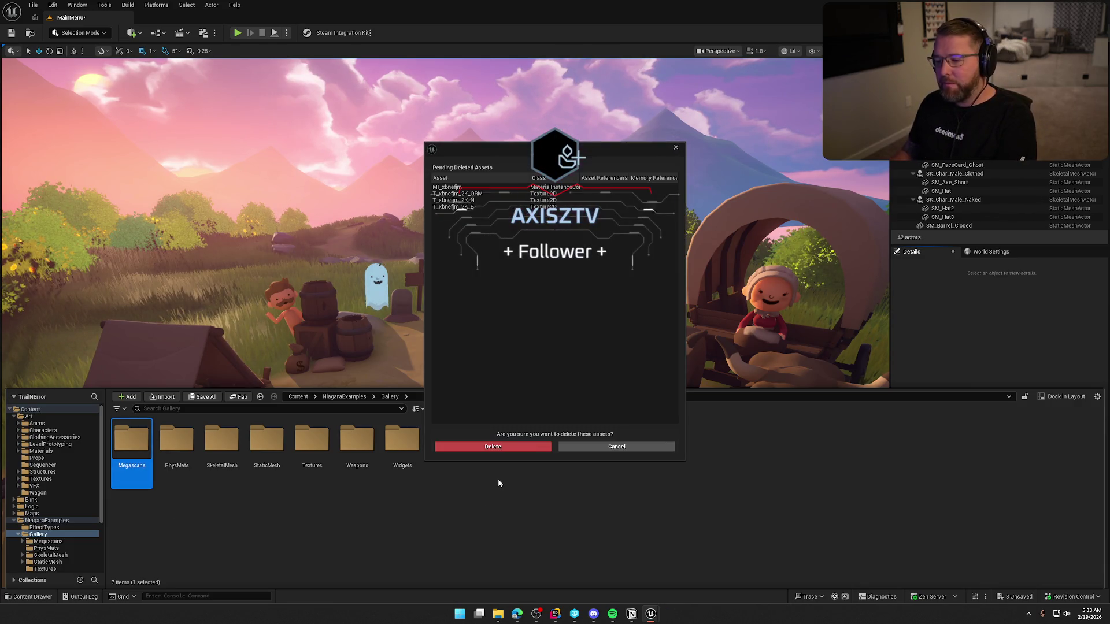
pyautogui.click(490, 450)
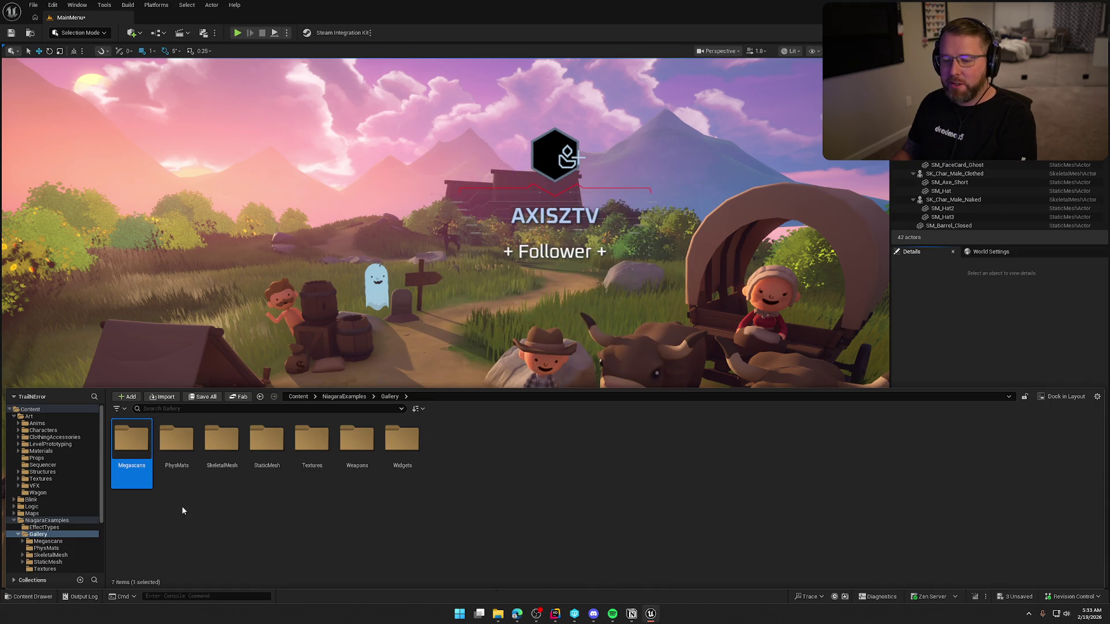
pyautogui.press('Delete')
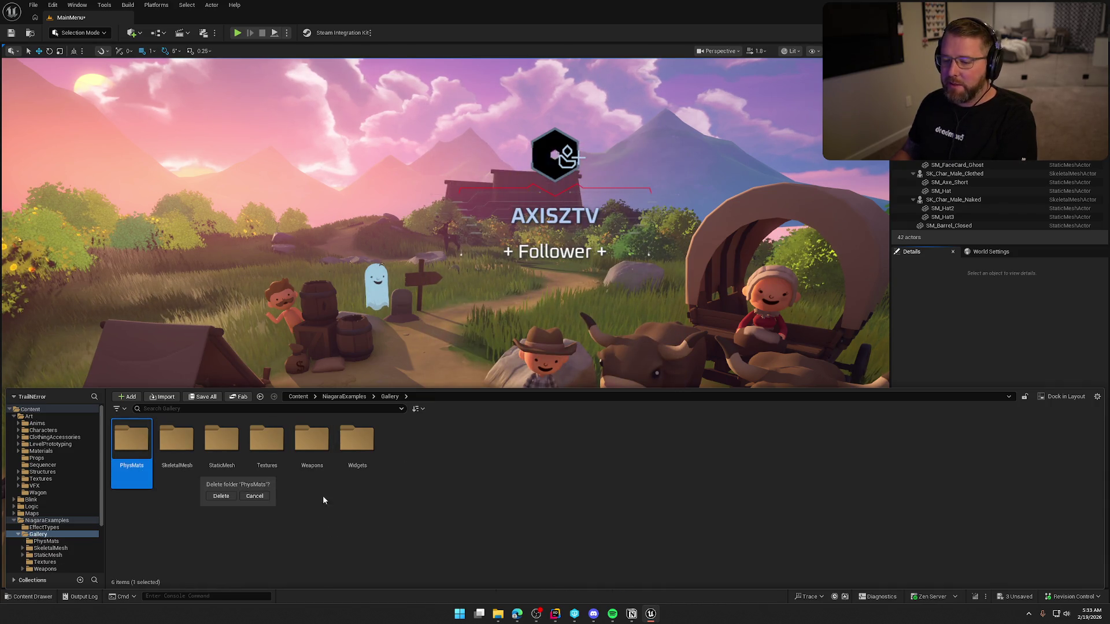
pyautogui.click(221, 496)
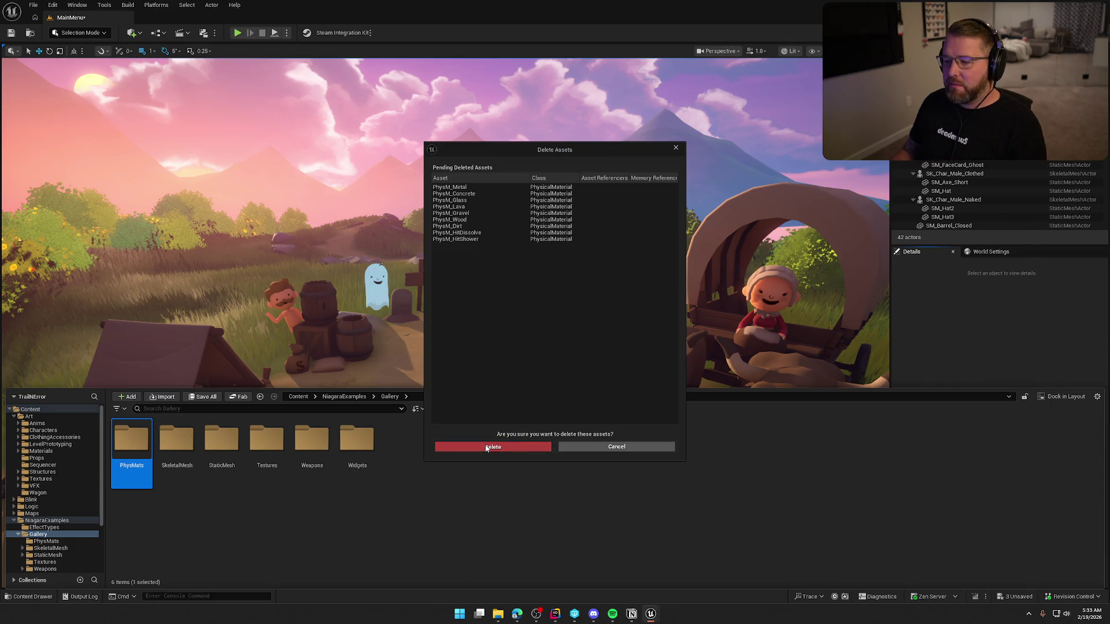
pyautogui.click(487, 448)
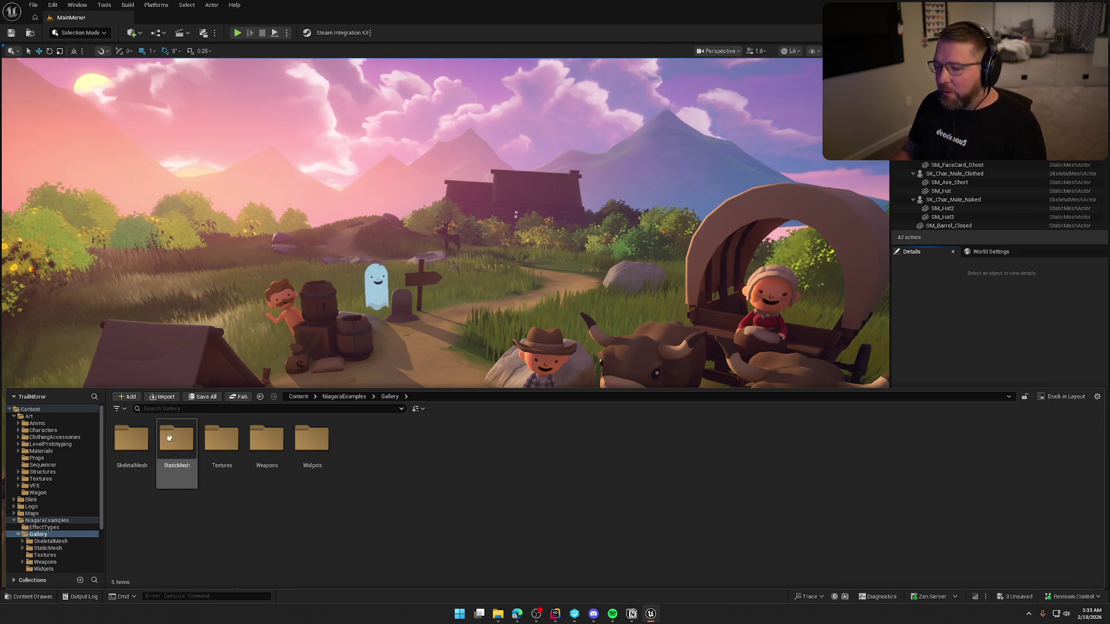
# Delete the SkeletalMesh folder's 21 assets and the StaticMesh folder
pyautogui.press('Delete')
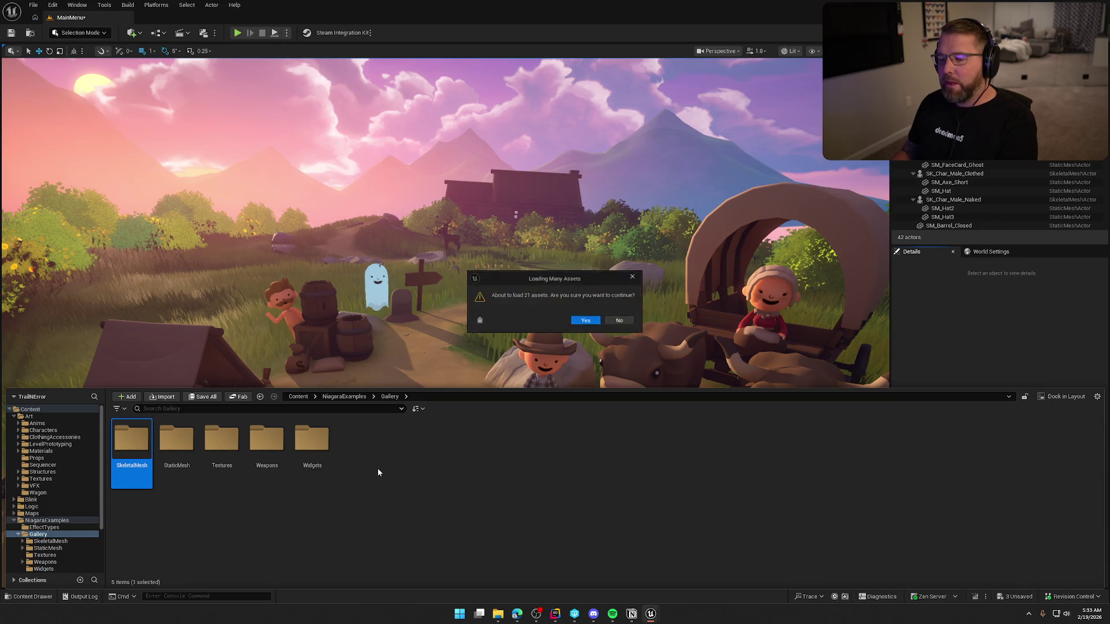
pyautogui.click(585, 321)
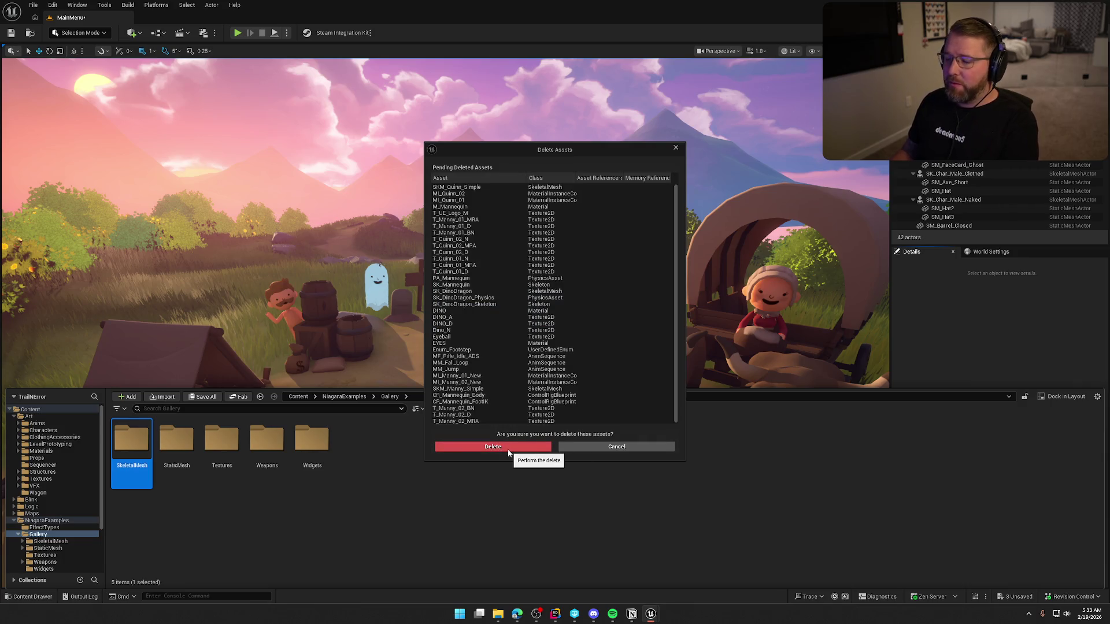
pyautogui.click(506, 450)
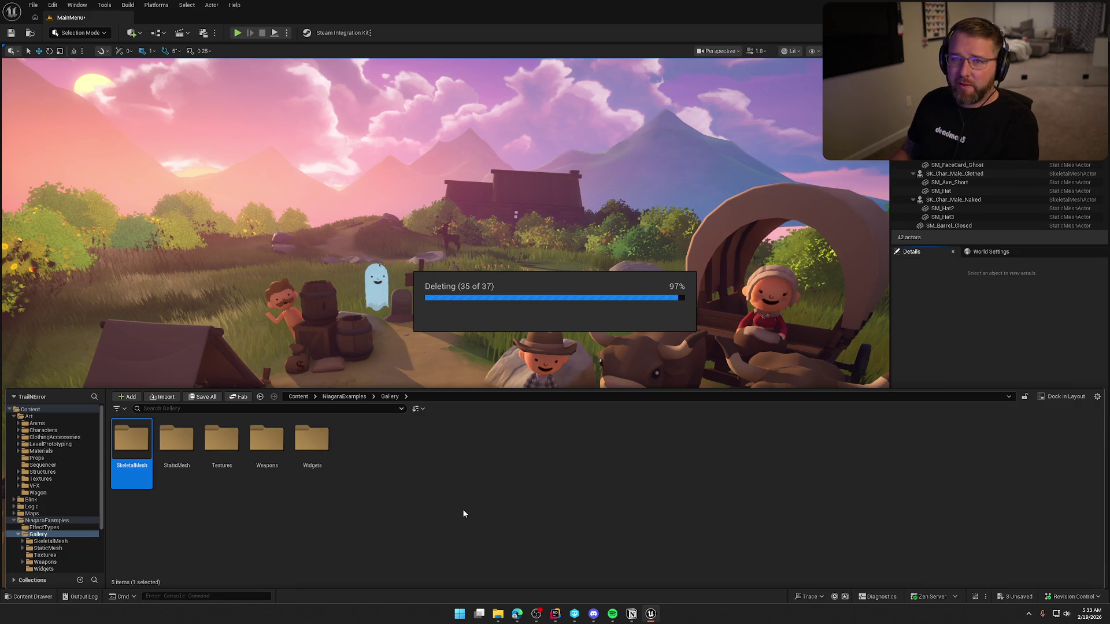
pyautogui.click(139, 457)
pyautogui.press('Delete')
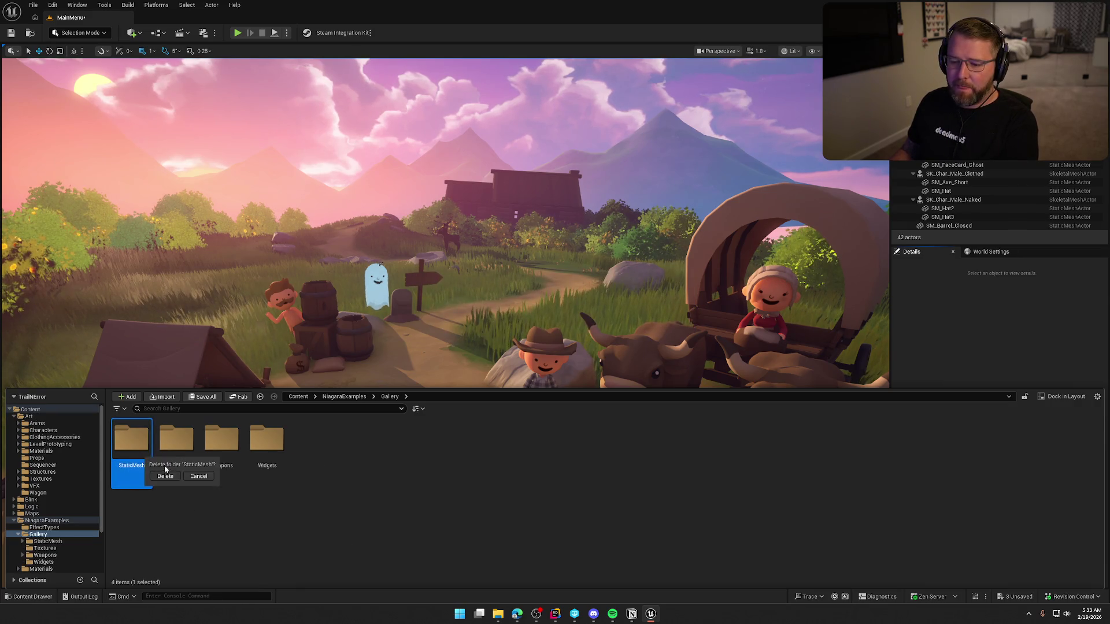
pyautogui.click(166, 476)
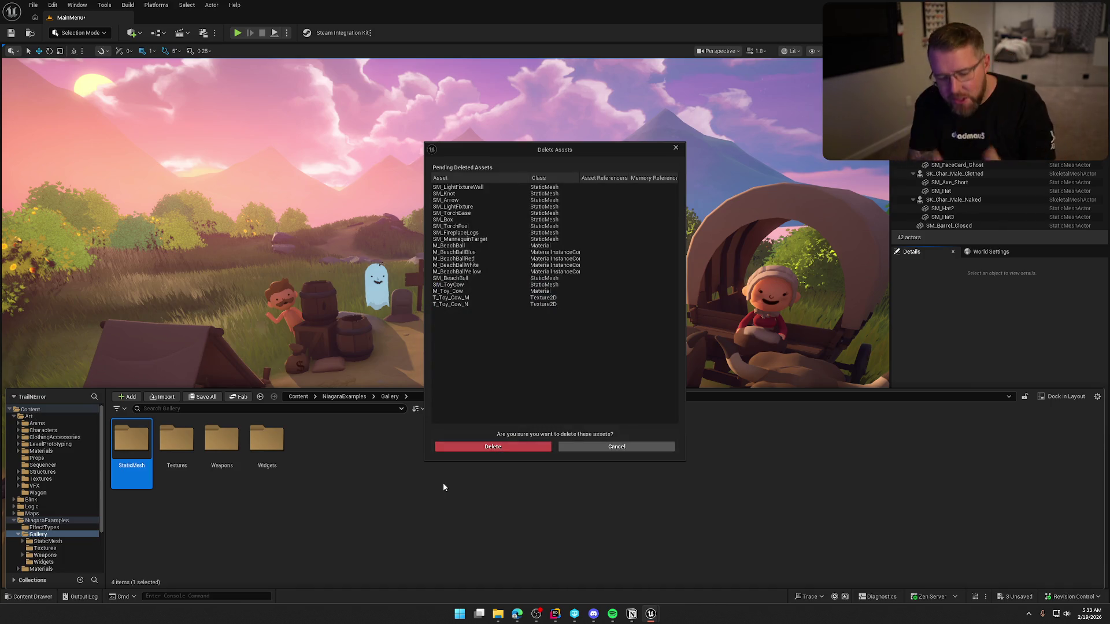
pyautogui.click(468, 450)
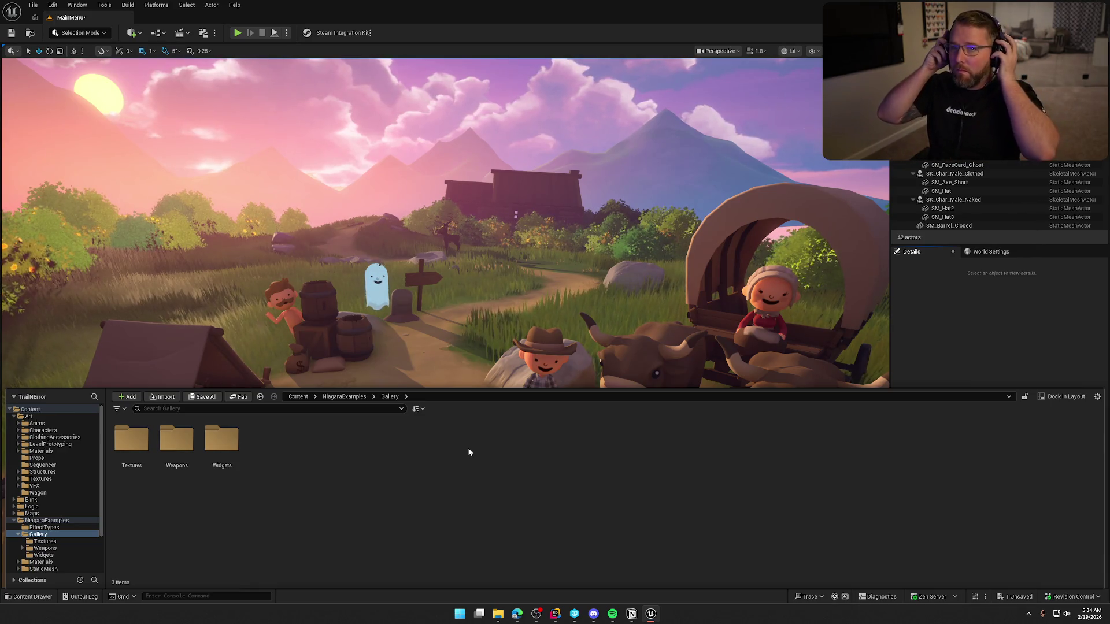
pyautogui.click(134, 464)
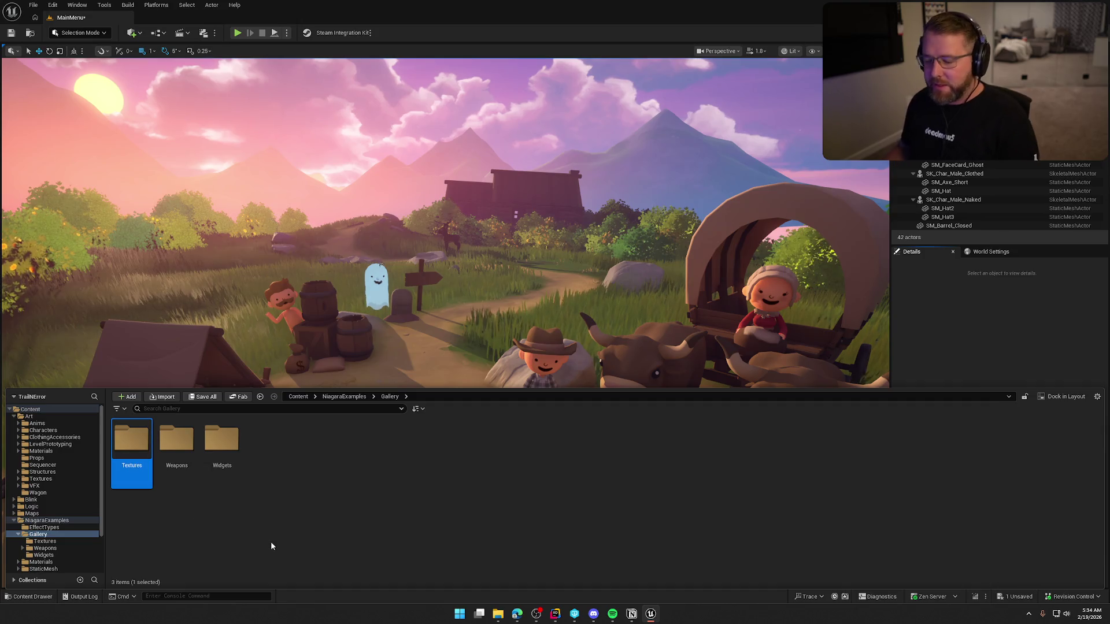
# Delete the Textures and Weapons folders with their assets
pyautogui.press('Delete')
pyautogui.click(324, 554)
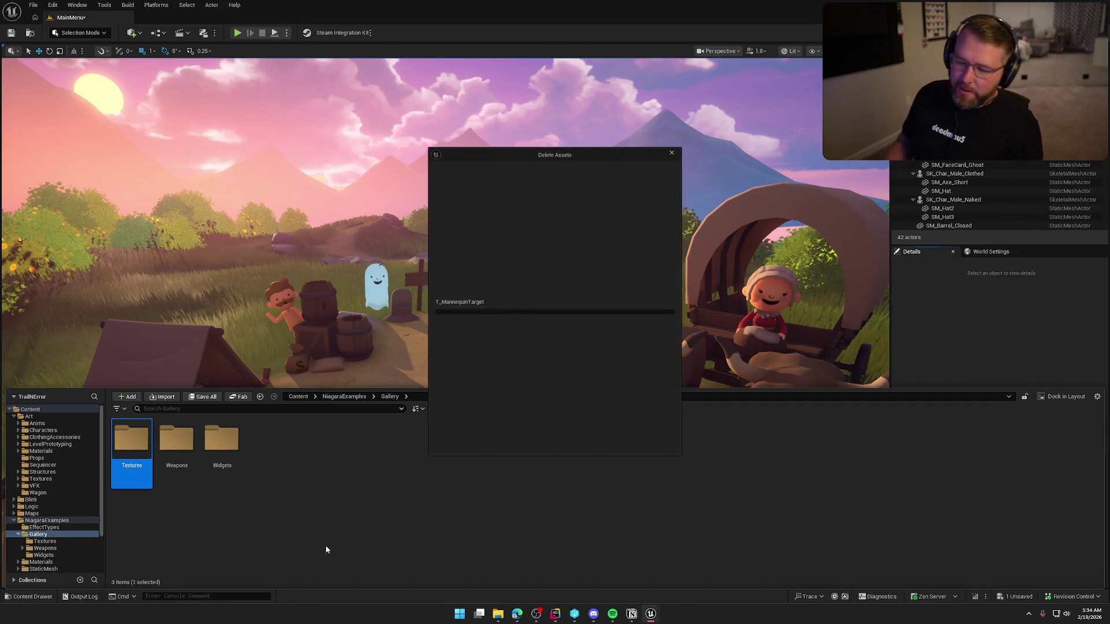
pyautogui.click(486, 447)
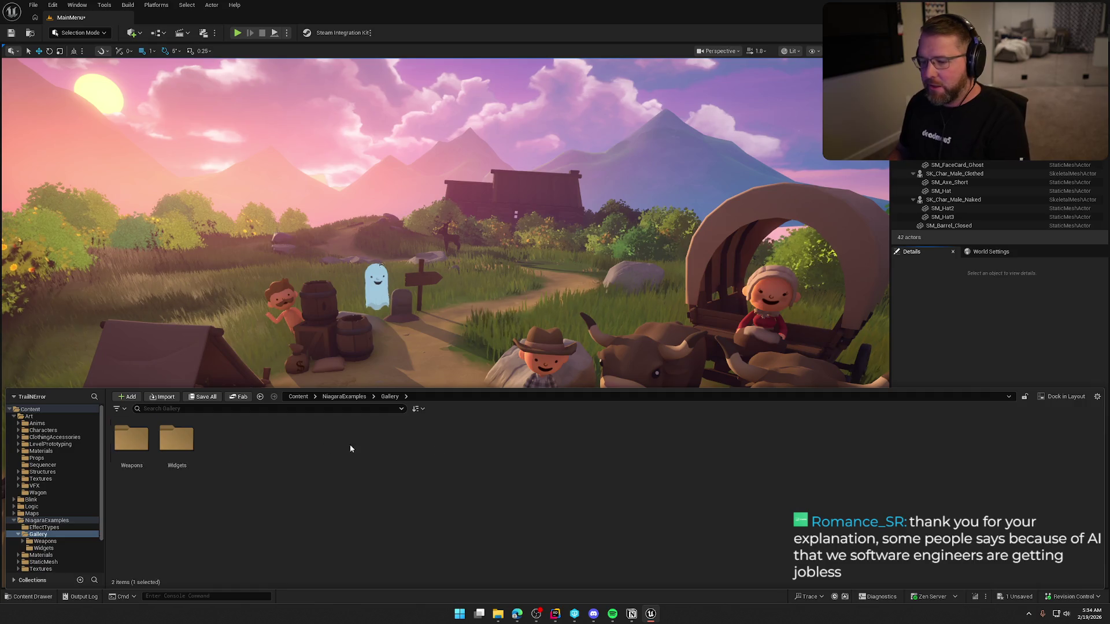
pyautogui.click(584, 319)
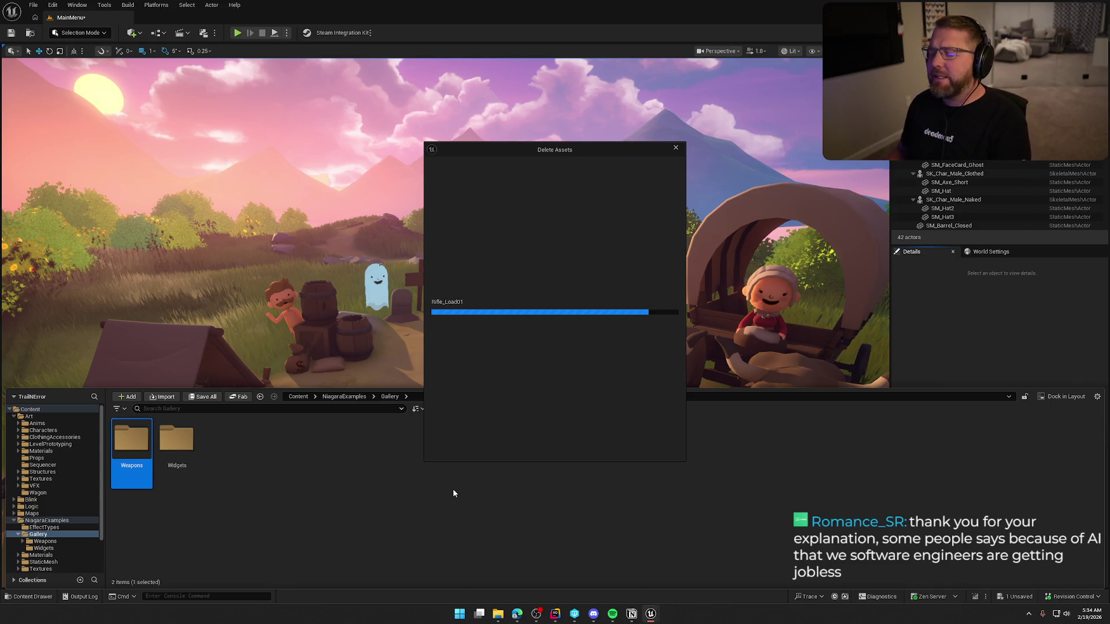
pyautogui.click(474, 447)
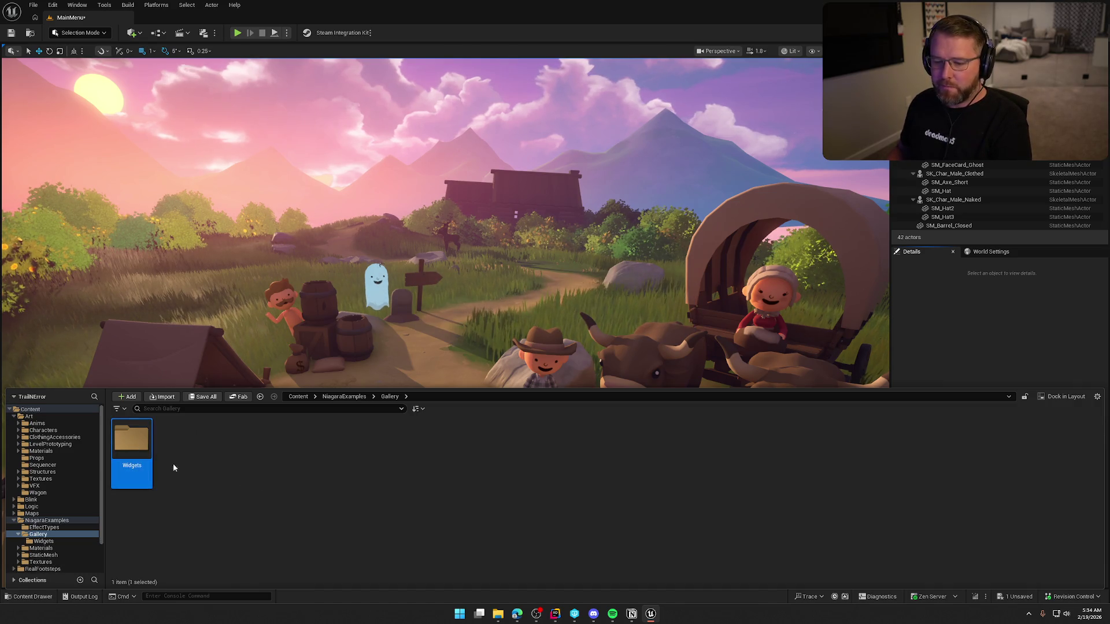
# Delete the Widgets folder's crosshair assets, then the now-empty Gallery folder
pyautogui.press('Delete')
pyautogui.click(240, 487)
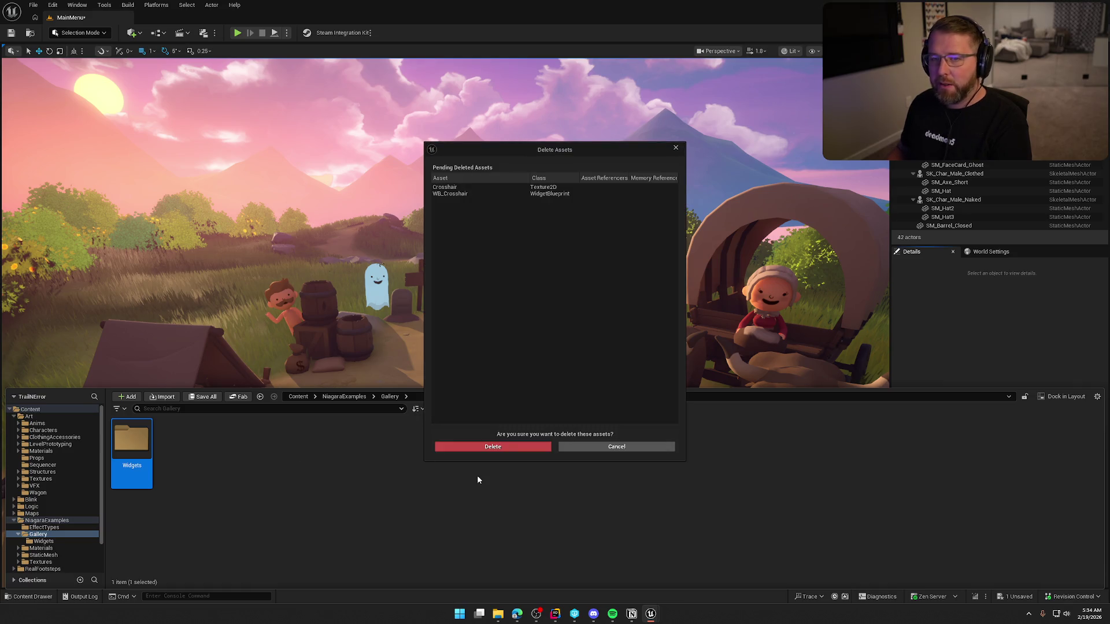
pyautogui.click(496, 448)
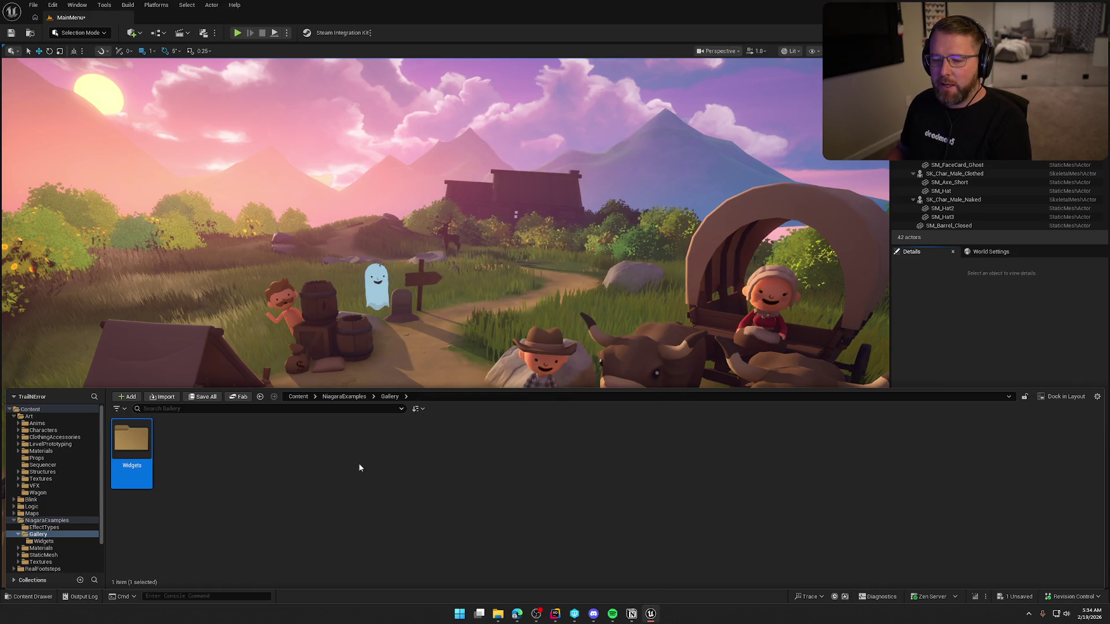
pyautogui.click(81, 520)
pyautogui.click(166, 443)
pyautogui.press('Delete')
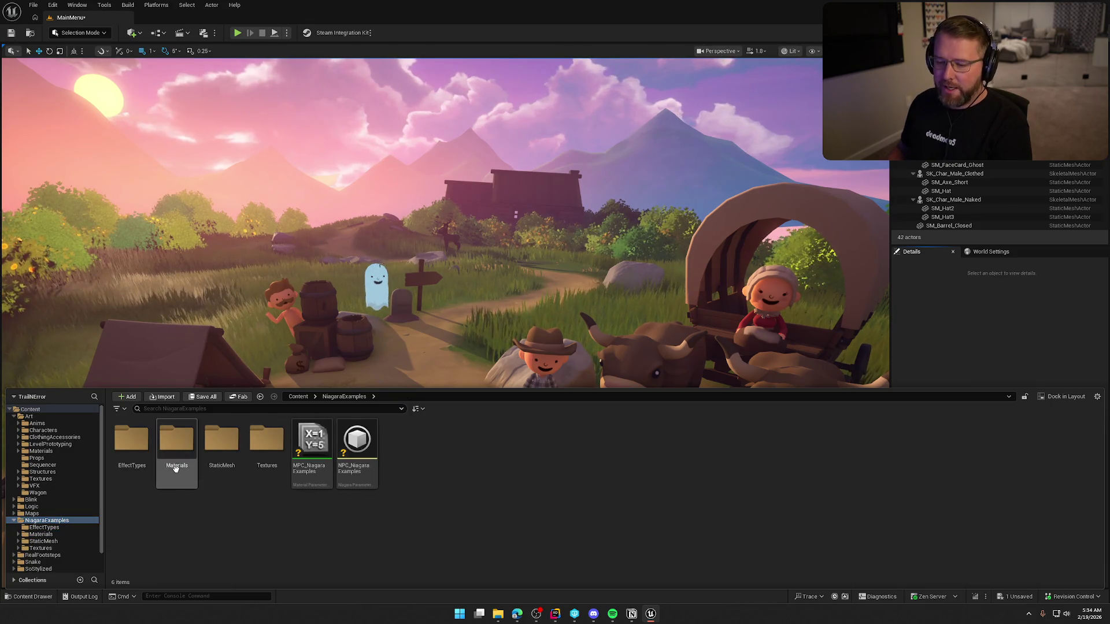
# Try deleting the whole Materials folder, cancelling because its 51 assets are still referenced
pyautogui.click(132, 445)
pyautogui.click(177, 449)
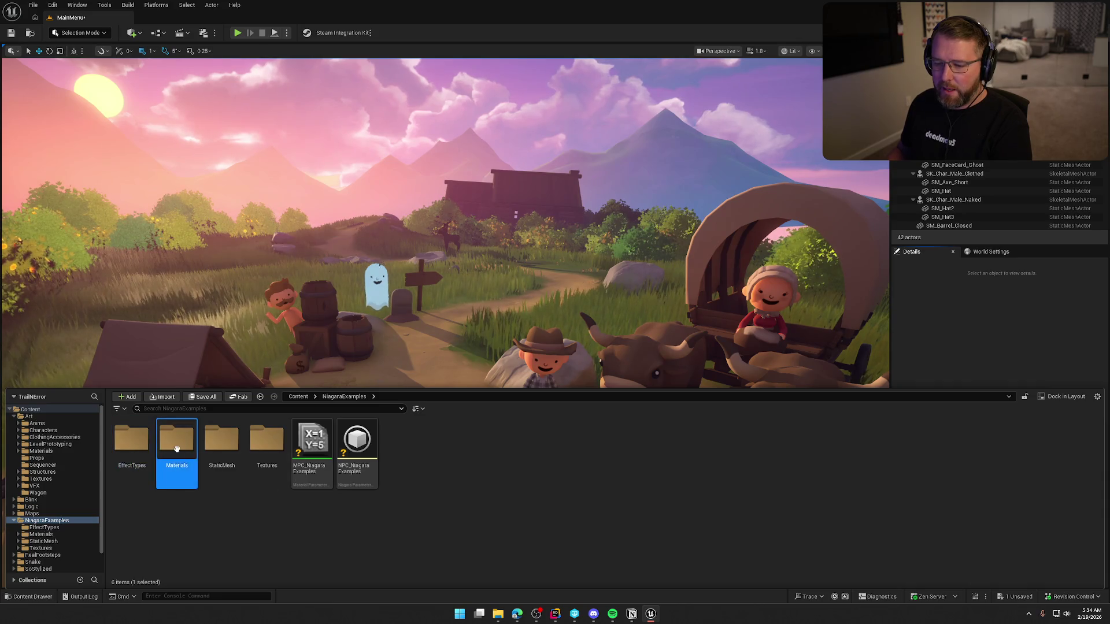
pyautogui.press('Delete')
pyautogui.click(584, 321)
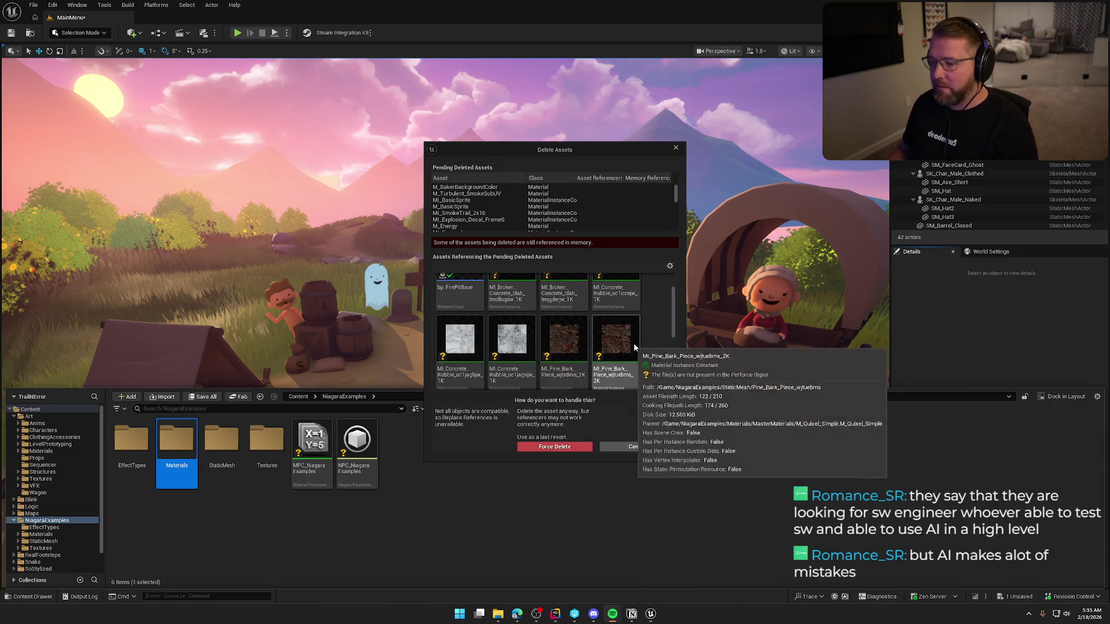
pyautogui.scroll(-3, 616, 376)
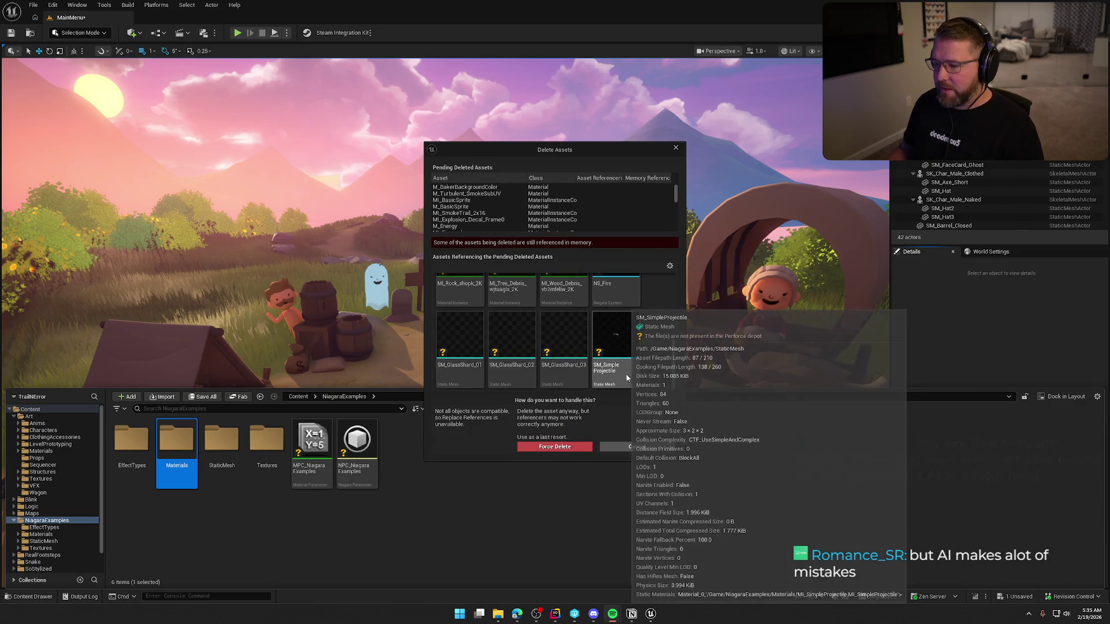
pyautogui.click(636, 446)
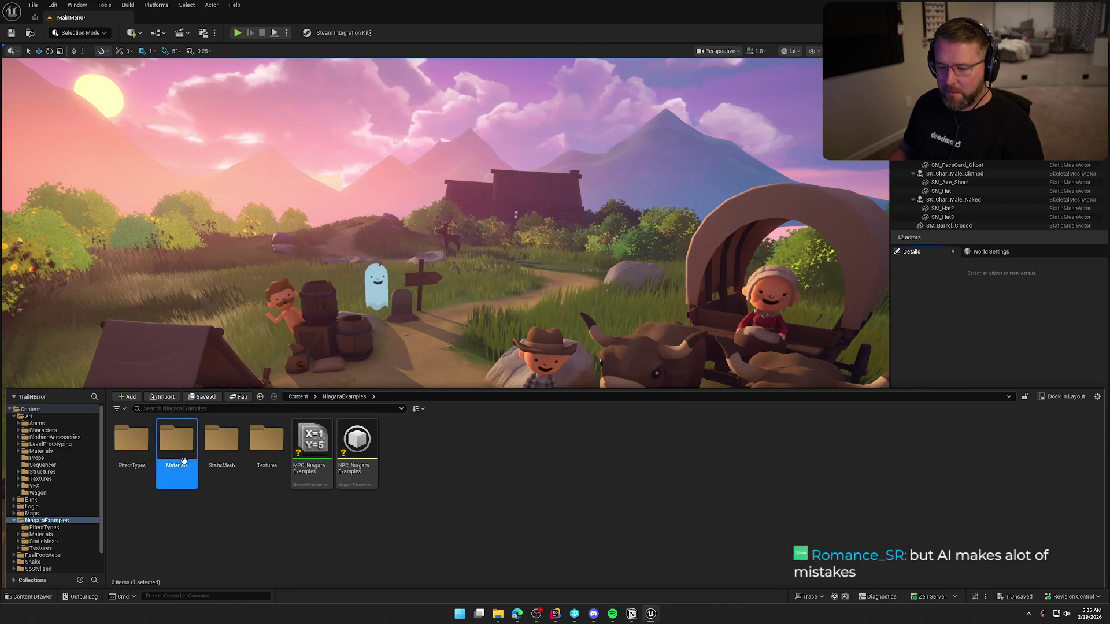
# Inside Materials, attempt deleting 14, then 8 materials, cancelling both because NS_Fire uses them
pyautogui.doubleClick(176, 439)
pyautogui.scroll(-3, 364, 496)
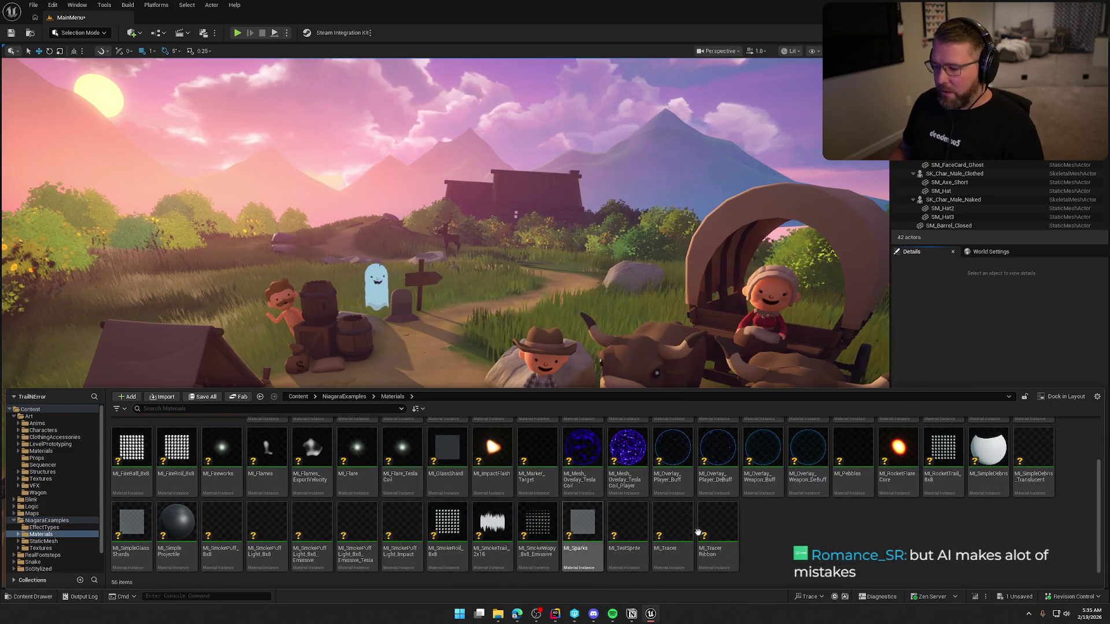
pyautogui.click(717, 526)
pyautogui.keyDown('shift'); pyautogui.click(132, 526); pyautogui.keyUp('shift')
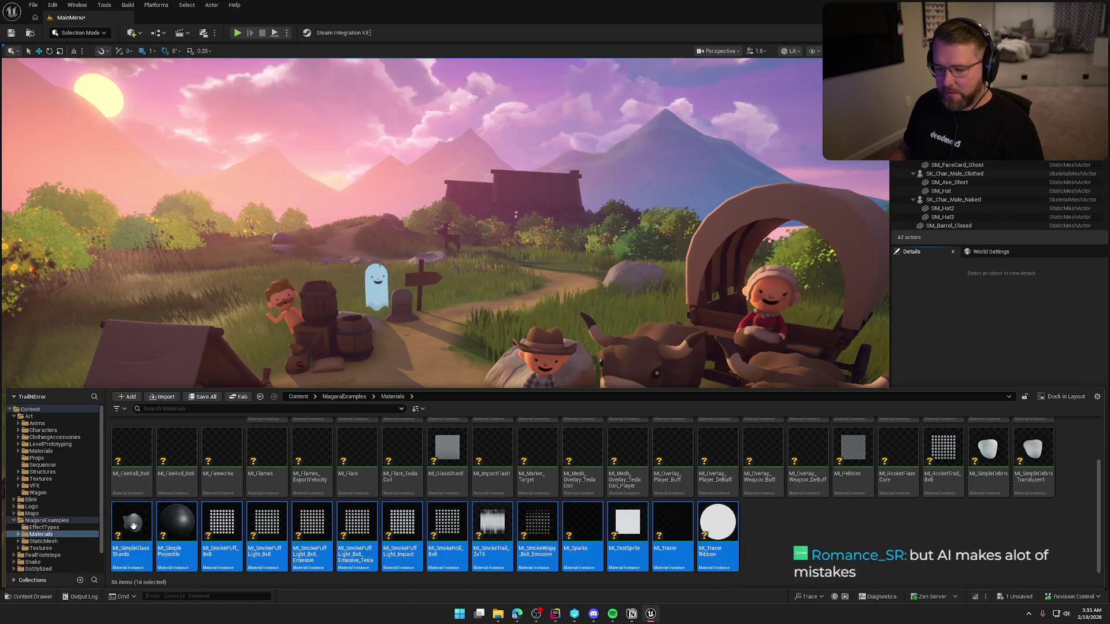
pyautogui.press('Delete')
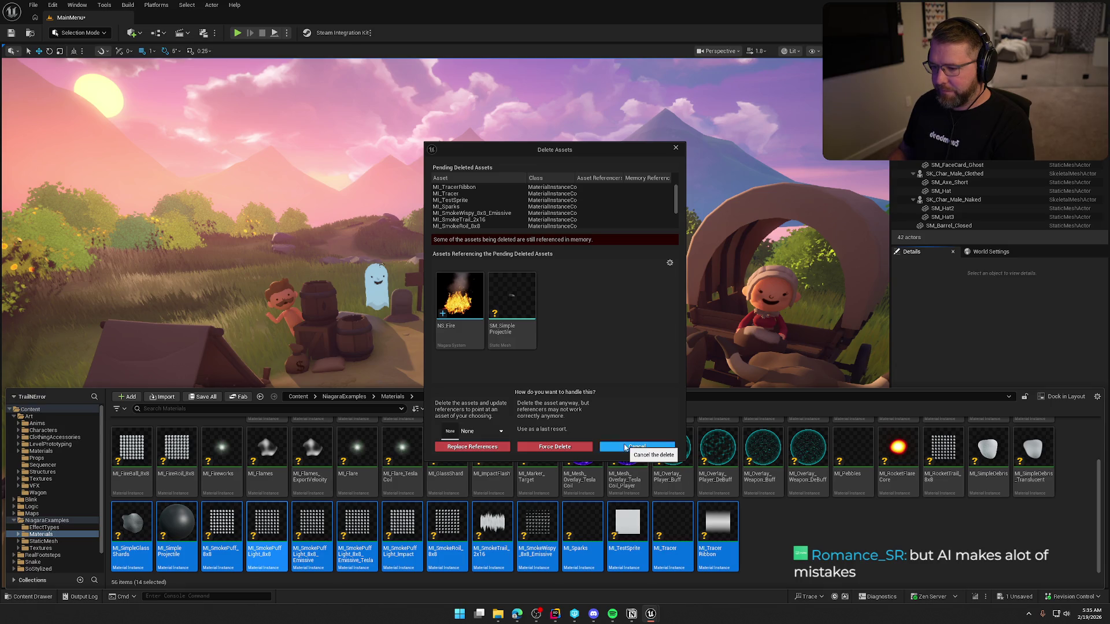
pyautogui.click(625, 448)
pyautogui.click(818, 538)
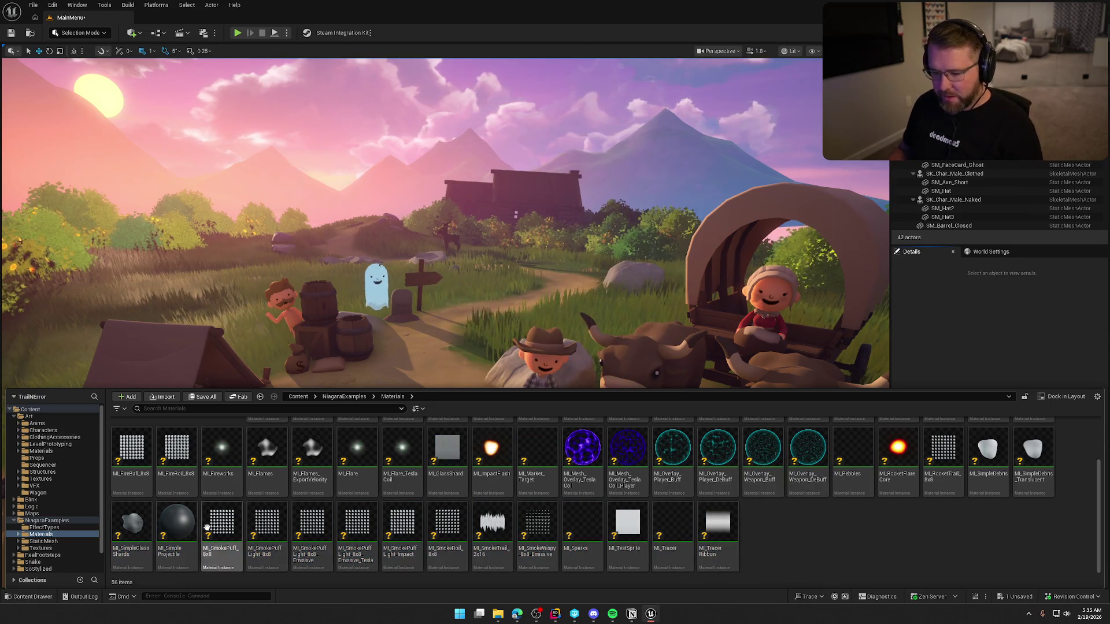
pyautogui.click(132, 523)
pyautogui.keyDown('shift'); pyautogui.click(432, 529); pyautogui.keyUp('shift')
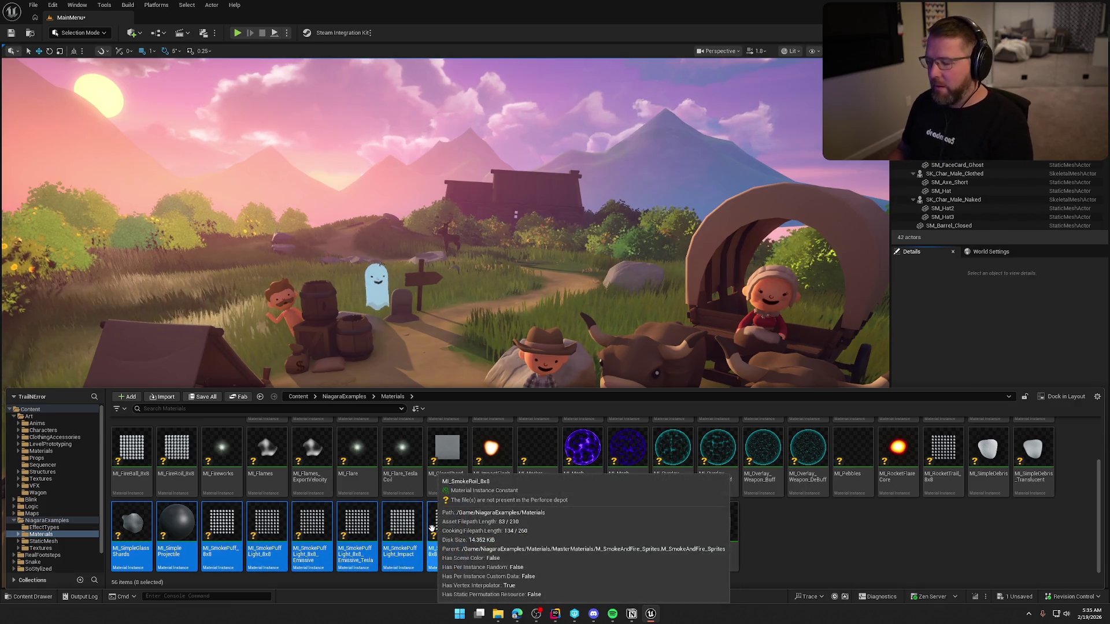
pyautogui.press('Delete')
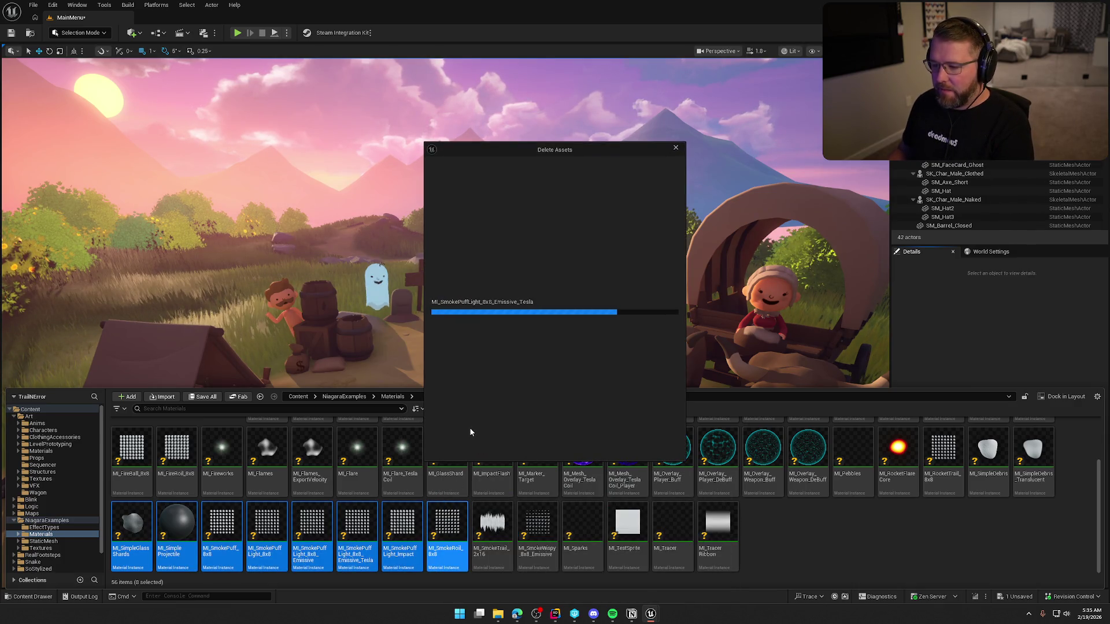
pyautogui.click(636, 450)
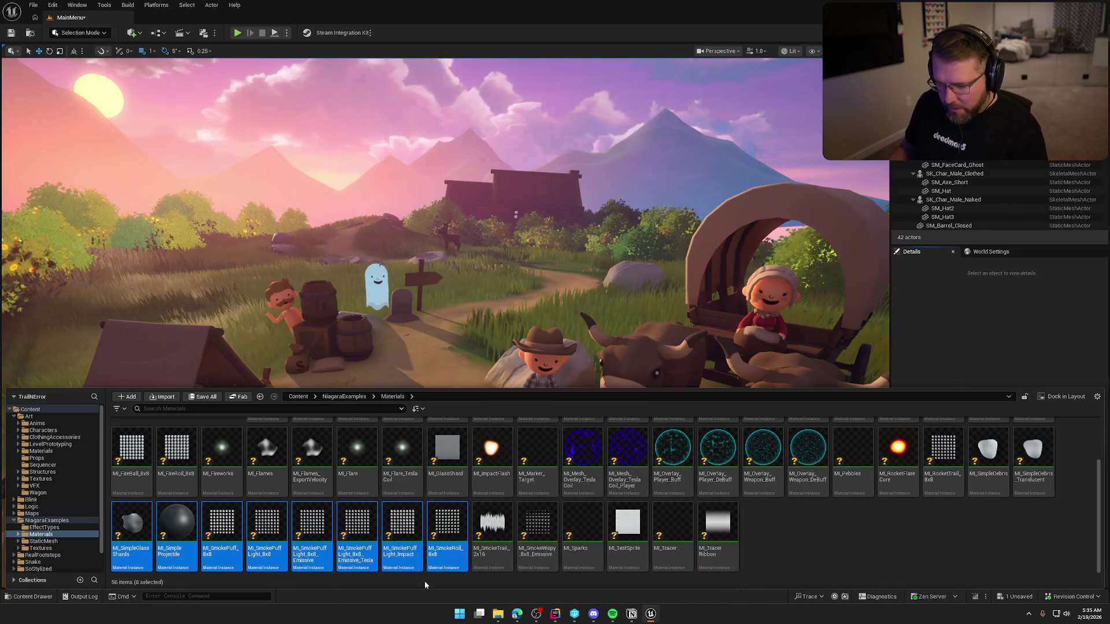
# Delete MI_SimpleGlassShards, MI_SimpleProjectile and the referencing SM_SimpleProjectile mesh
pyautogui.click(177, 531)
pyautogui.keyDown('ctrl'); pyautogui.click(132, 532); pyautogui.keyUp('ctrl')
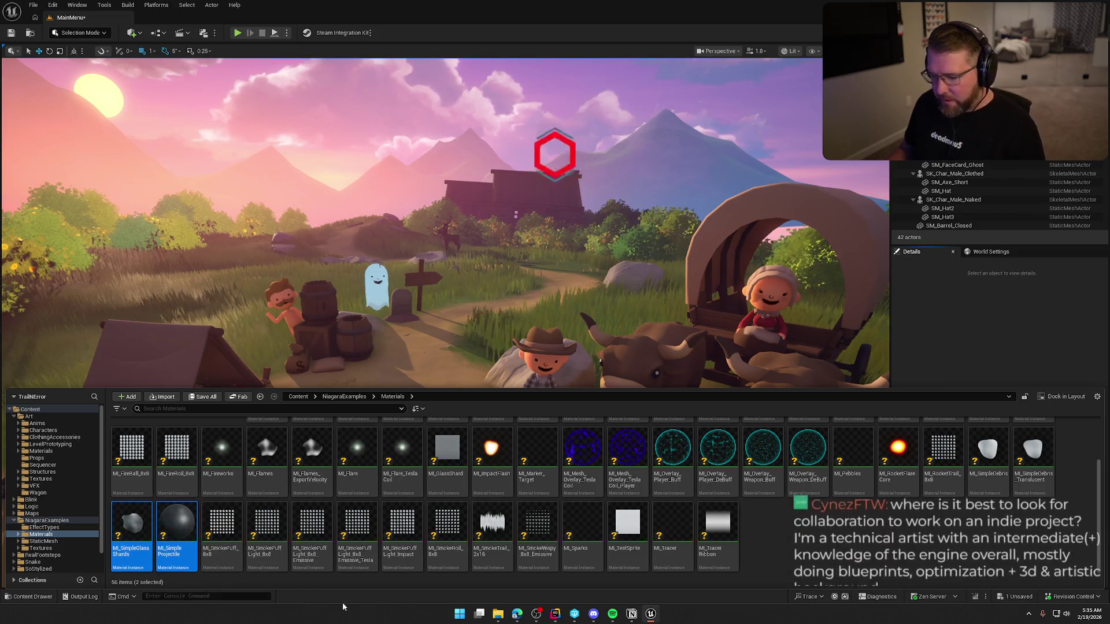
pyautogui.press('Delete')
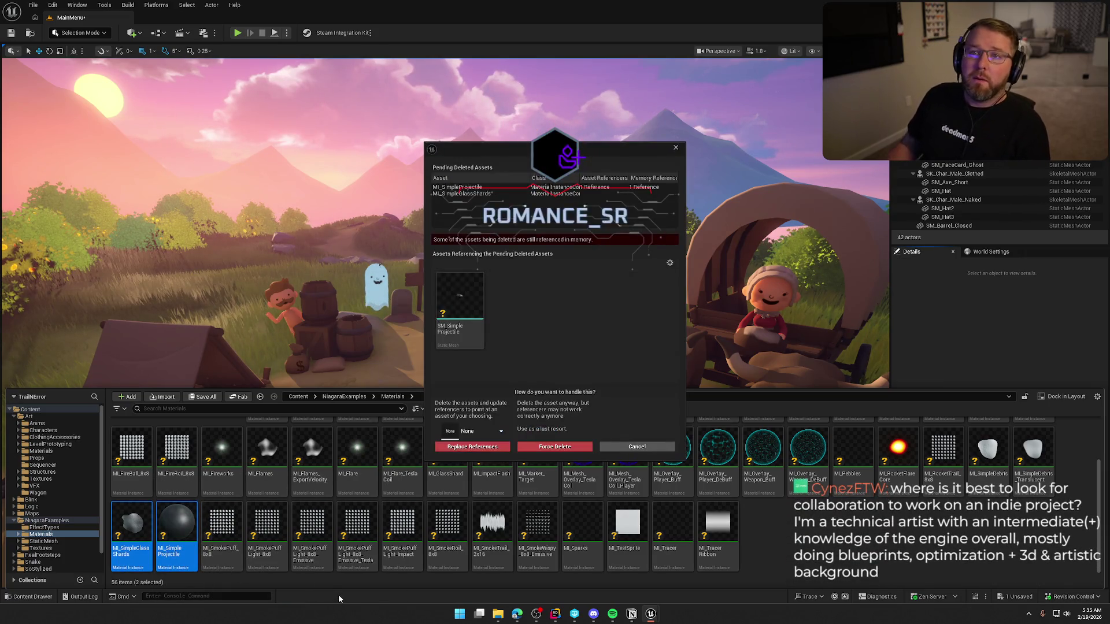
pyautogui.click(454, 341)
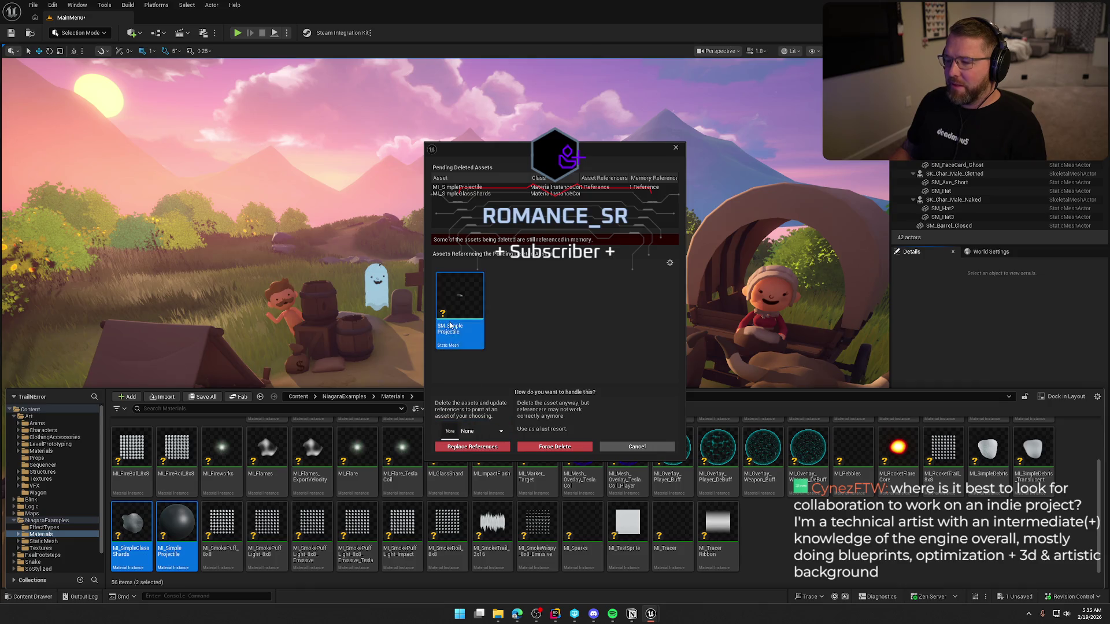
pyautogui.press('Delete')
pyautogui.click(493, 446)
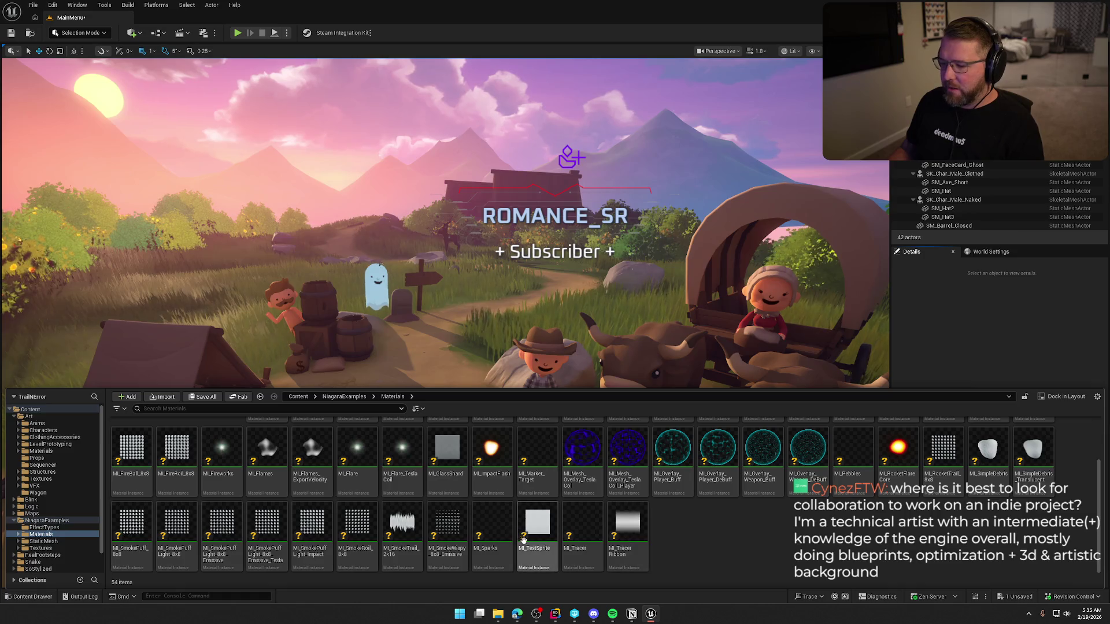
# Delete the four materials from MI_Sparks through the tracer ribbon material
pyautogui.click(447, 526)
pyautogui.click(496, 529)
pyautogui.keyDown('shift'); pyautogui.click(615, 530); pyautogui.keyUp('shift')
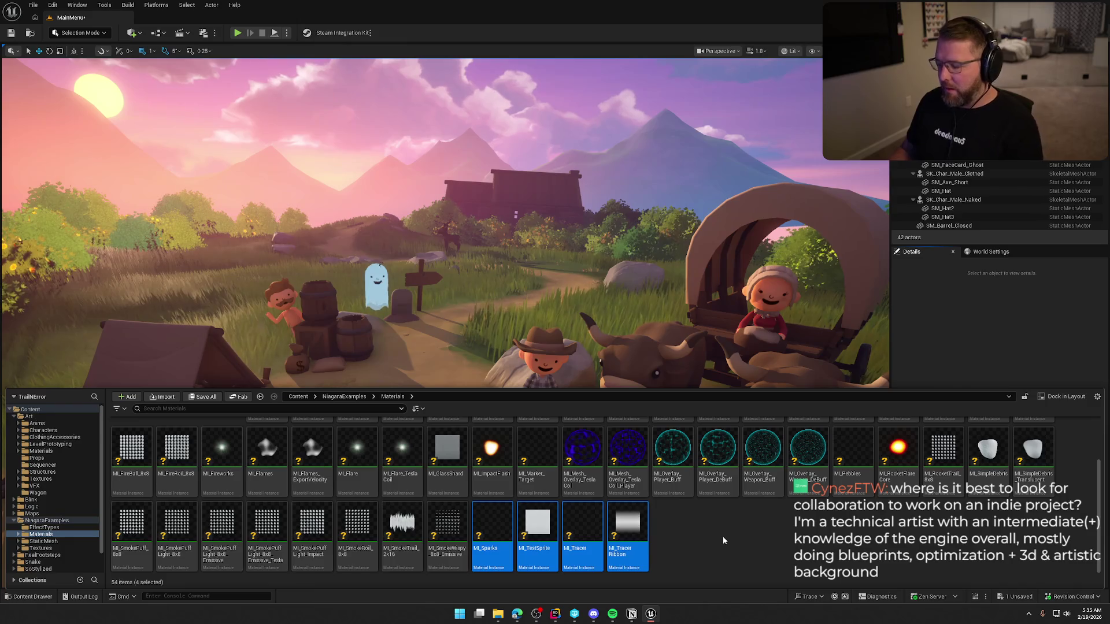
pyautogui.press('Delete')
pyautogui.click(506, 450)
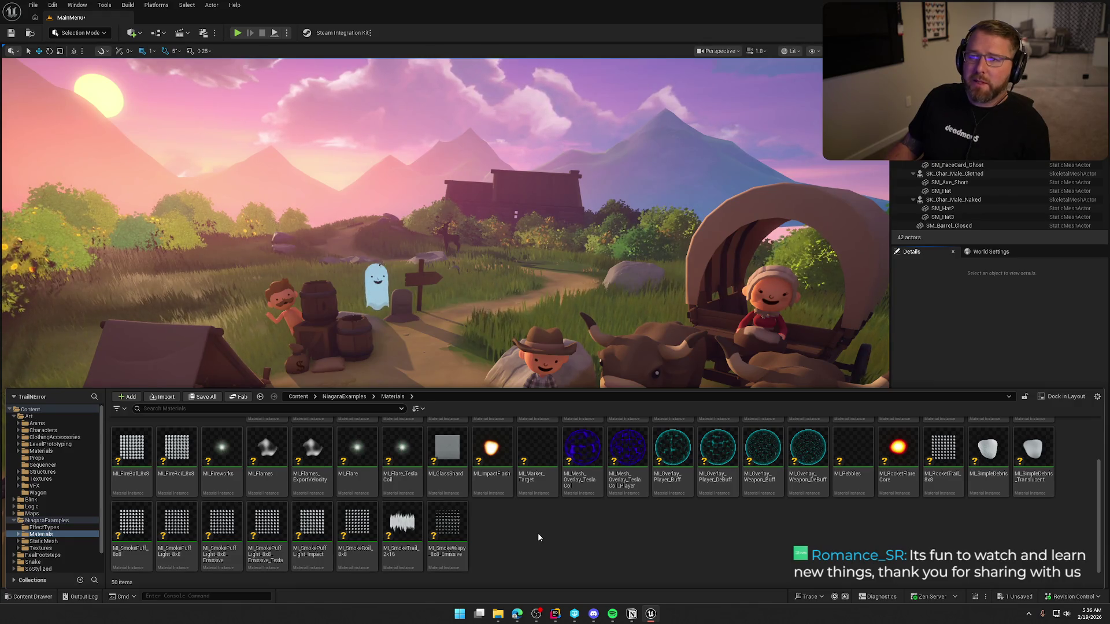
pyautogui.click(131, 457)
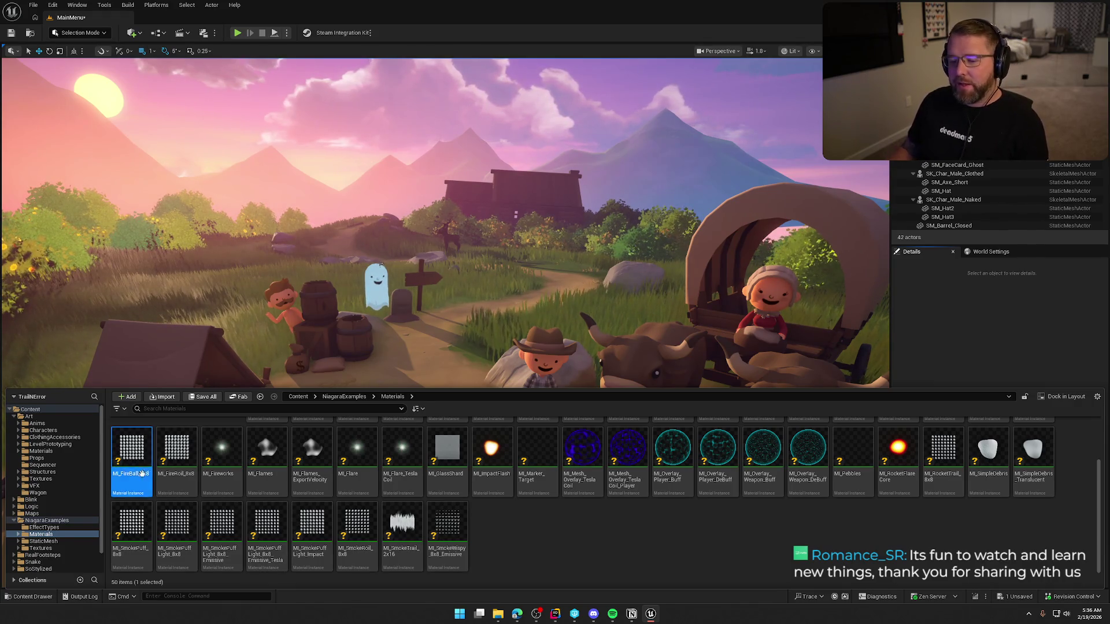
pyautogui.keyDown('shift'); pyautogui.click(391, 483); pyautogui.keyUp('shift')
# Delete the six materials from MI_BasicSprite through MI_BulletHole
pyautogui.scroll(2, 391, 484)
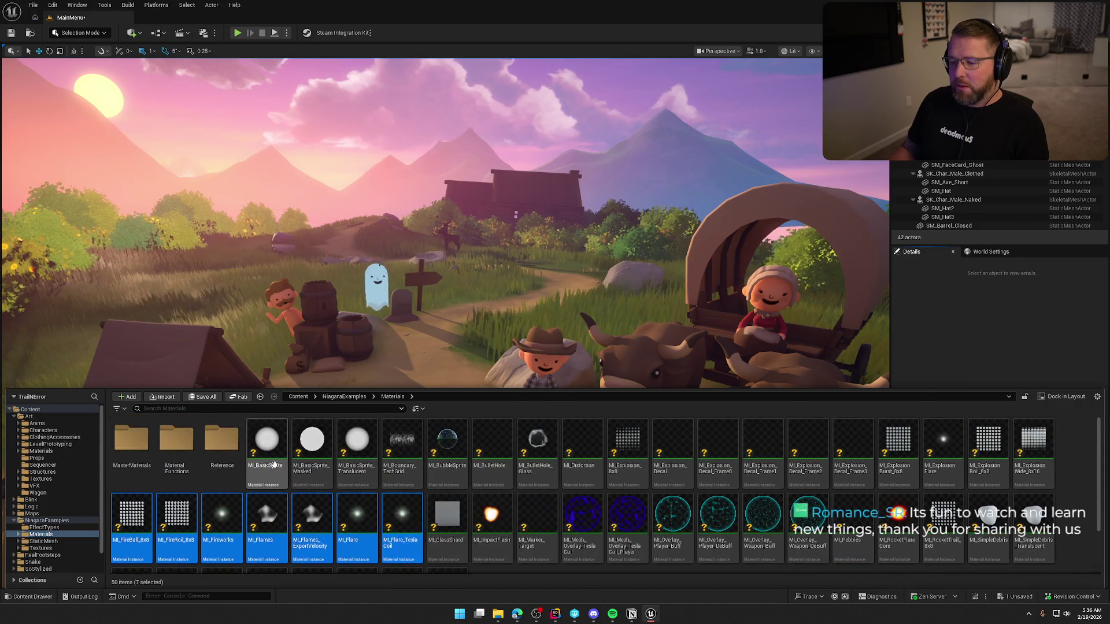
pyautogui.click(267, 451)
pyautogui.keyDown('shift'); pyautogui.click(484, 484); pyautogui.keyUp('shift')
pyautogui.rightClick(491, 475)
pyautogui.press('Delete')
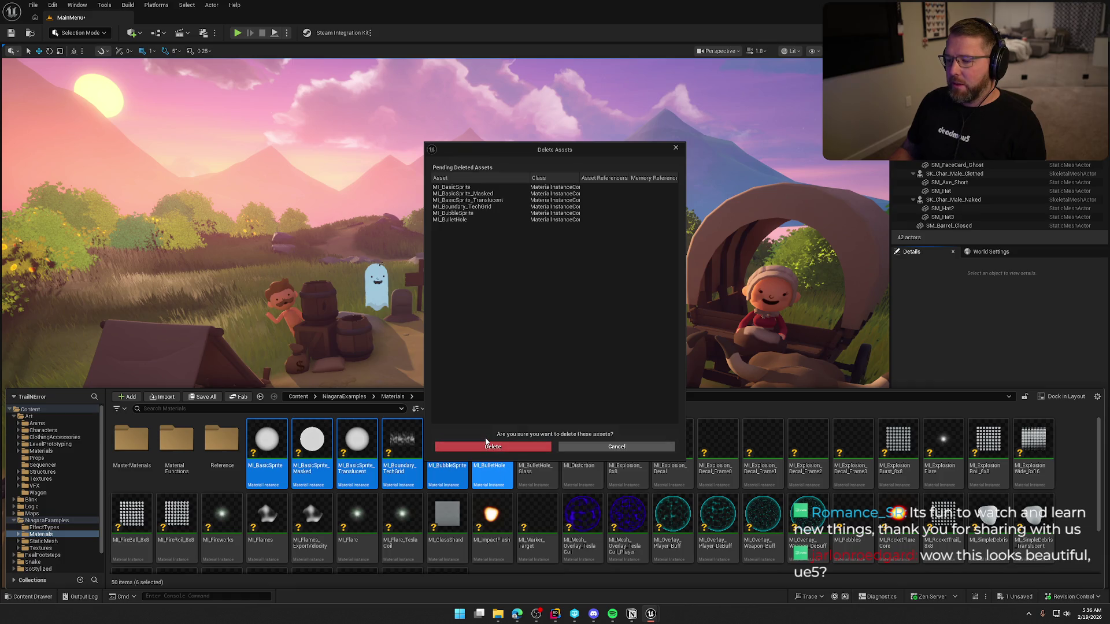
pyautogui.click(485, 447)
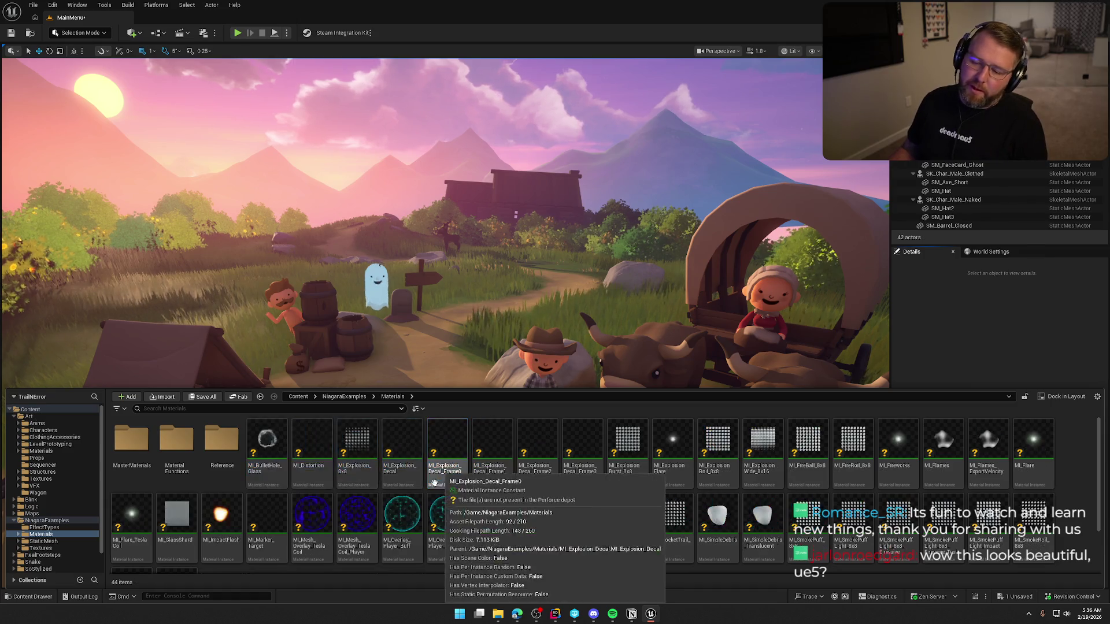
# Delete the bullet hole and explosion decal materials, then the explosion materials through MI_Fireworks
pyautogui.keyDown('shift'); pyautogui.click(582, 450); pyautogui.keyUp('shift')
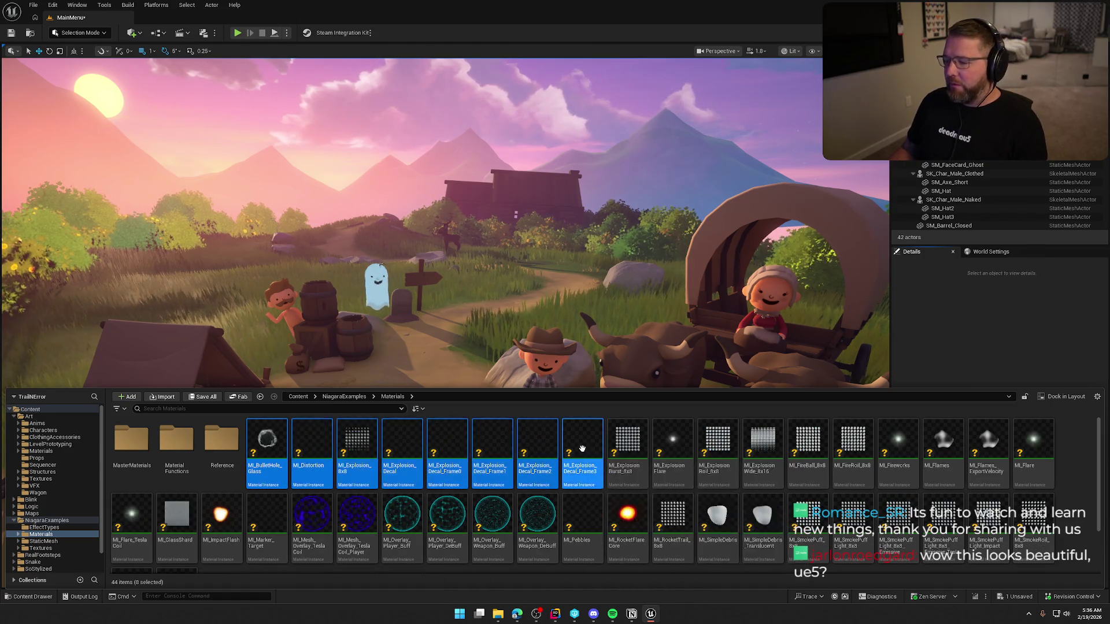
pyautogui.press('Delete')
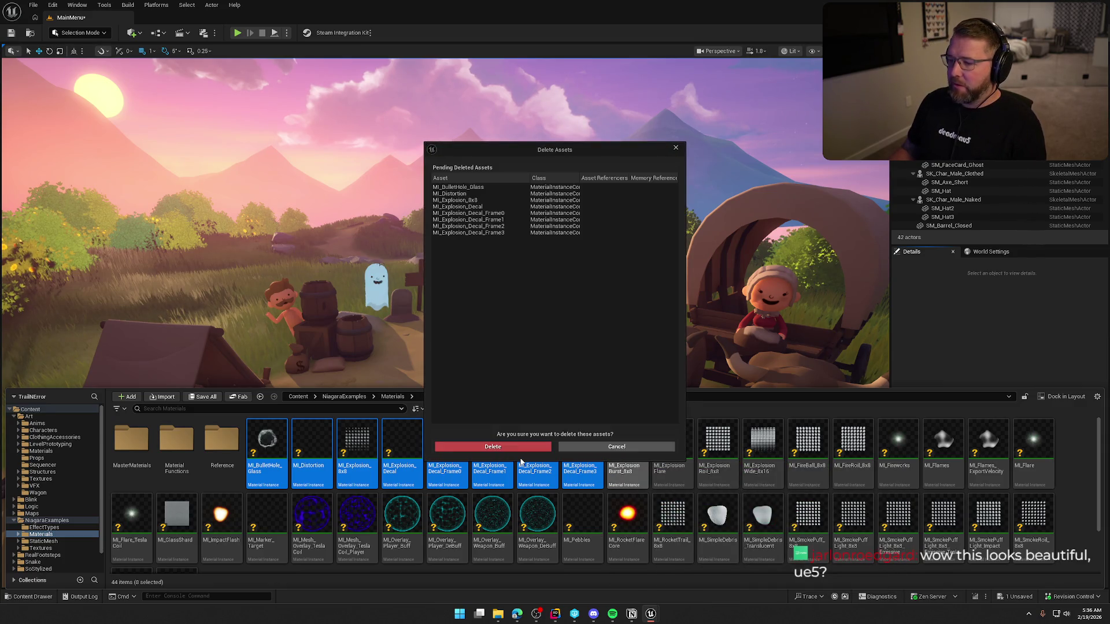
pyautogui.click(496, 451)
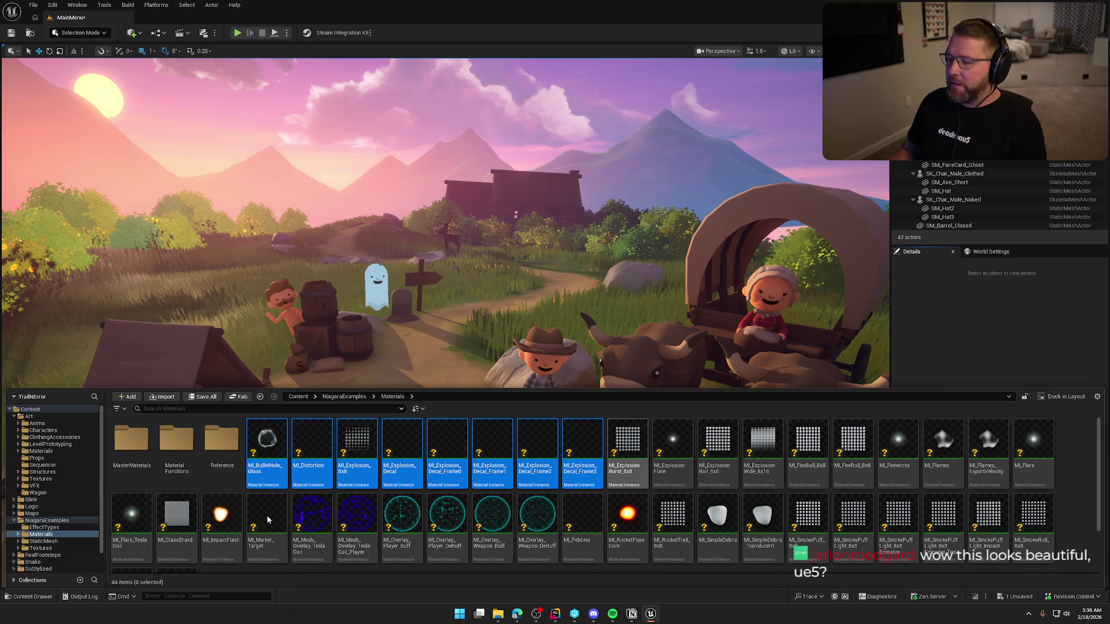
pyautogui.click(266, 451)
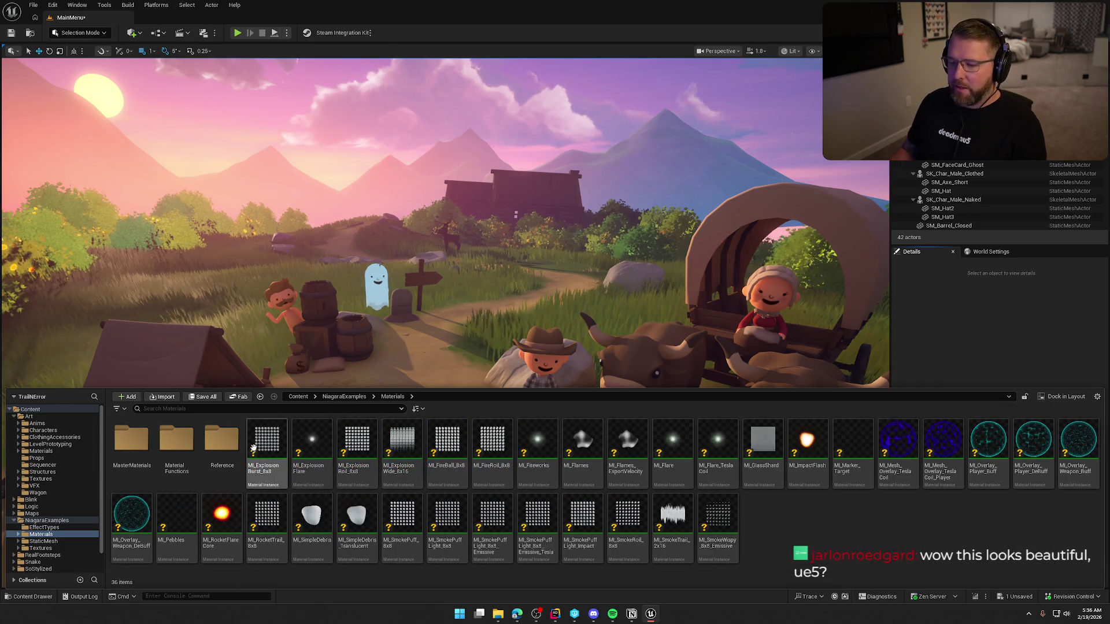
pyautogui.keyDown('shift'); pyautogui.click(537, 461); pyautogui.keyUp('shift')
pyautogui.press('Delete')
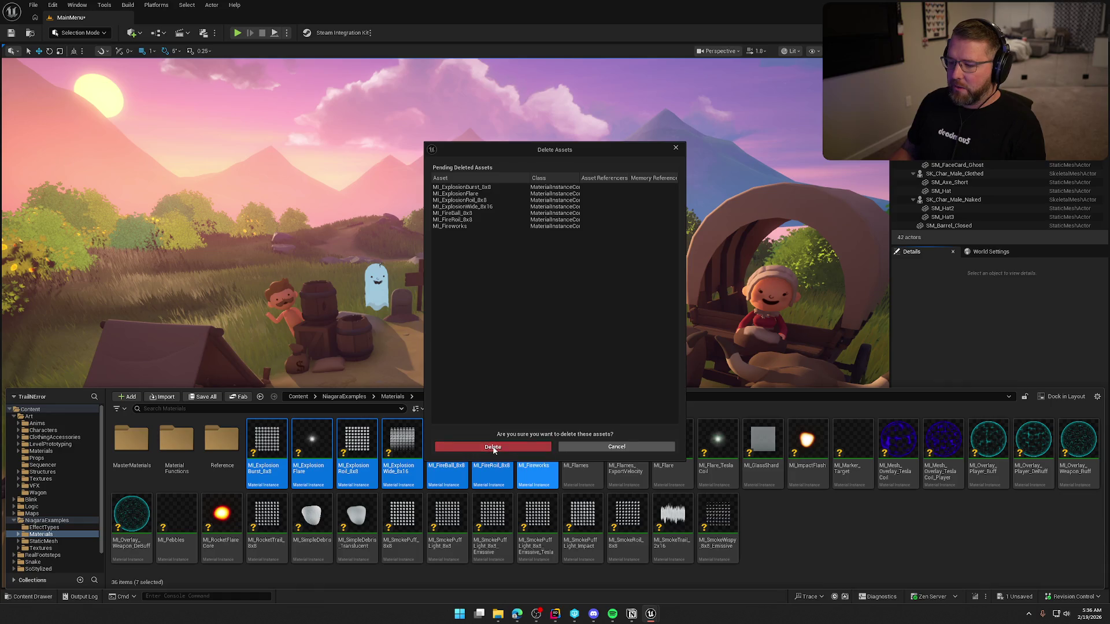
pyautogui.click(493, 450)
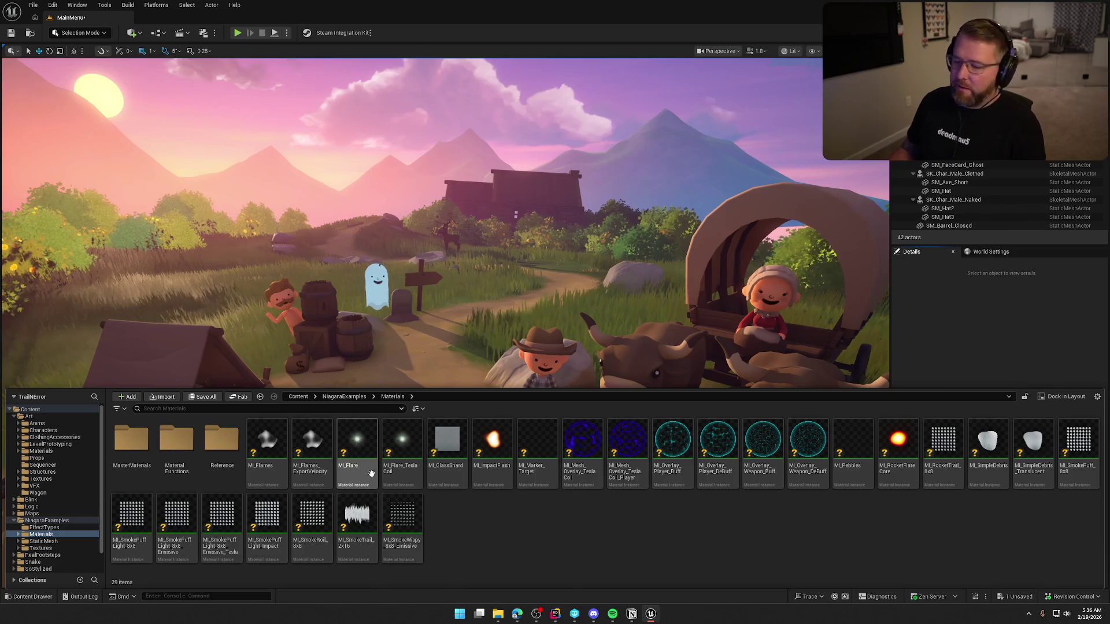
# Start deleting MI_Flames through MI_Marker_Target, then cancel to keep them
pyautogui.click(267, 454)
pyautogui.keyDown('shift'); pyautogui.click(537, 463); pyautogui.keyUp('shift')
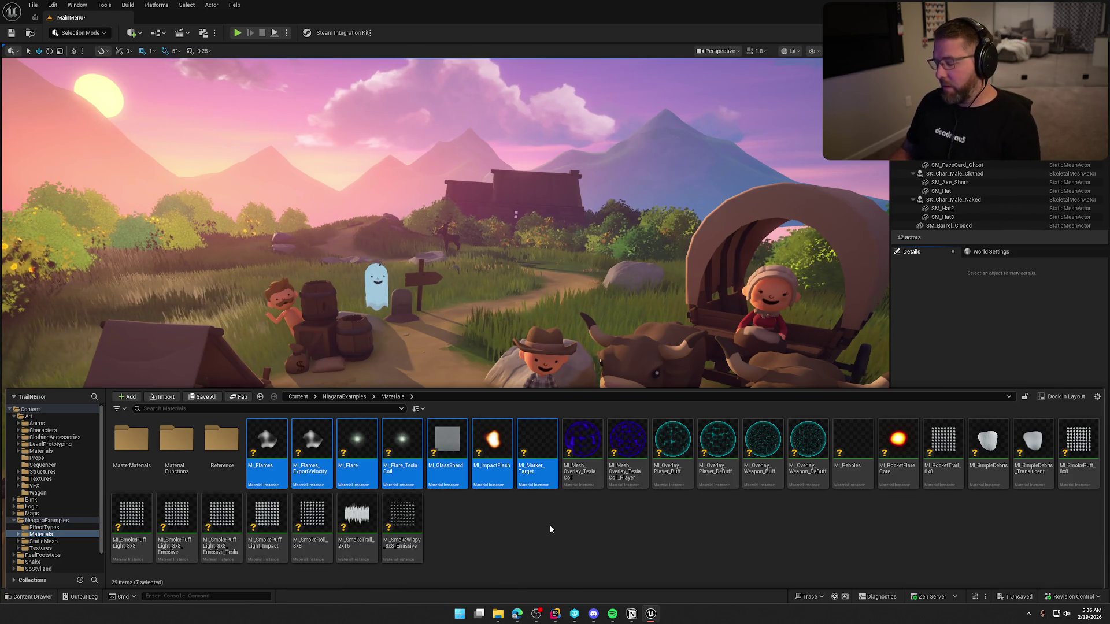
pyautogui.press('Delete')
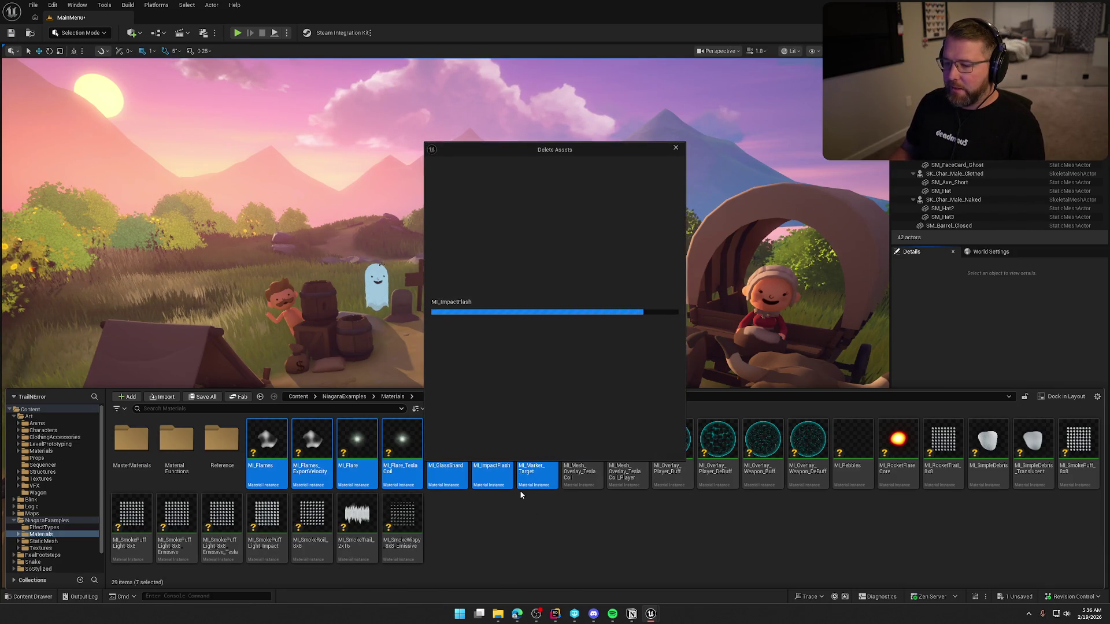
pyautogui.click(530, 448)
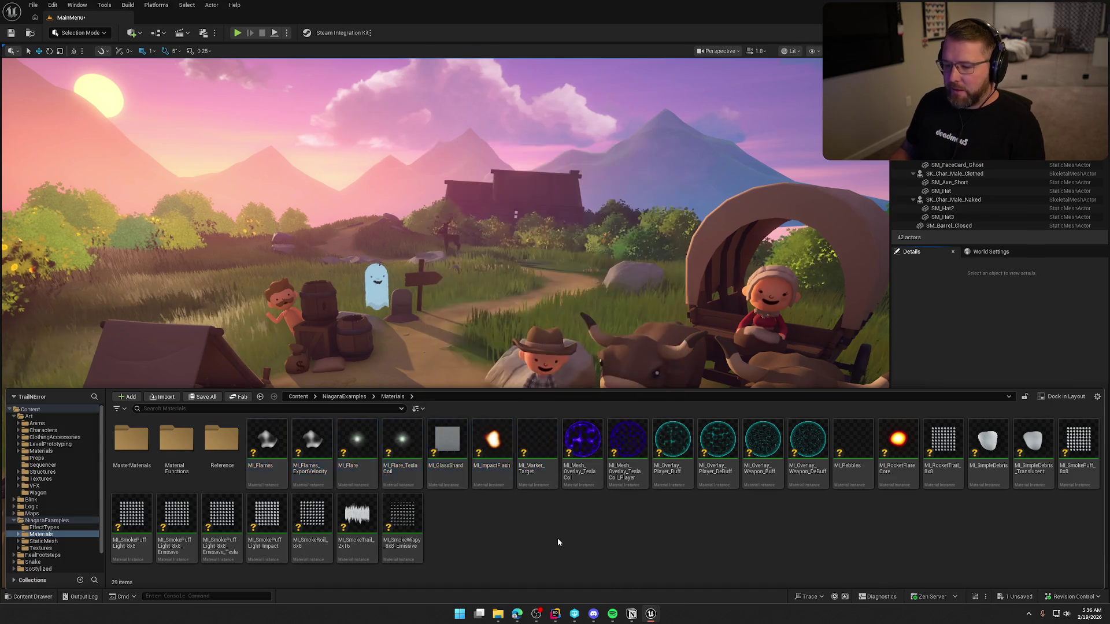
# Delete MI_Flare, MI_Flare_TeslaCoil and MI_GlassShard together with the three glass shard meshes
pyautogui.click(347, 462)
pyautogui.keyDown('shift'); pyautogui.click(447, 456); pyautogui.keyUp('shift')
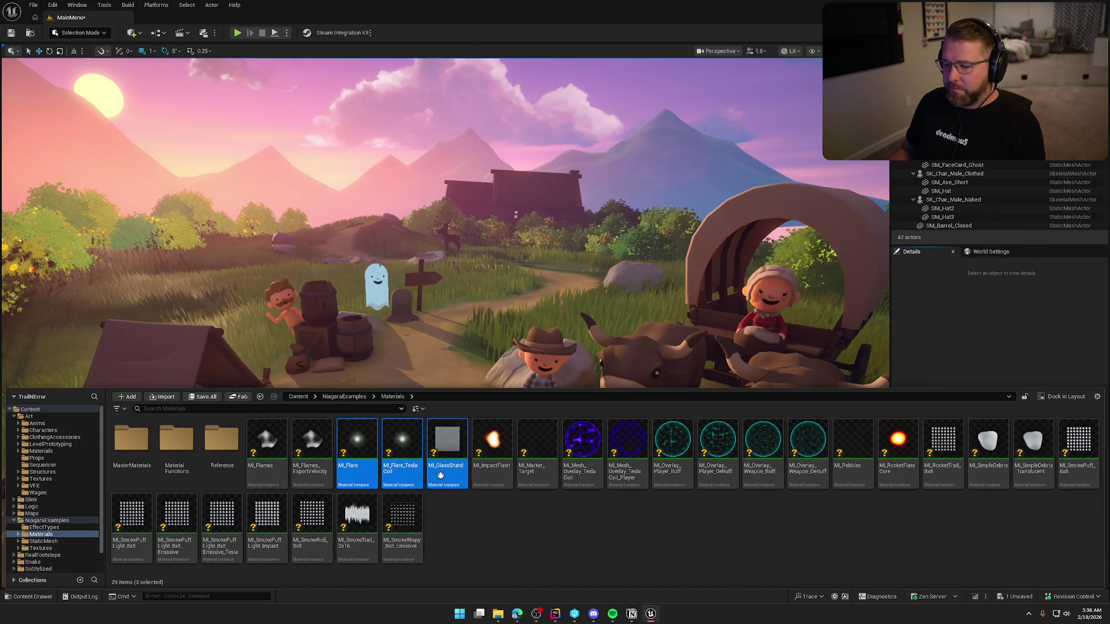
pyautogui.press('Delete')
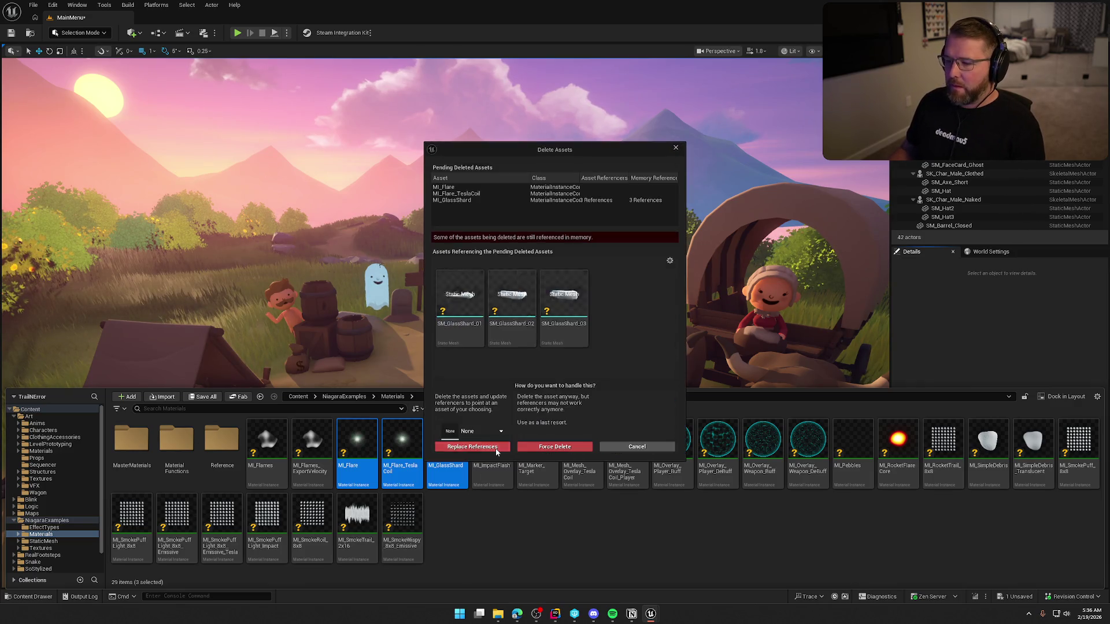
pyautogui.click(478, 341)
pyautogui.keyDown('shift'); pyautogui.click(584, 346); pyautogui.keyUp('shift')
pyautogui.press('Delete')
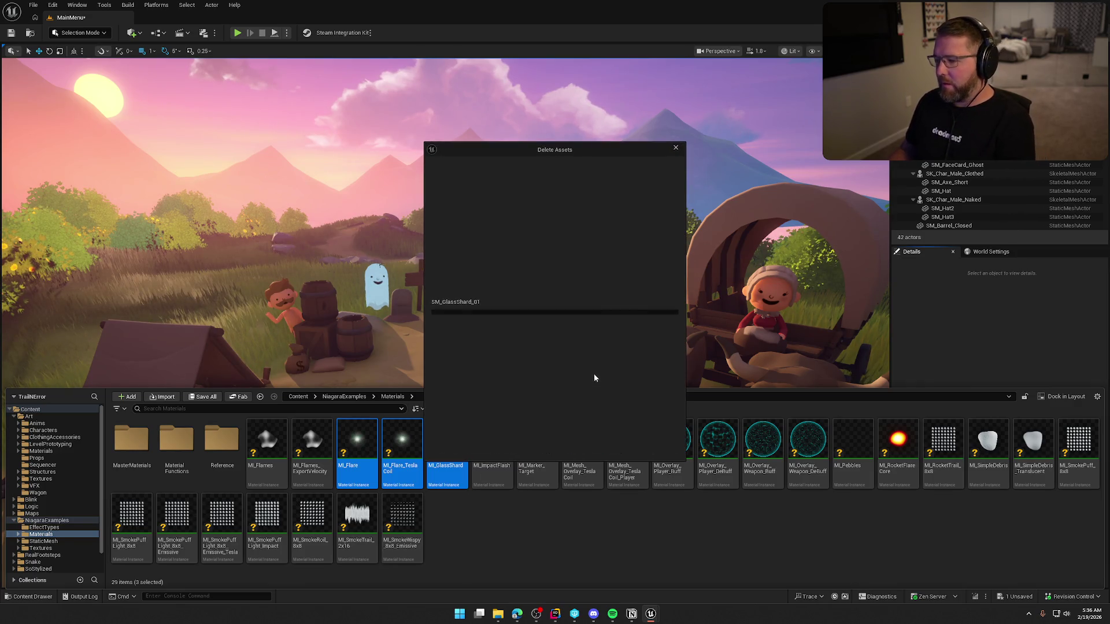
pyautogui.click(501, 446)
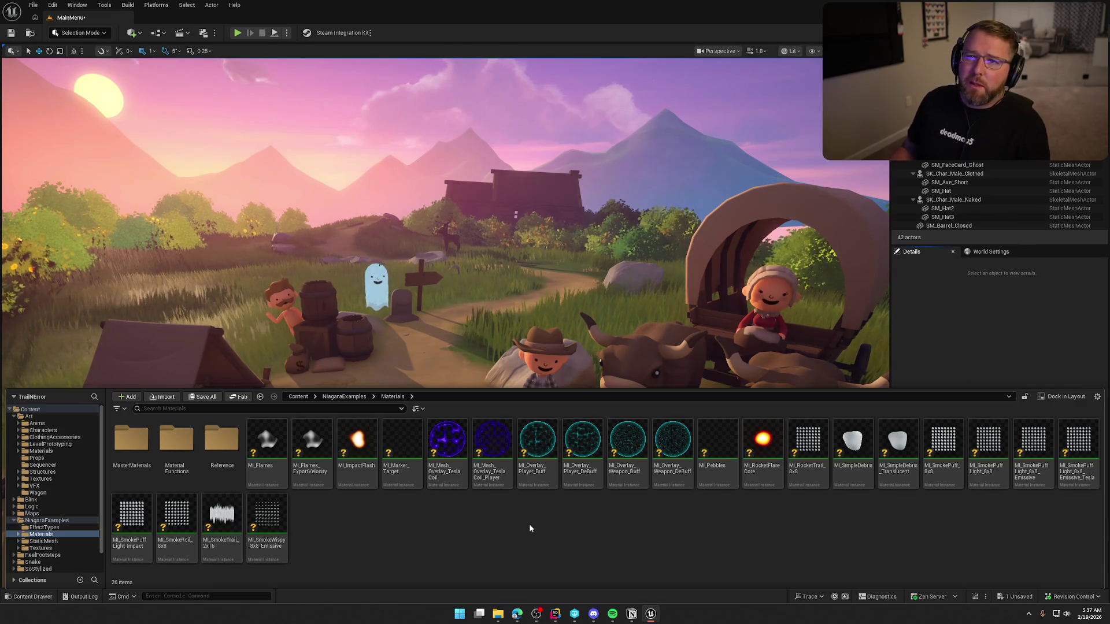
# Delete MI_ImpactFlash, MI_Marker_Target and the six overlay materials through MI_Overlay_Weapon_DeBuff
pyautogui.click(356, 460)
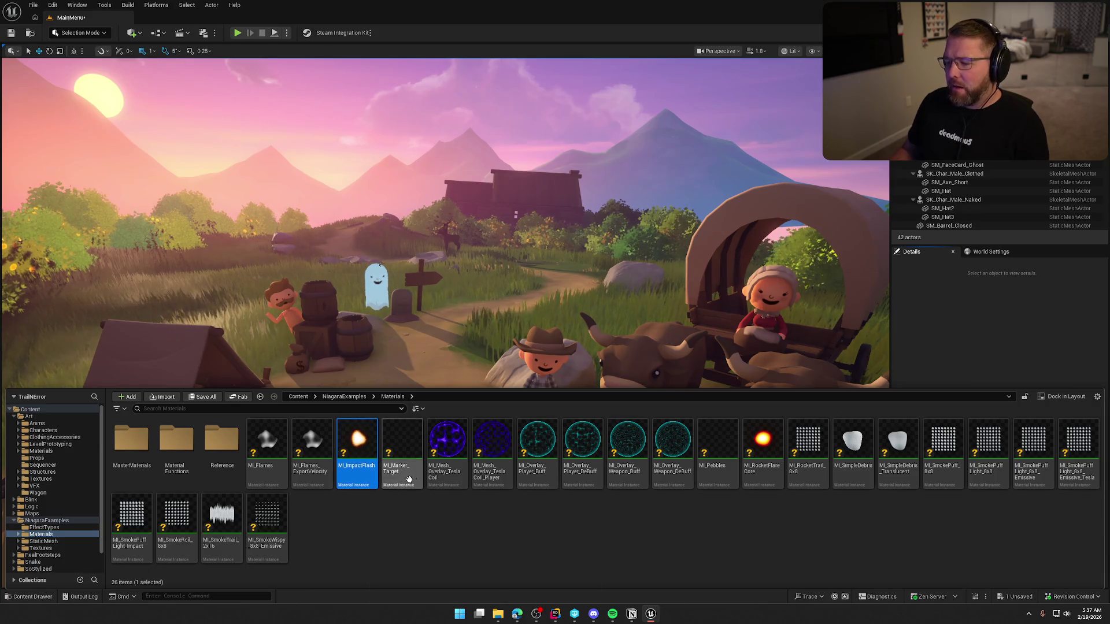
pyautogui.keyDown('ctrl'); pyautogui.click(408, 480); pyautogui.keyUp('ctrl')
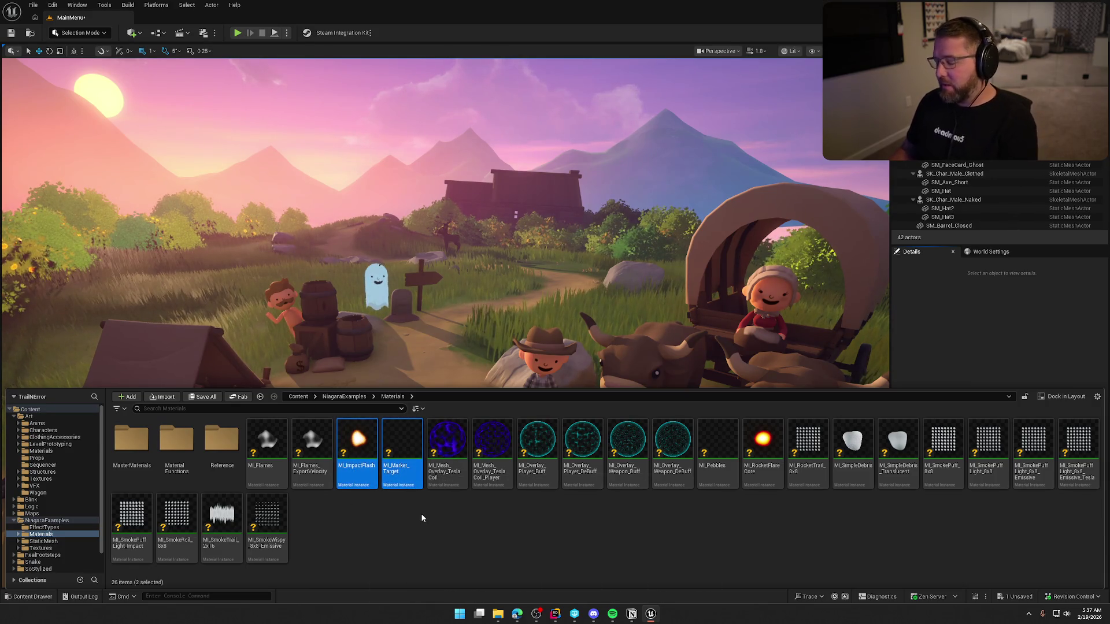
pyautogui.press('Delete')
pyautogui.click(514, 465)
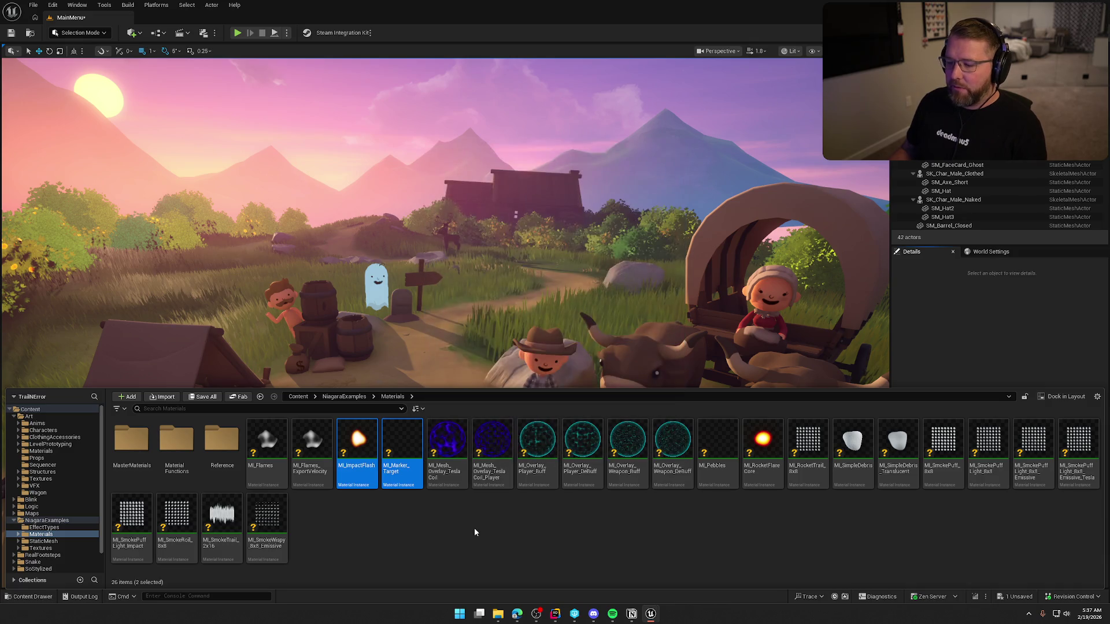
pyautogui.click(363, 478)
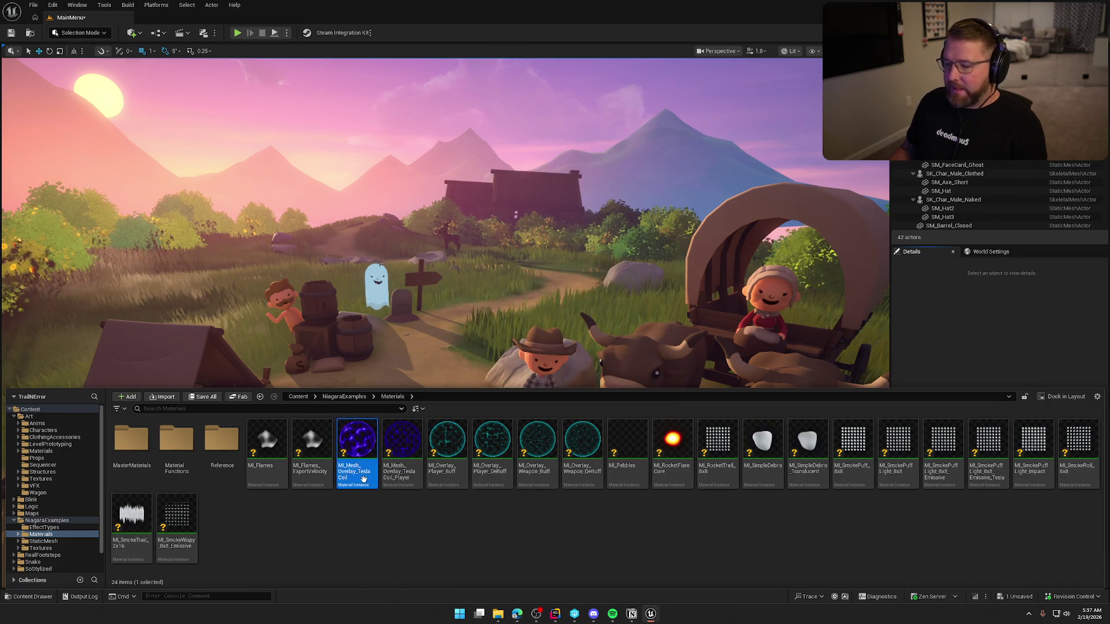
pyautogui.keyDown('shift'); pyautogui.click(581, 477); pyautogui.keyUp('shift')
pyautogui.press('Delete')
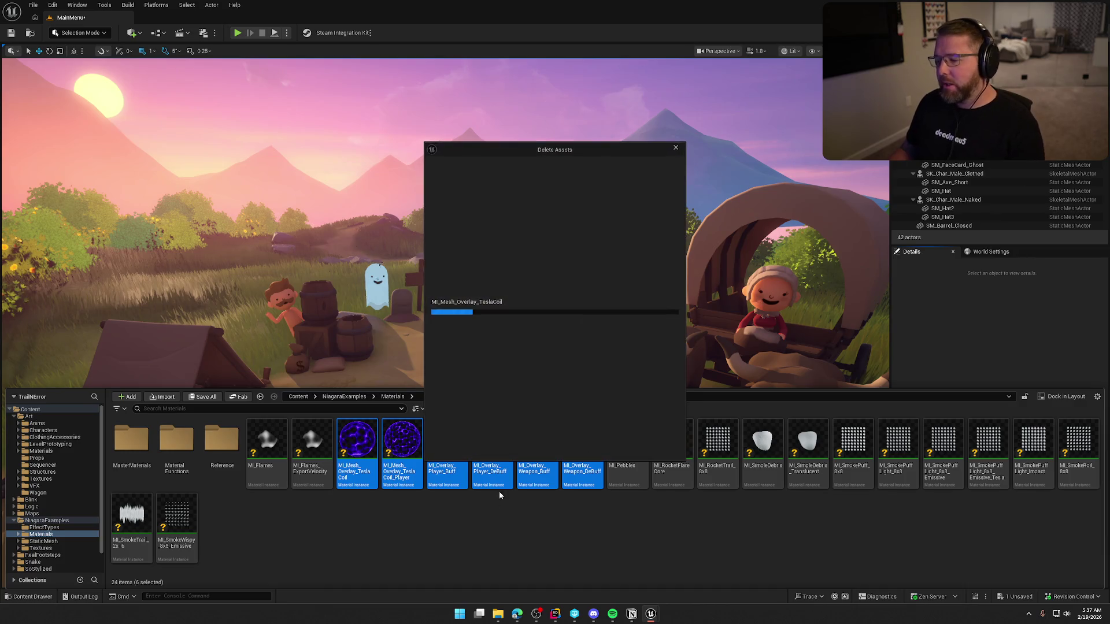
pyautogui.click(488, 449)
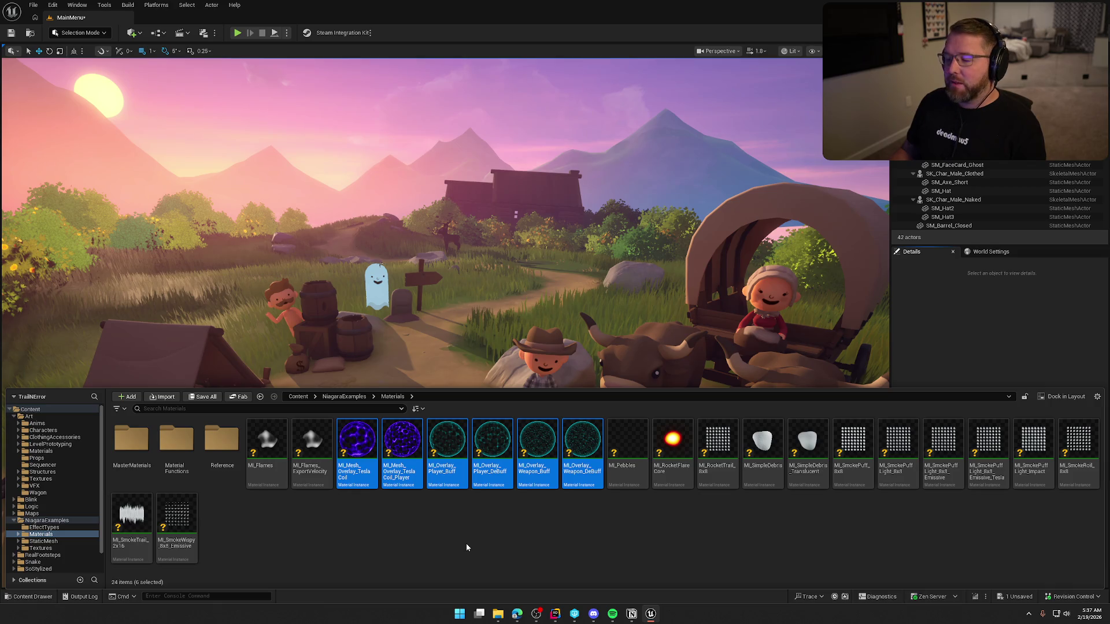
# Delete MI_Pebbles with the next four materials, then MI_Flames_ExportVelocity
pyautogui.click(359, 462)
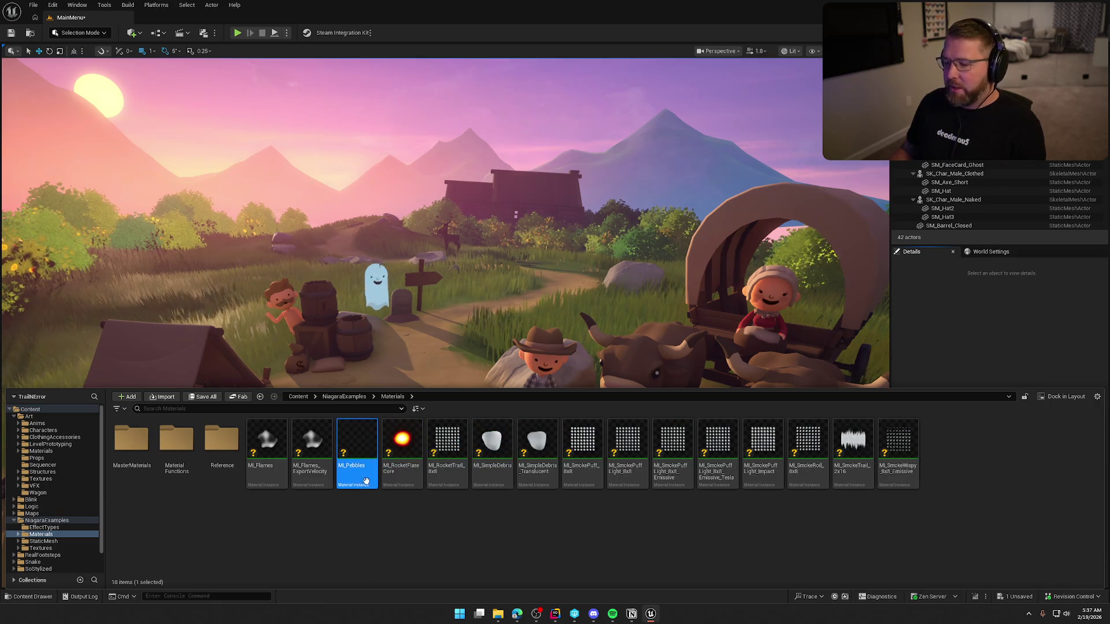
pyautogui.hotkey('shift', 'Right')
pyautogui.hotkey('shift', 'Right')
pyautogui.hotkey('shift', 'Right')
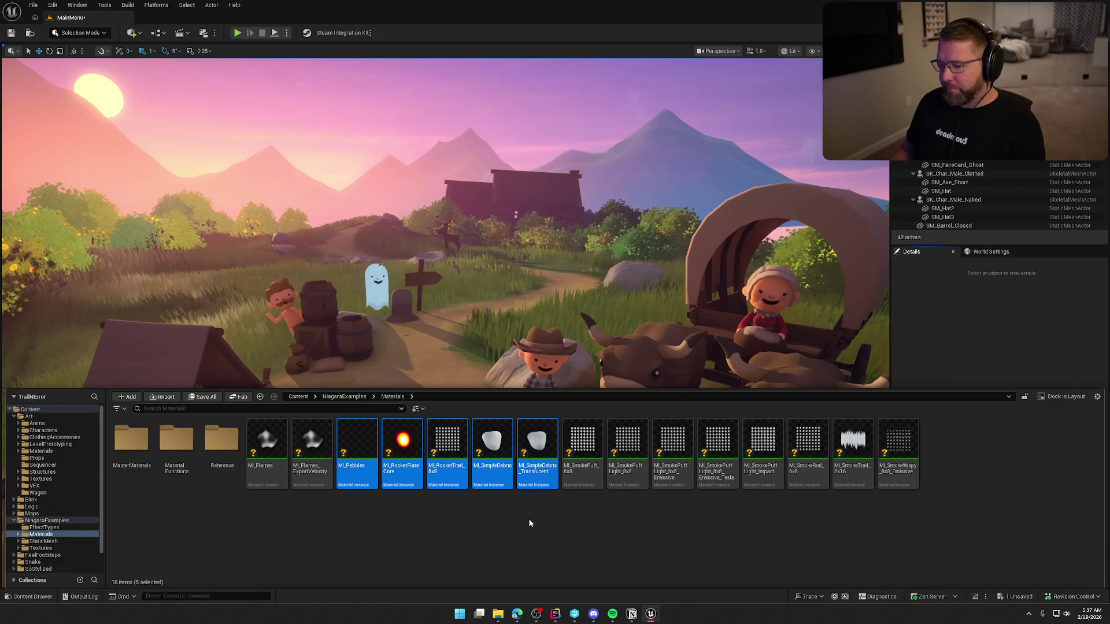
pyautogui.press('Delete')
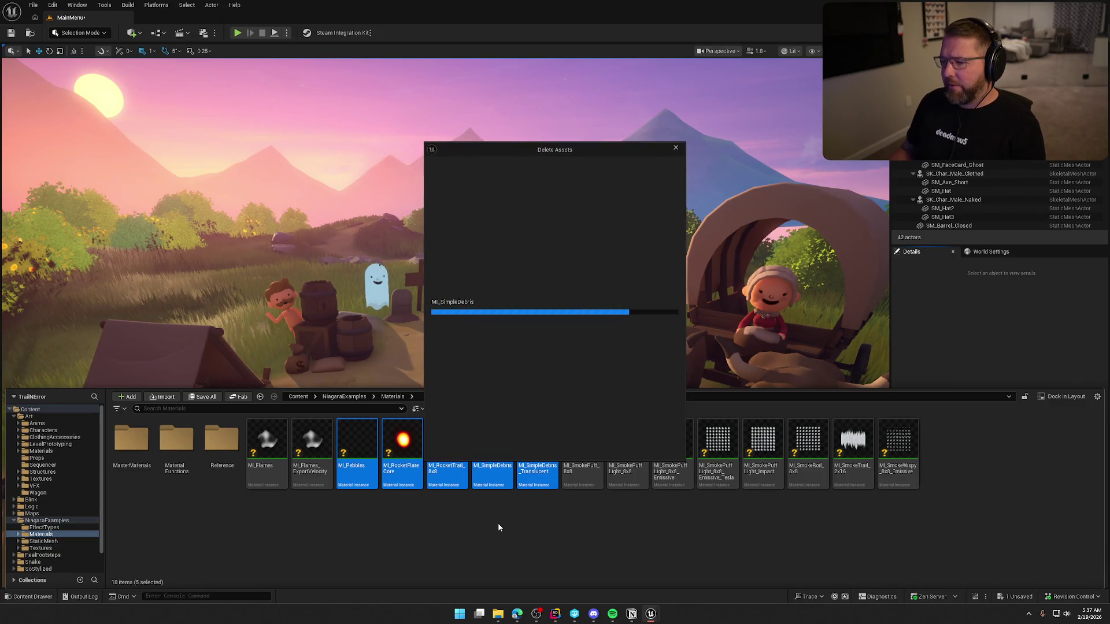
pyautogui.click(478, 447)
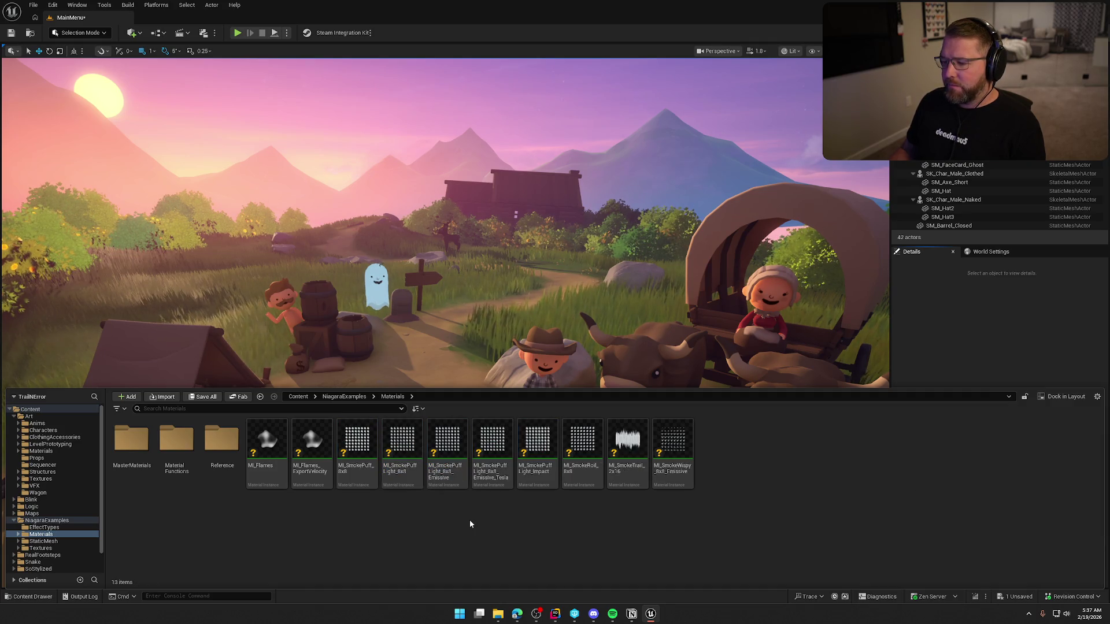
pyautogui.rightClick(311, 473)
pyautogui.click(343, 499)
pyautogui.click(478, 447)
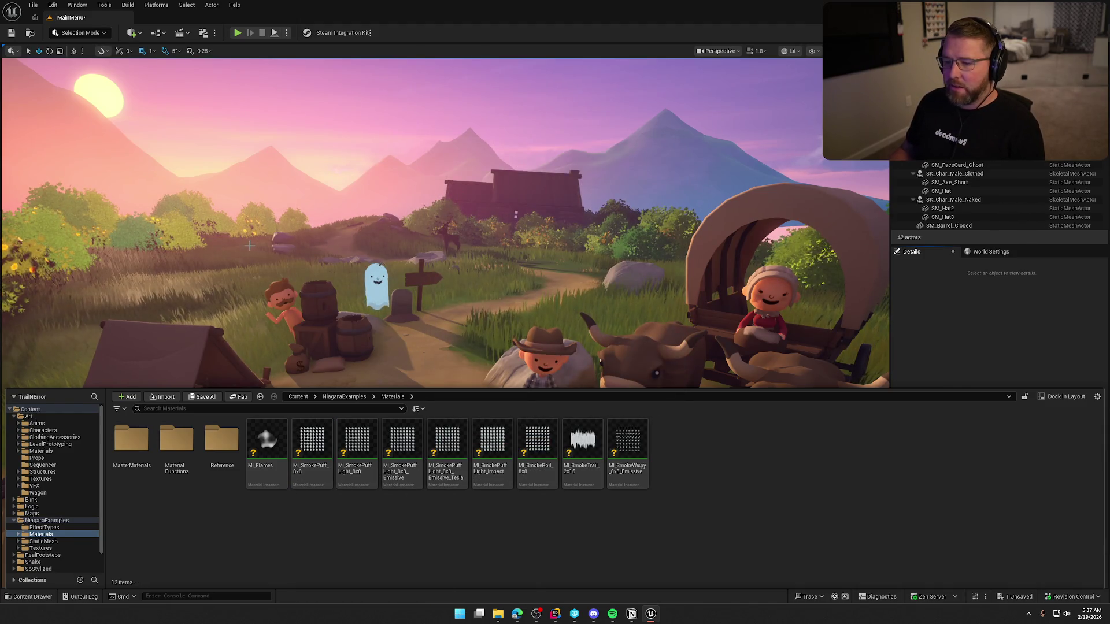
# Keep MI_Flames but delete MI_SmokePuff_8x8
pyautogui.click(268, 454)
pyautogui.press('Delete')
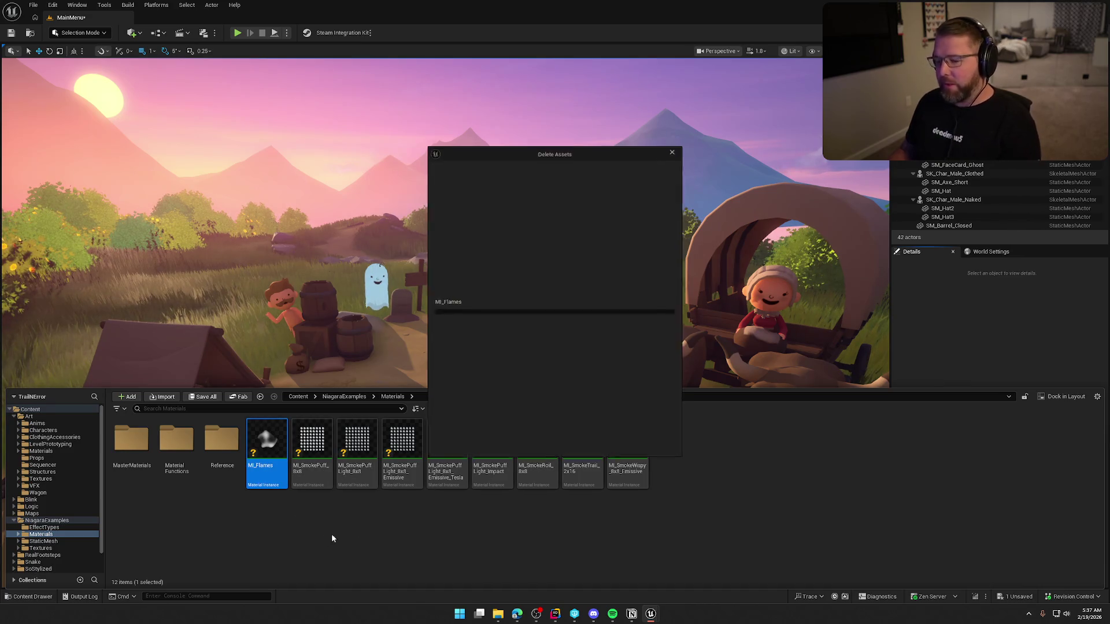
pyautogui.click(639, 449)
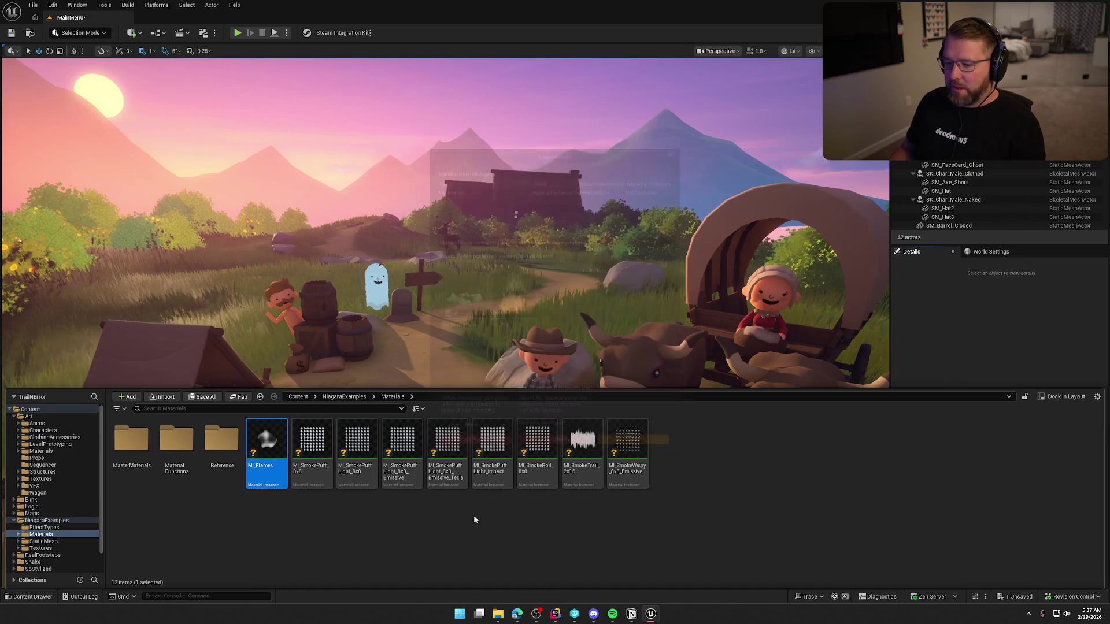
pyautogui.click(324, 474)
pyautogui.press('Delete')
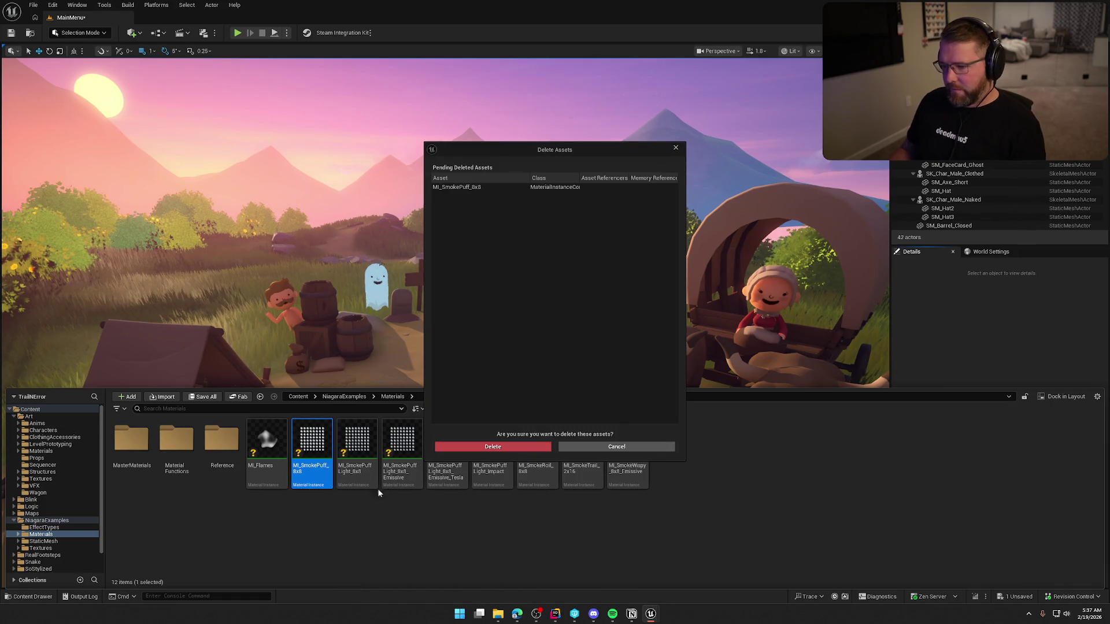
pyautogui.press('Return')
# Attempt deleting the Light and Emissive_Tesla smoke puffs, cancelling since NS_Fire uses them
pyautogui.click(380, 486)
pyautogui.keyDown('shift'); pyautogui.click(312, 471); pyautogui.keyUp('shift')
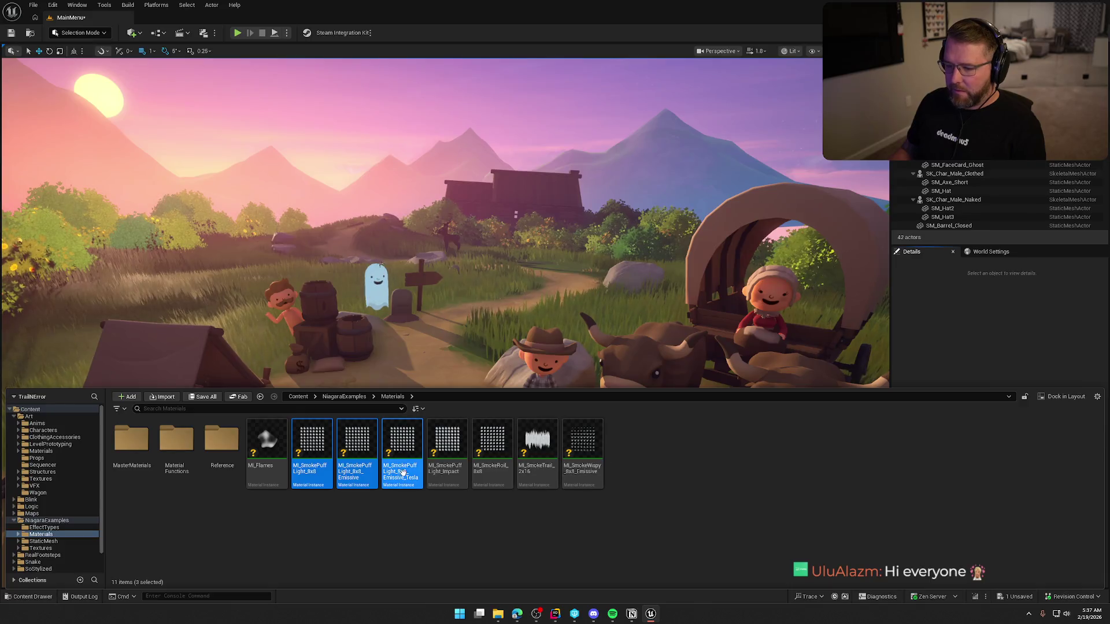
pyautogui.click(322, 477)
pyautogui.keyDown('ctrl'); pyautogui.click(402, 457); pyautogui.keyUp('ctrl')
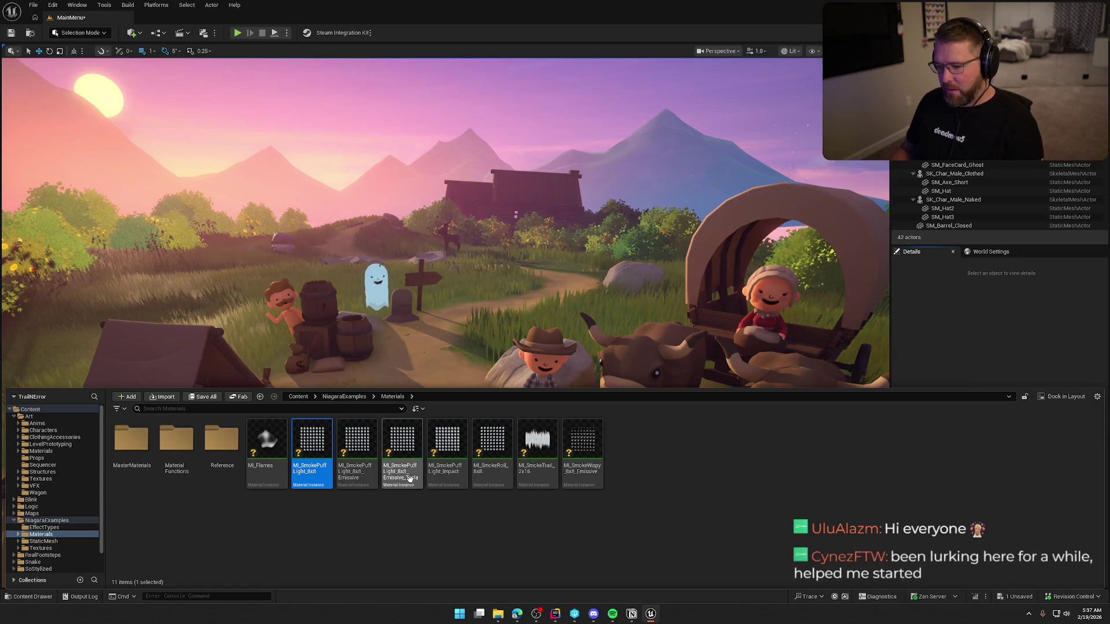
pyautogui.press('Delete')
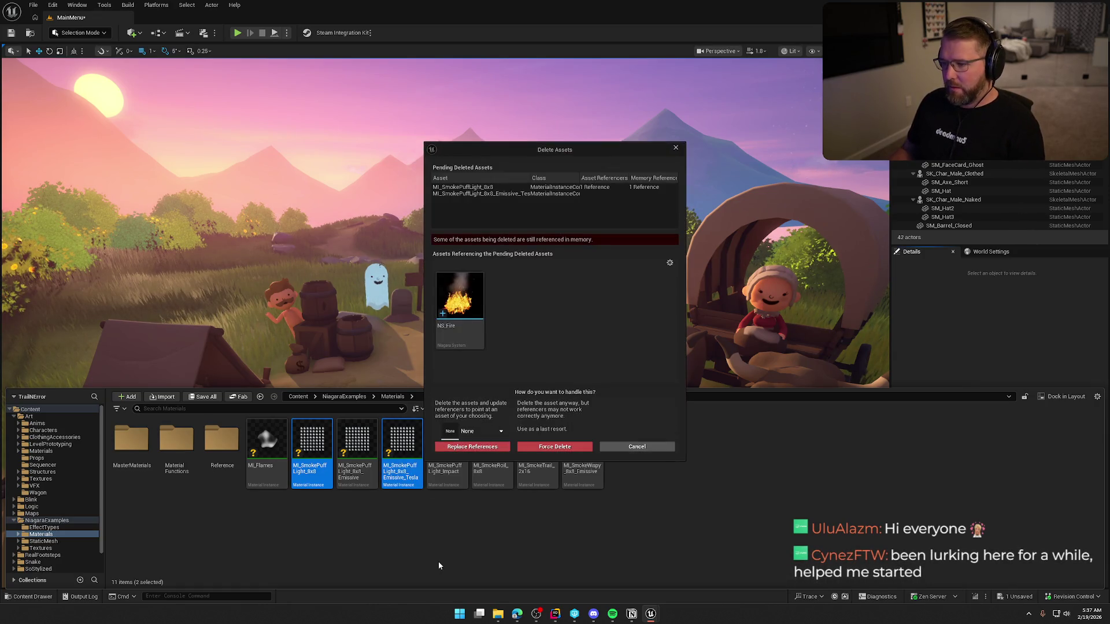
pyautogui.click(631, 451)
# Delete the three SmokePuff emissive and impact instances, then toggle the Content Drawer closed and open
pyautogui.press('Left')
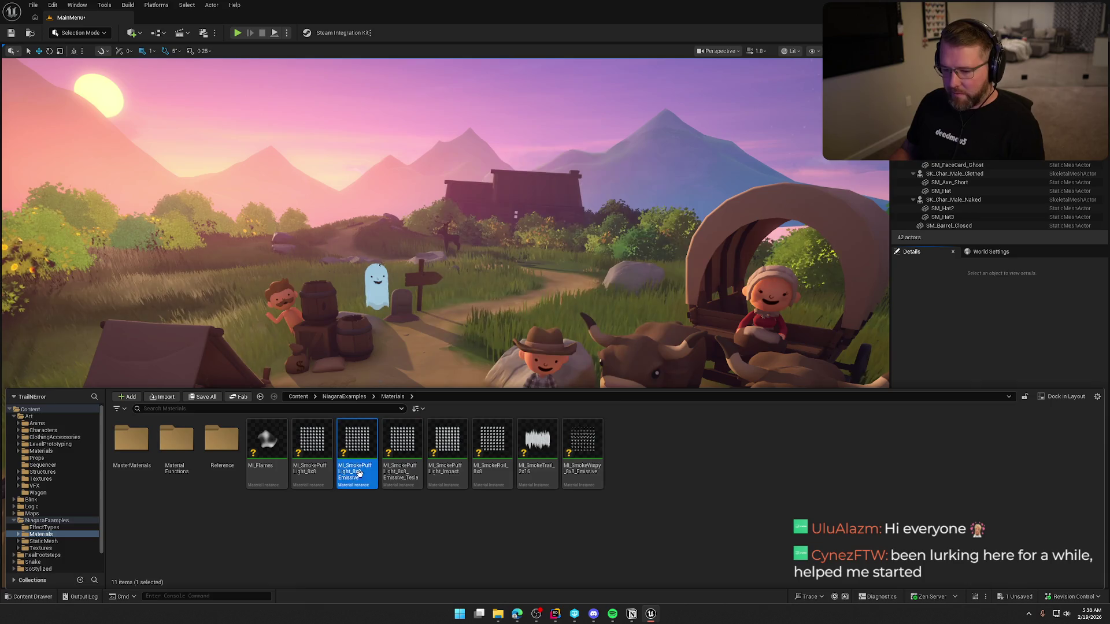
pyautogui.keyDown('shift'); pyautogui.click(442, 471); pyautogui.keyUp('shift')
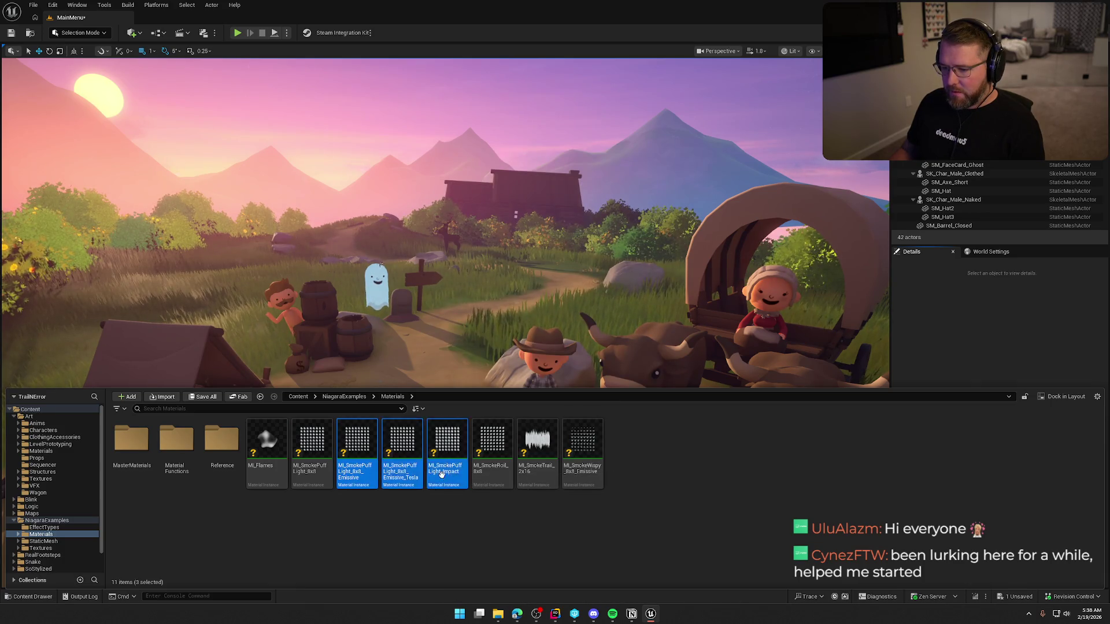
pyautogui.press('Delete')
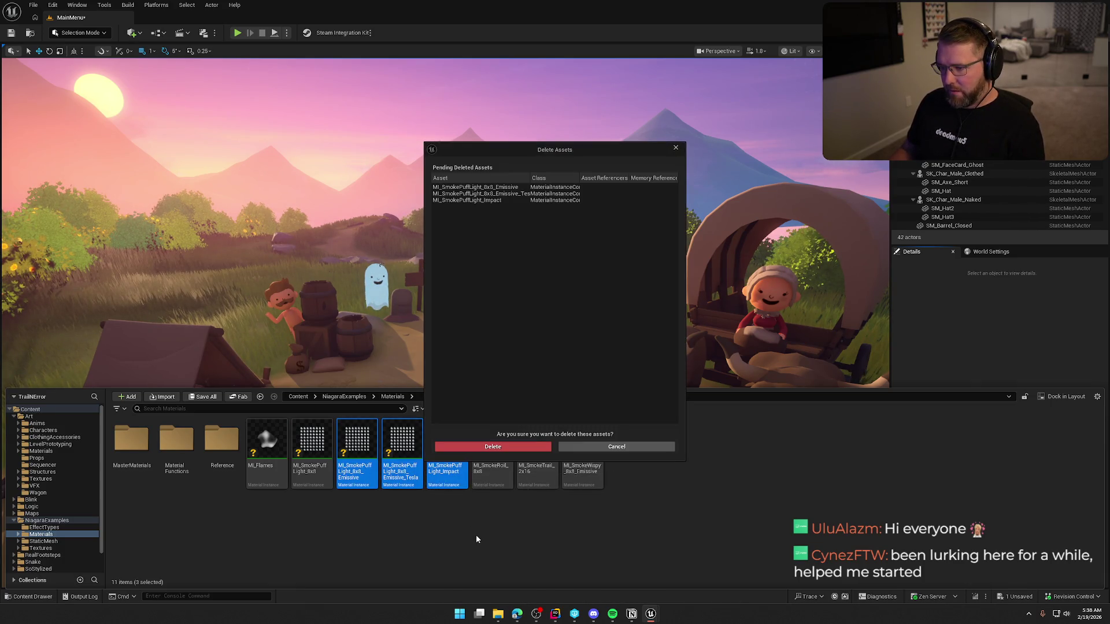
pyautogui.click(471, 445)
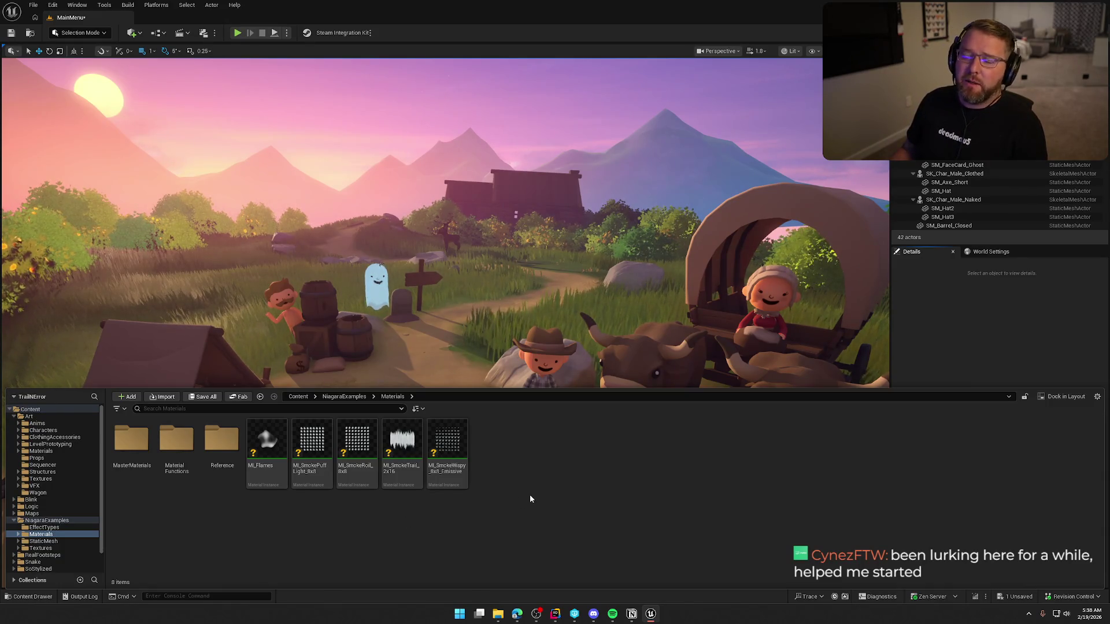
pyautogui.hotkey('ctrl', 'space')
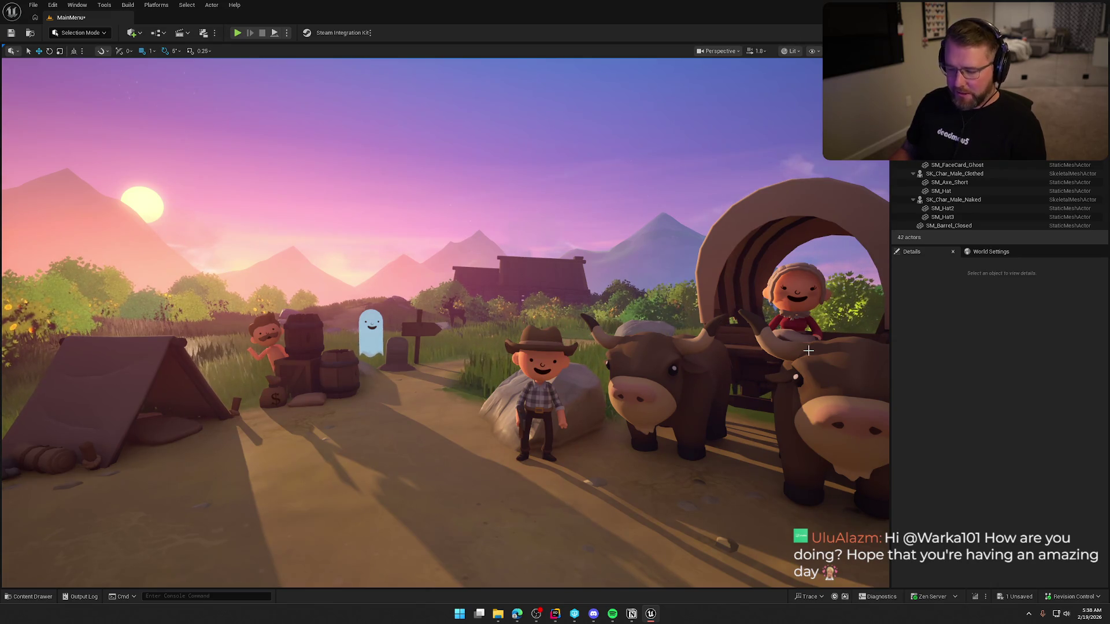
pyautogui.click(28, 596)
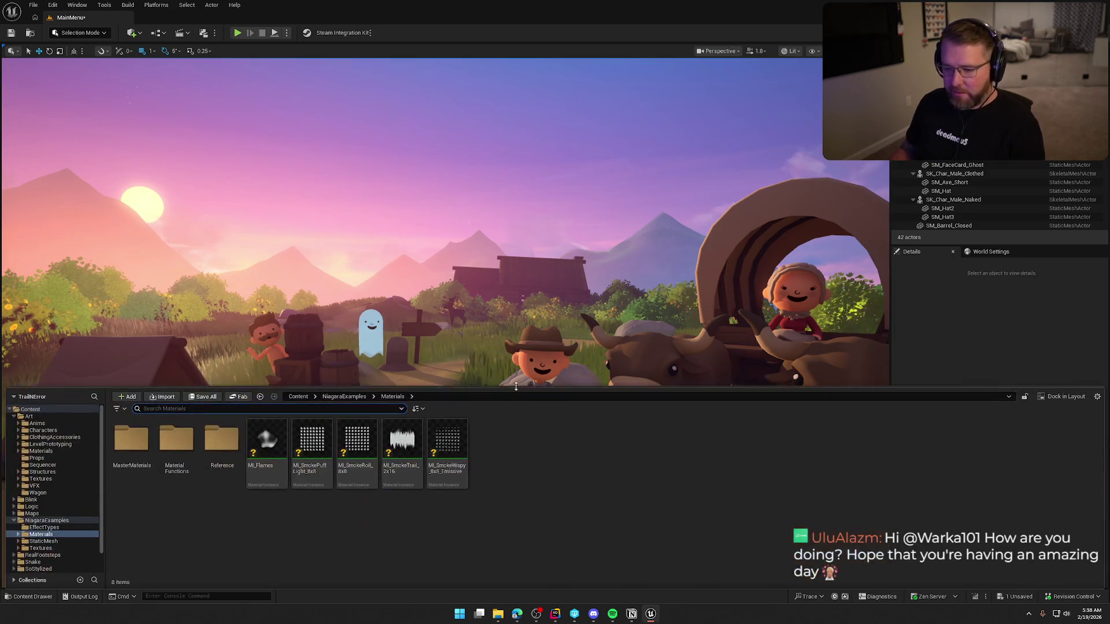
# Open TrailMap from the Maps folder, saving MainMenu and getting past the check-out prompt
pyautogui.scroll(-1, 58, 520)
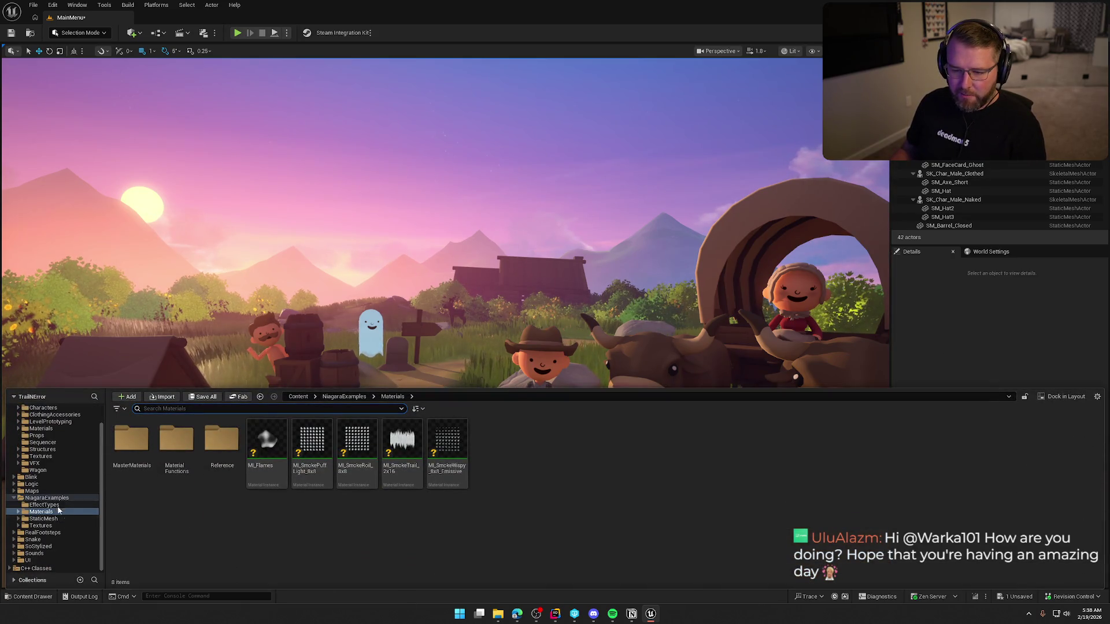
pyautogui.click(46, 485)
pyautogui.click(48, 491)
pyautogui.doubleClick(312, 445)
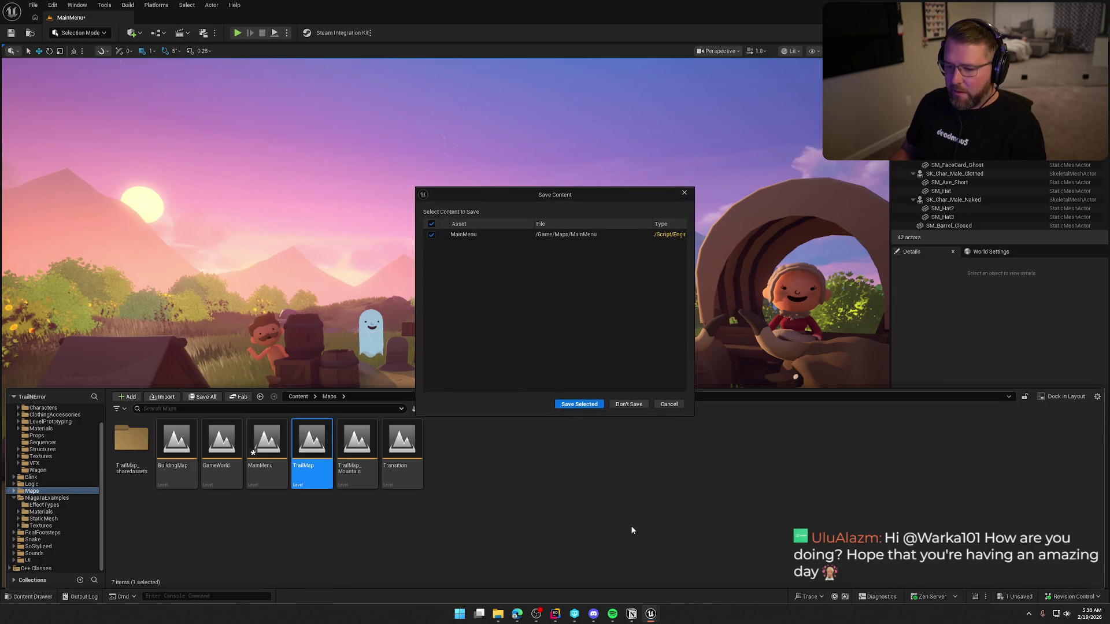
pyautogui.click(575, 404)
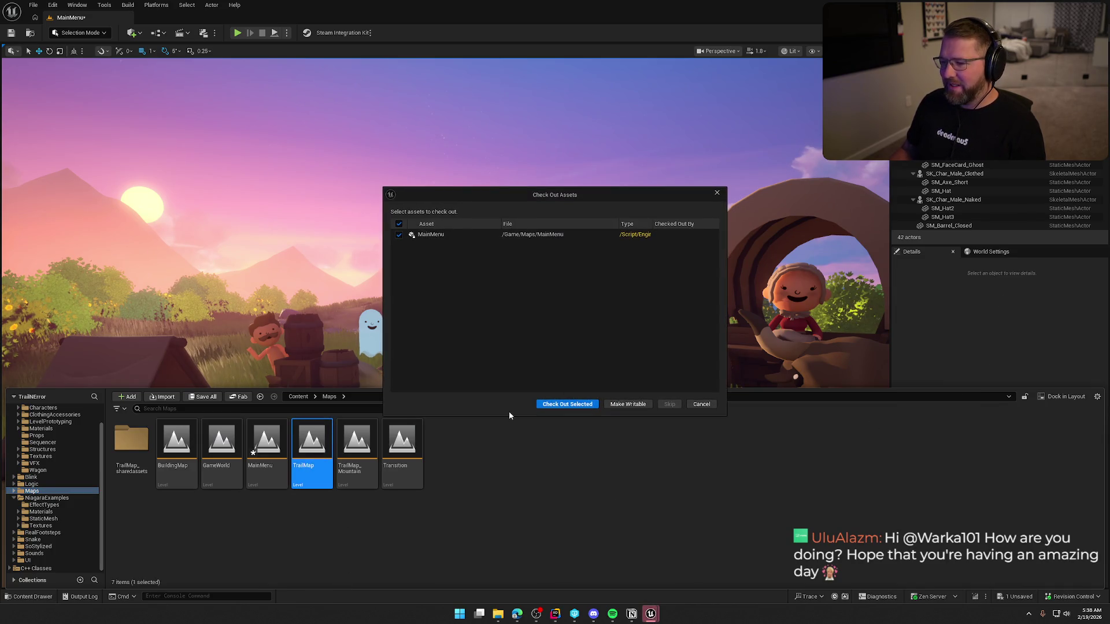
pyautogui.click(563, 404)
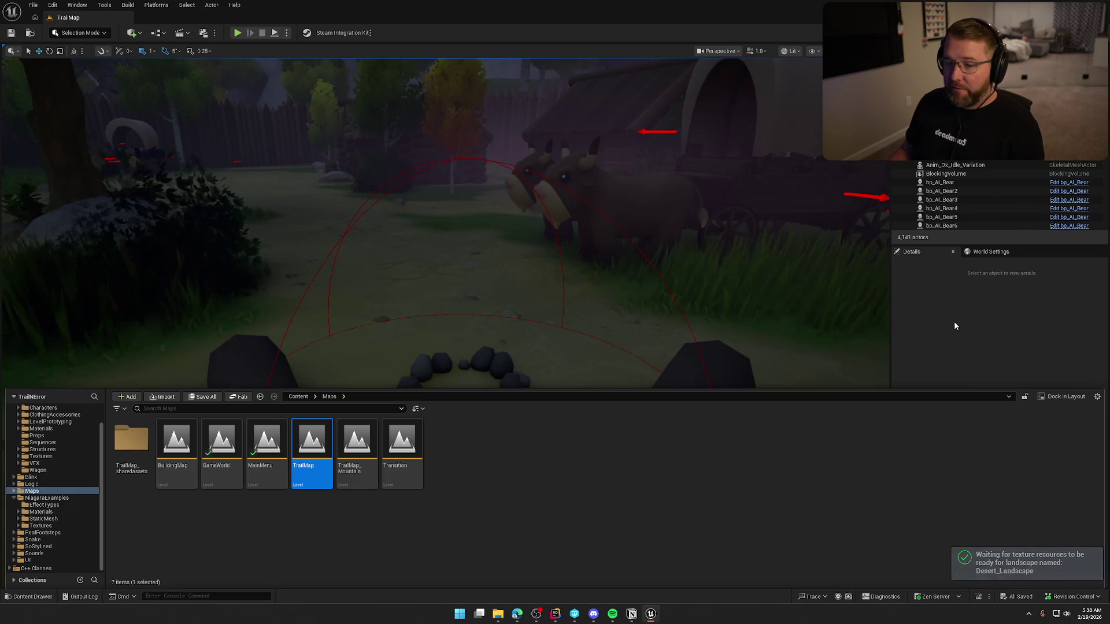
# Hide the Content Drawer and fly the camera over TrailMap toward the wagon and mountains
pyautogui.click(936, 312)
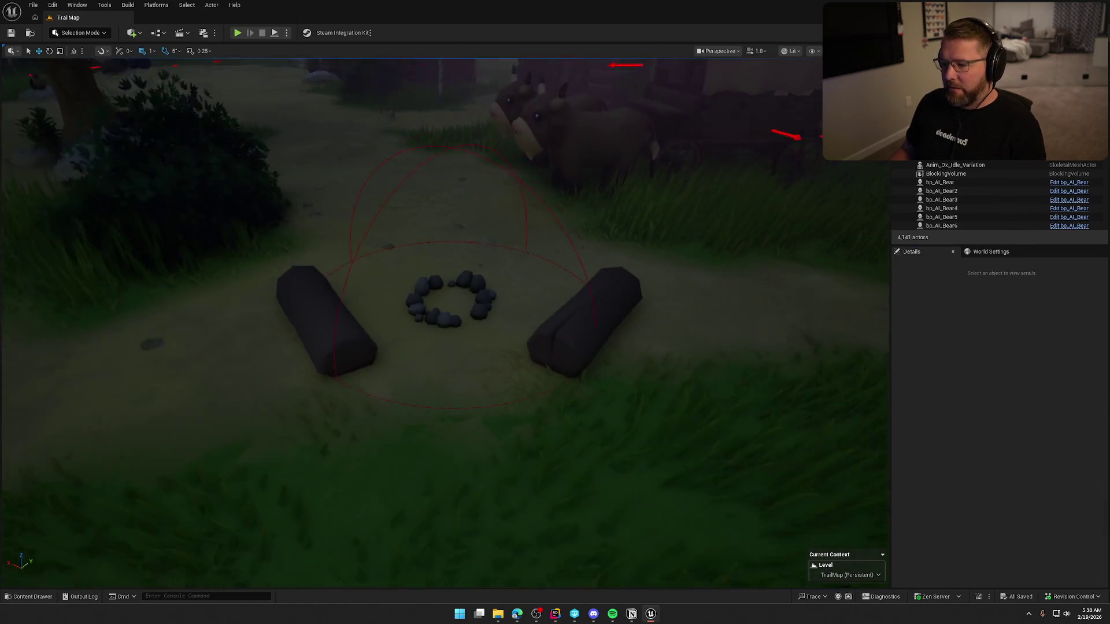
pyautogui.moveTo(664, 285); pyautogui.dragTo(664, 451)
pyautogui.moveTo(557, 404); pyautogui.dragTo(557, 231)
pyautogui.moveTo(537, 318)
pyautogui.mouseDown()
pyautogui.moveTo(537, 243)
pyautogui.moveTo(537, 318)
pyautogui.mouseUp()
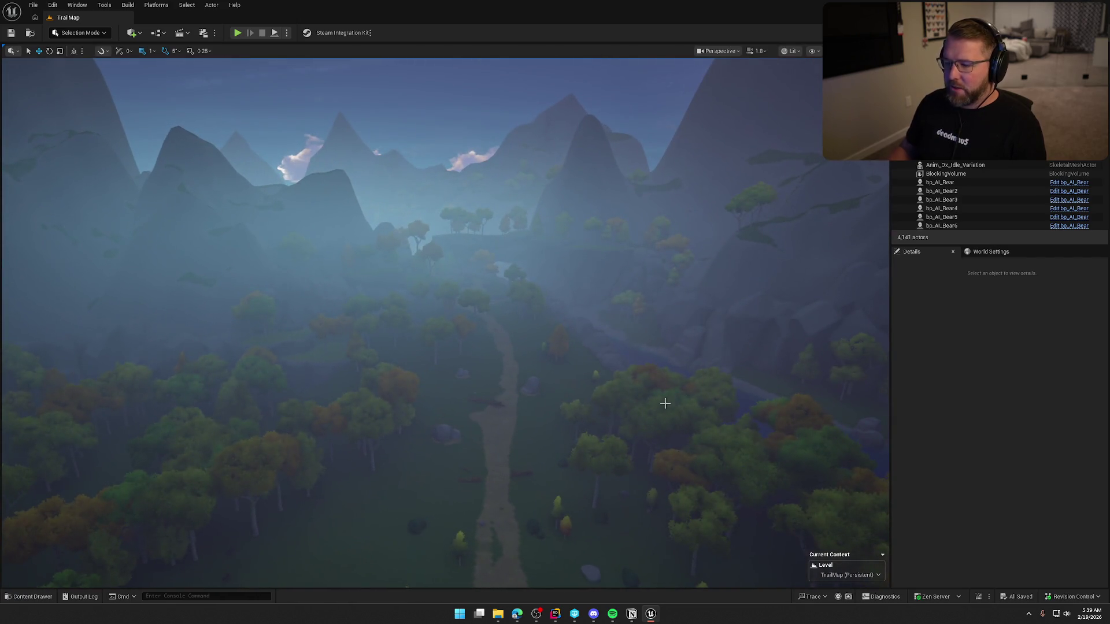
pyautogui.moveTo(658, 381)
pyautogui.mouseDown()
pyautogui.moveTo(657, 307)
pyautogui.moveTo(658, 474)
pyautogui.moveTo(658, 272)
pyautogui.mouseUp()
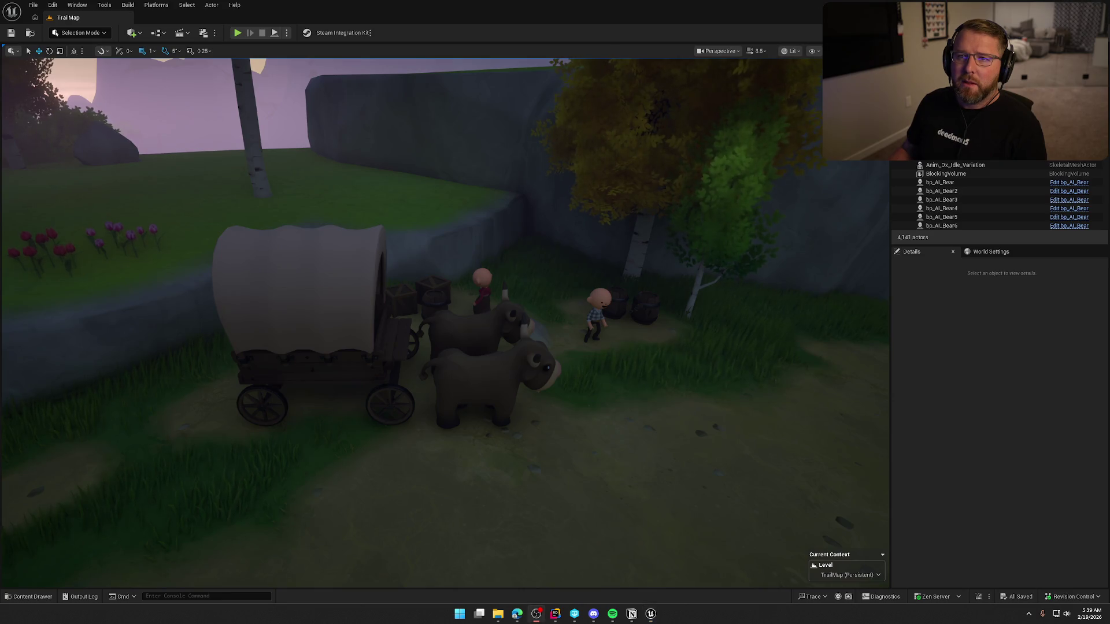
# Fly the camera up over the fenced village and out to look down on the lake and island
pyautogui.moveTo(340, 390)
pyautogui.mouseDown()
pyautogui.moveTo(358, 387)
pyautogui.moveTo(358, 237)
pyautogui.mouseUp()
pyautogui.moveTo(414, 152); pyautogui.dragTo(415, 151)
pyautogui.moveTo(444, 211); pyautogui.dragTo(475, 247)
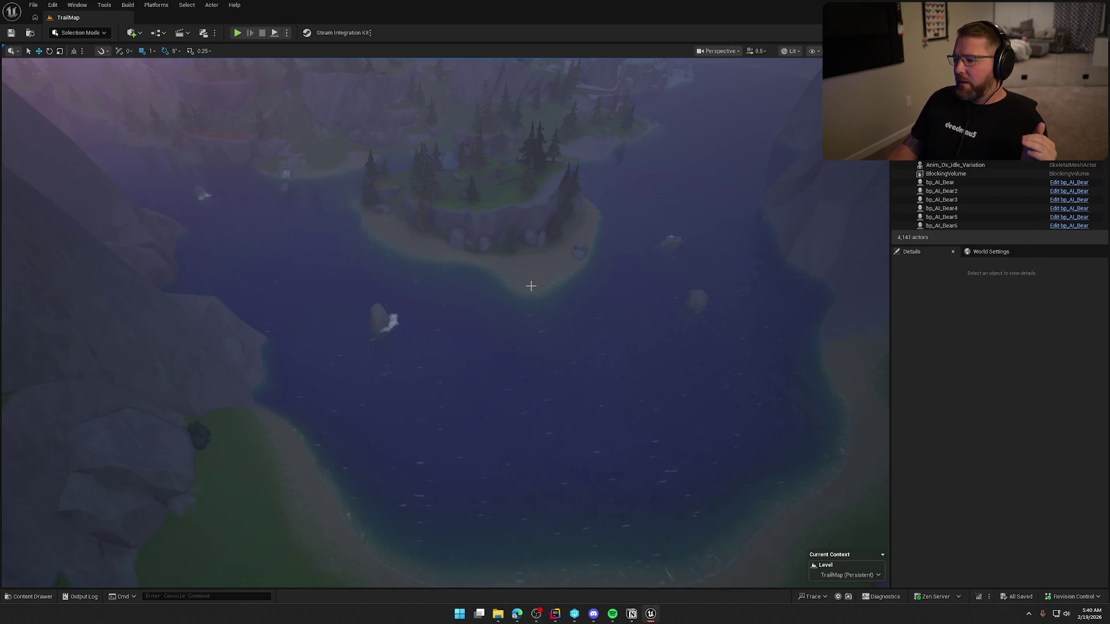
pyautogui.moveTo(531, 286)
pyautogui.mouseDown()
pyautogui.moveTo(607, 252)
pyautogui.moveTo(487, 306)
pyautogui.moveTo(526, 294)
pyautogui.mouseUp()
# Bring the camera down to the village gate and lower the camera speed to 1.4
pyautogui.press('1')
pyautogui.scroll(-5, 500, 299)
pyautogui.scroll(-2, 500, 302)
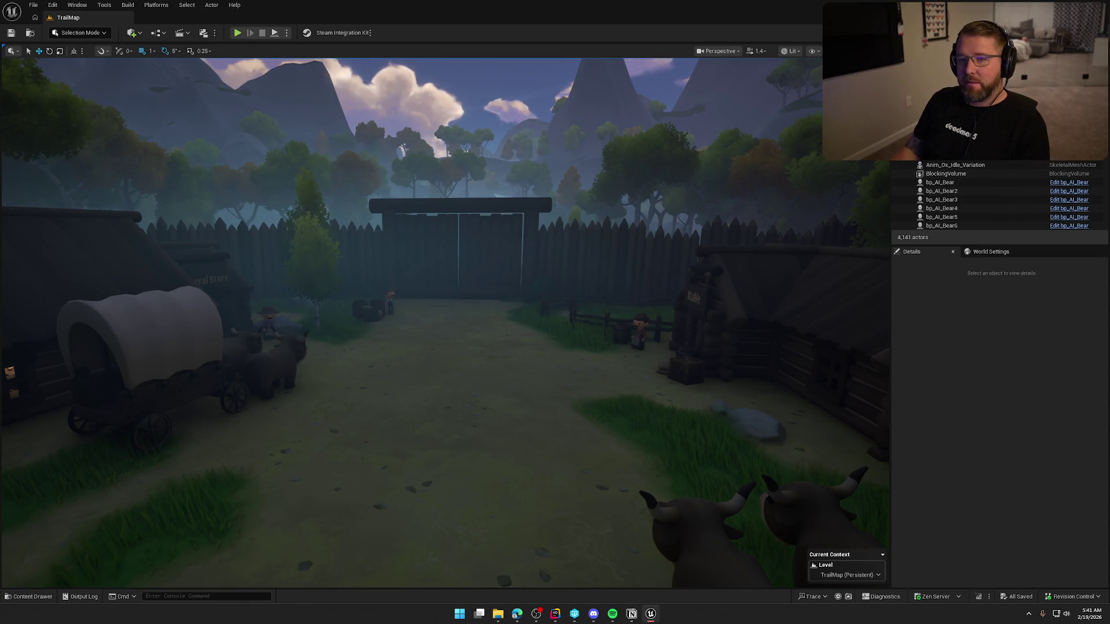
pyautogui.moveTo(581, 111)
pyautogui.mouseDown()
pyautogui.moveTo(581, 150)
pyautogui.moveTo(537, 173)
pyautogui.moveTo(540, 270)
pyautogui.mouseUp()
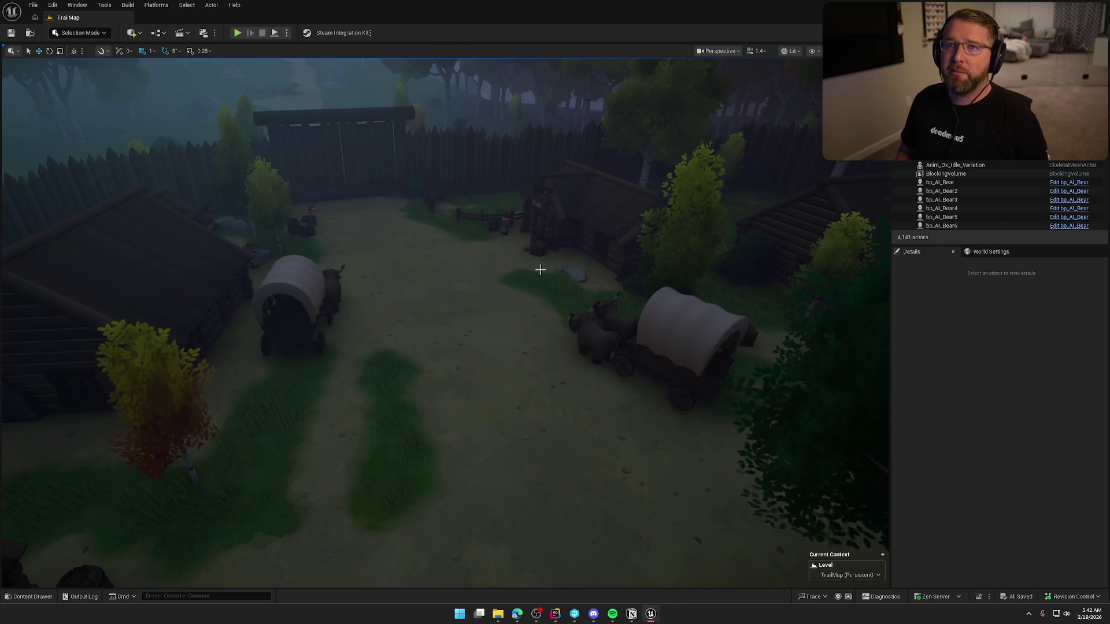
pyautogui.moveTo(502, 283)
pyautogui.mouseDown()
pyautogui.moveTo(473, 245)
pyautogui.moveTo(494, 288)
pyautogui.mouseUp()
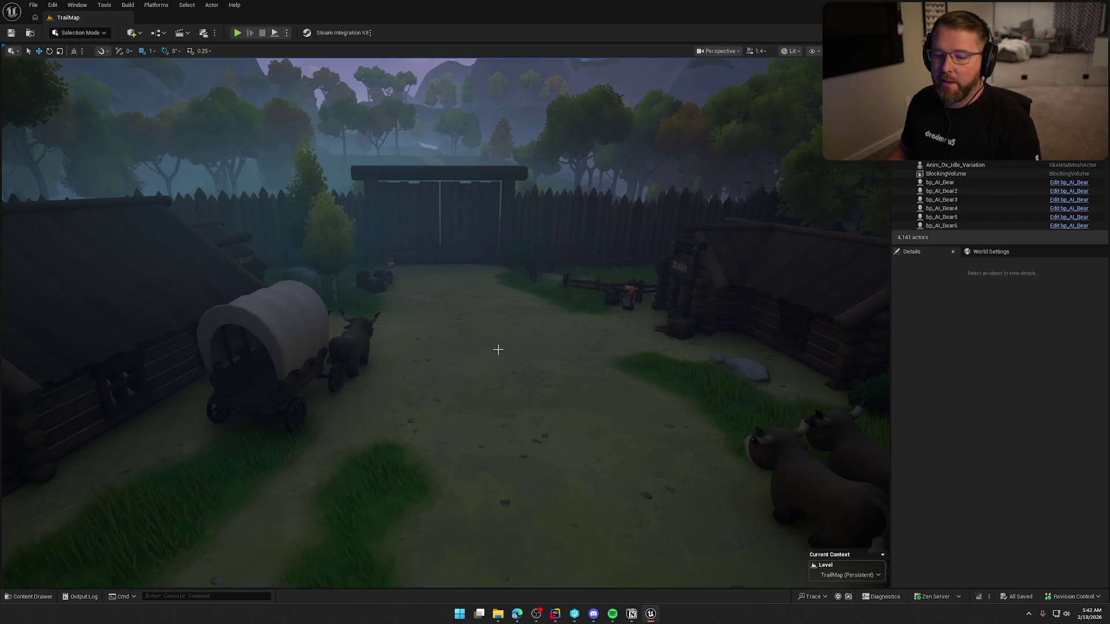
pyautogui.moveTo(516, 339)
pyautogui.mouseDown()
pyautogui.moveTo(513, 312)
pyautogui.moveTo(521, 333)
pyautogui.mouseUp()
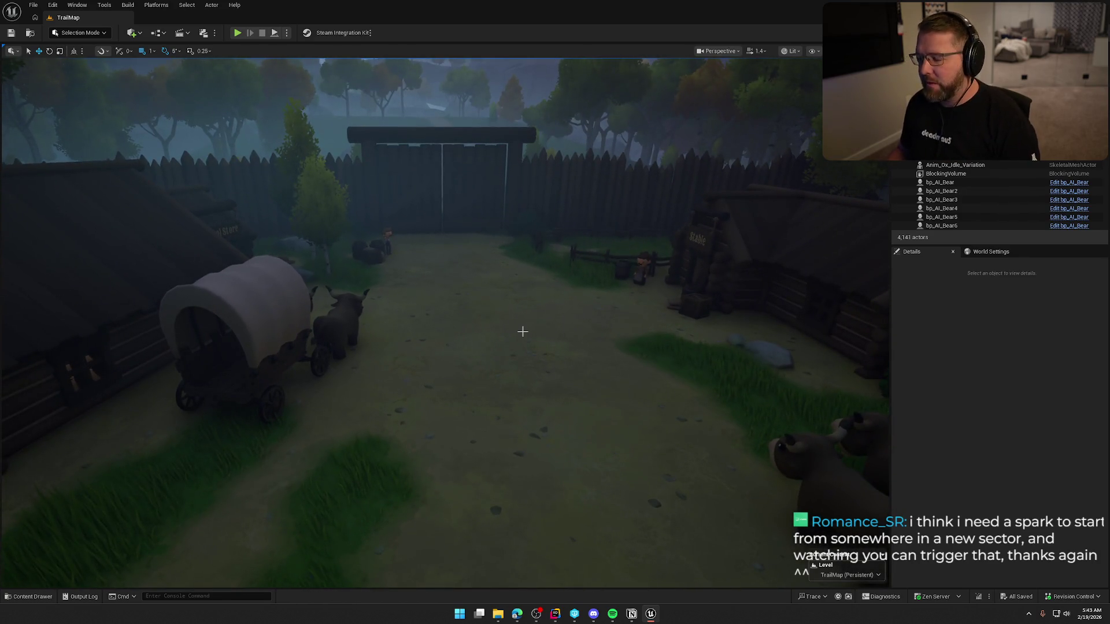
pyautogui.click(966, 396)
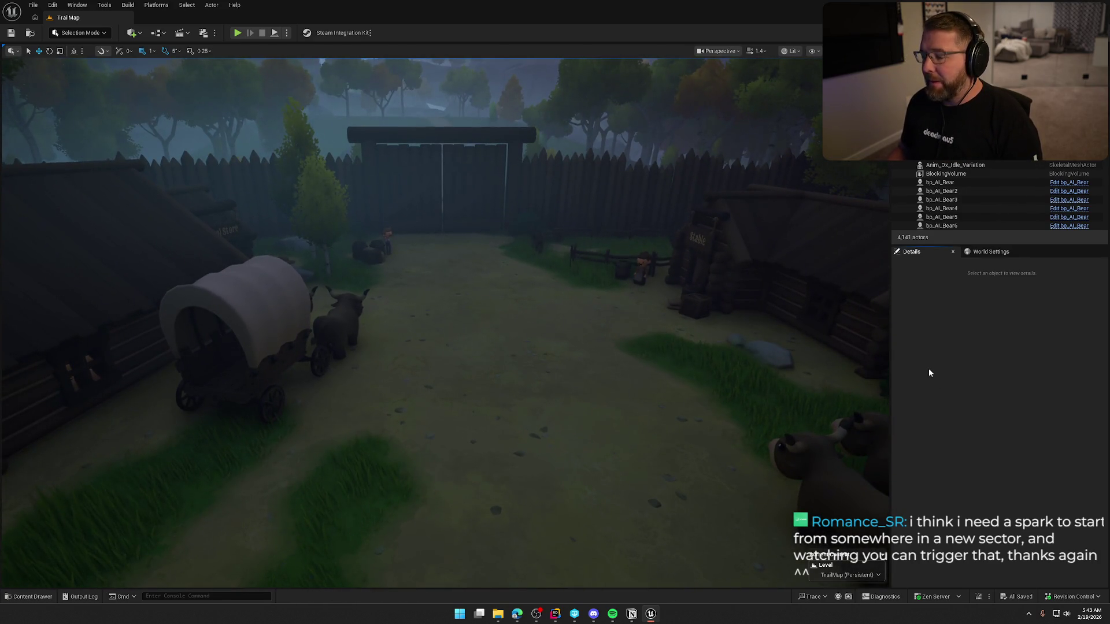
# Orbit and dolly the camera around the village gate courtyard
pyautogui.moveTo(530, 295)
pyautogui.mouseDown()
pyautogui.moveTo(530, 260)
pyautogui.moveTo(530, 294)
pyautogui.mouseUp()
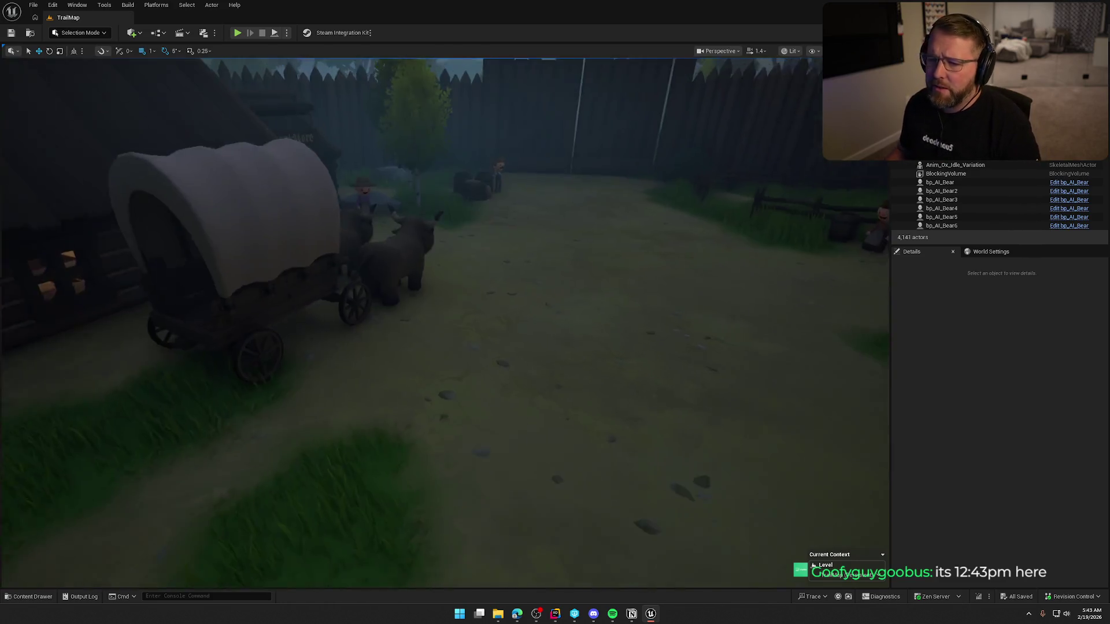
pyautogui.moveTo(503, 301); pyautogui.dragTo(518, 292)
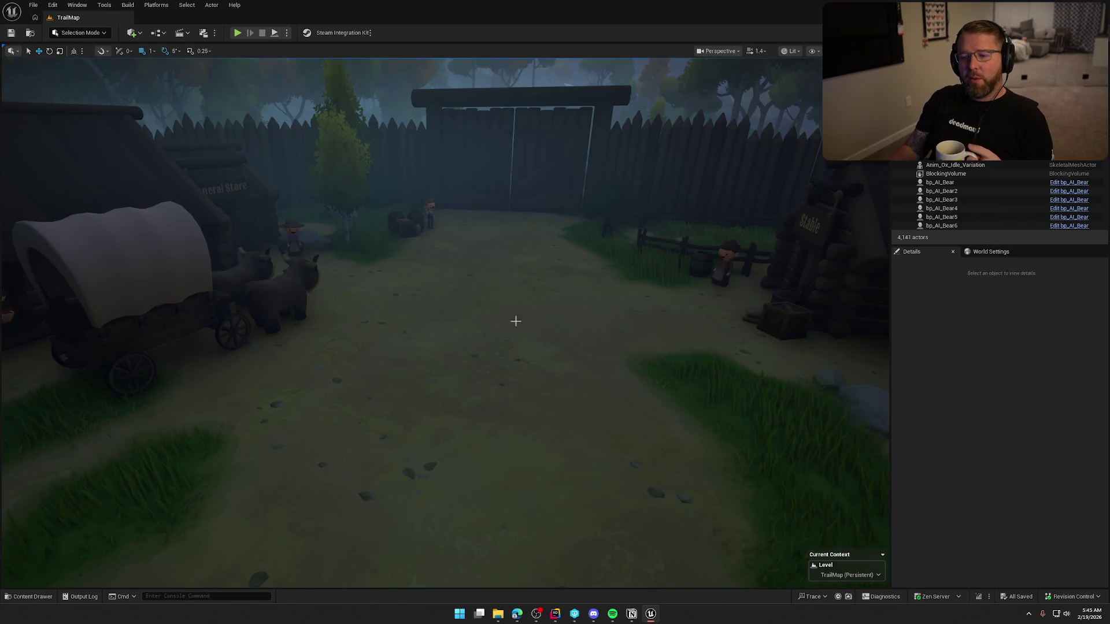
pyautogui.moveTo(516, 322); pyautogui.dragTo(515, 322)
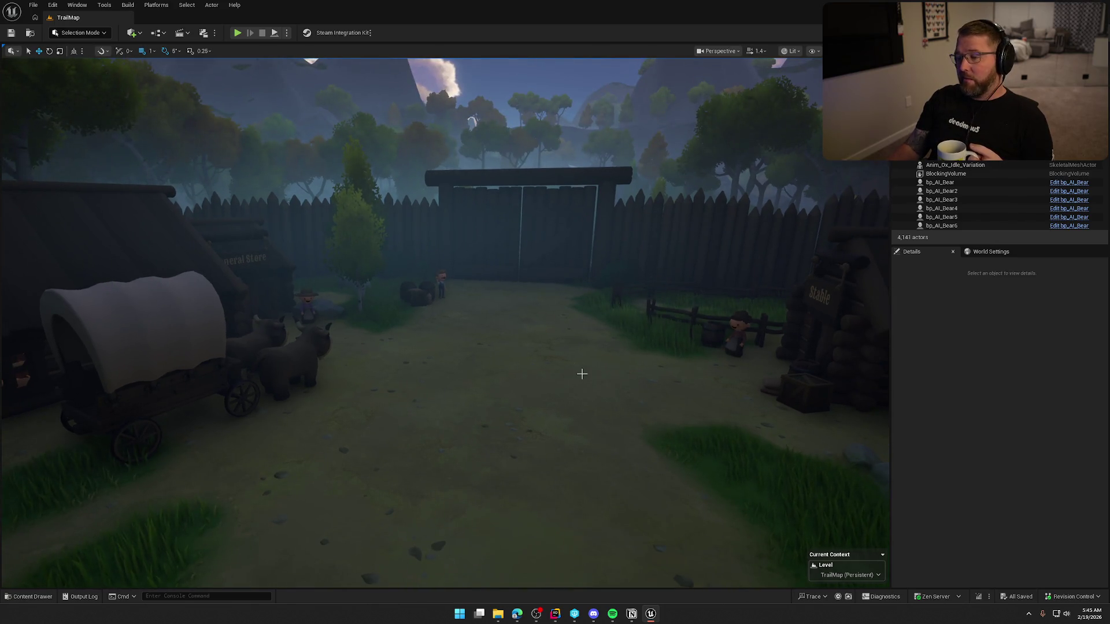
pyautogui.scroll(-2, 582, 374)
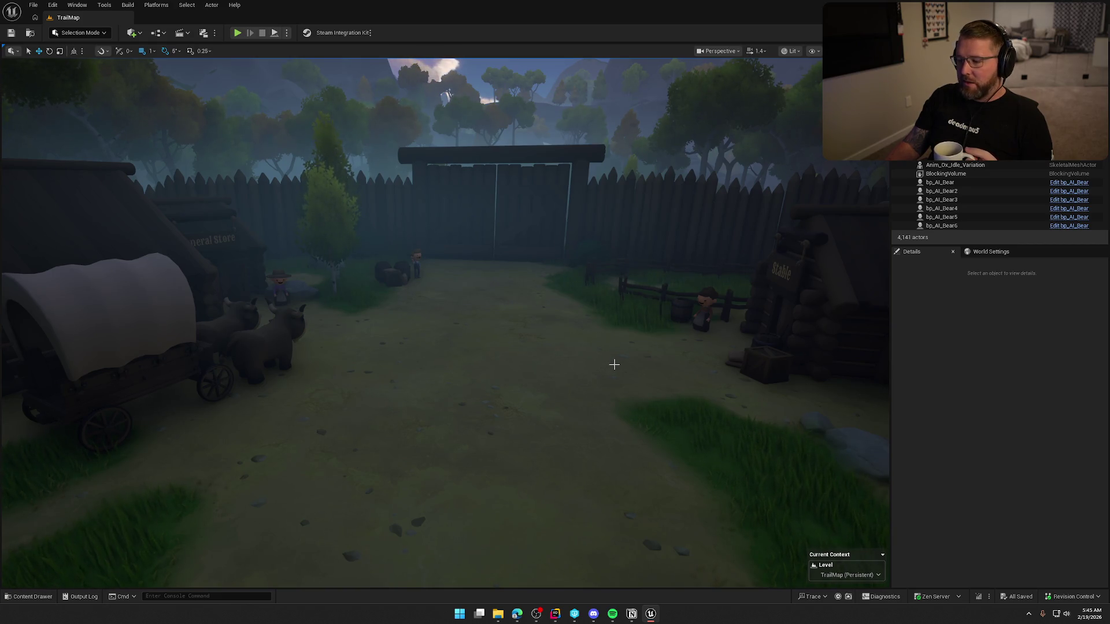
pyautogui.scroll(2, 614, 364)
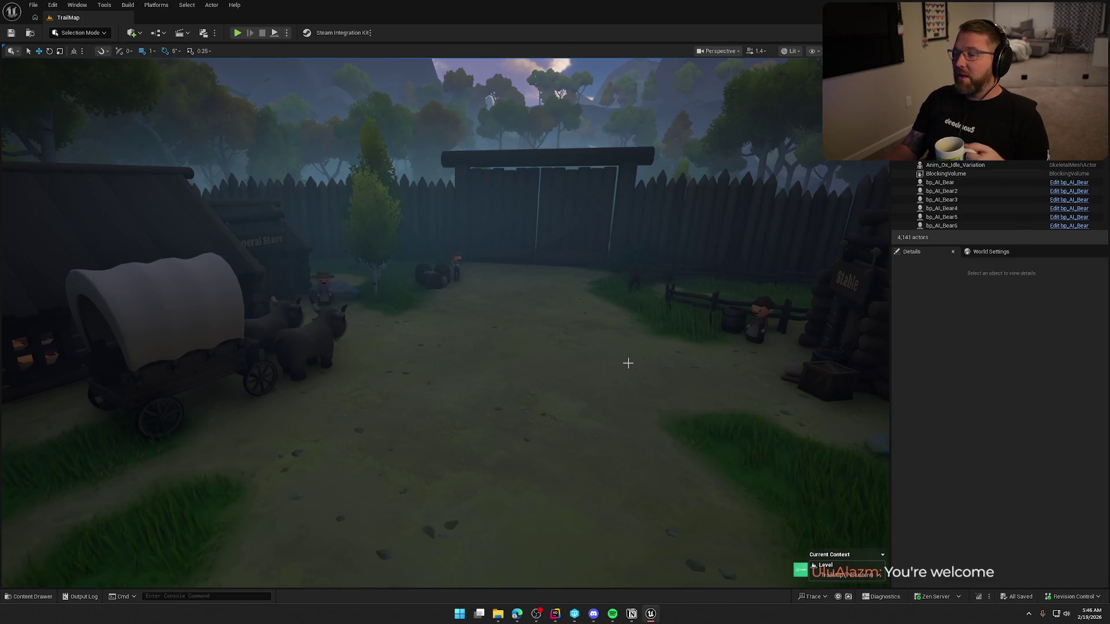
# Pan across the village, then bring the Notion To Do board over the editor's left side
pyautogui.moveTo(628, 363); pyautogui.dragTo(560, 388)
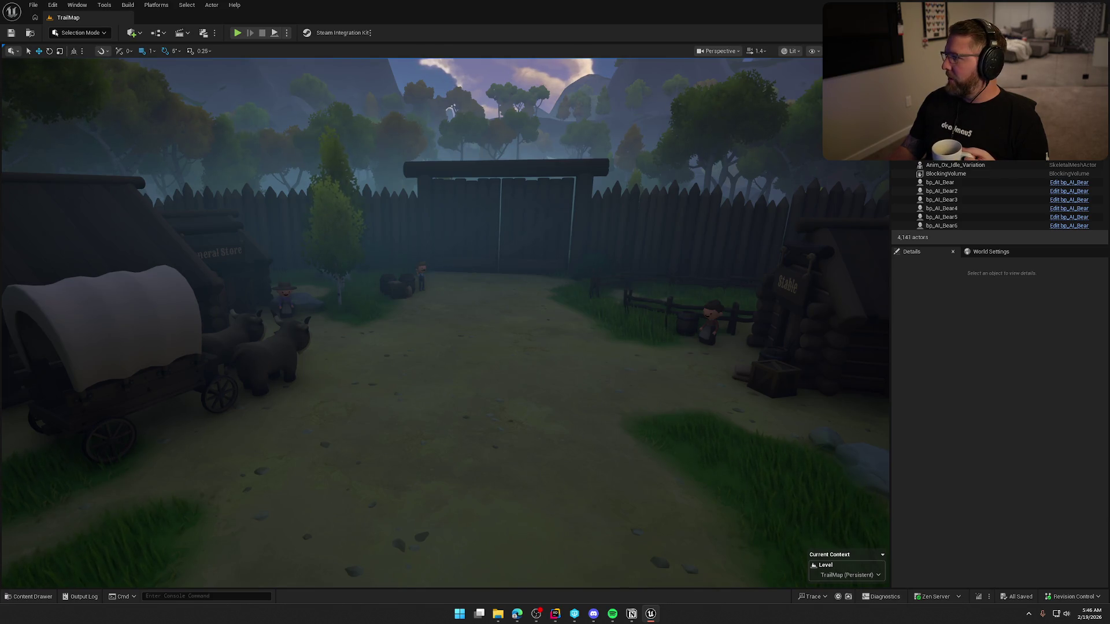
pyautogui.hotkey('alt', 'Tab')
pyautogui.moveTo(855, 173)
pyautogui.mouseDown()
pyautogui.moveTo(583, 88)
pyautogui.moveTo(401, 70)
pyautogui.mouseUp()
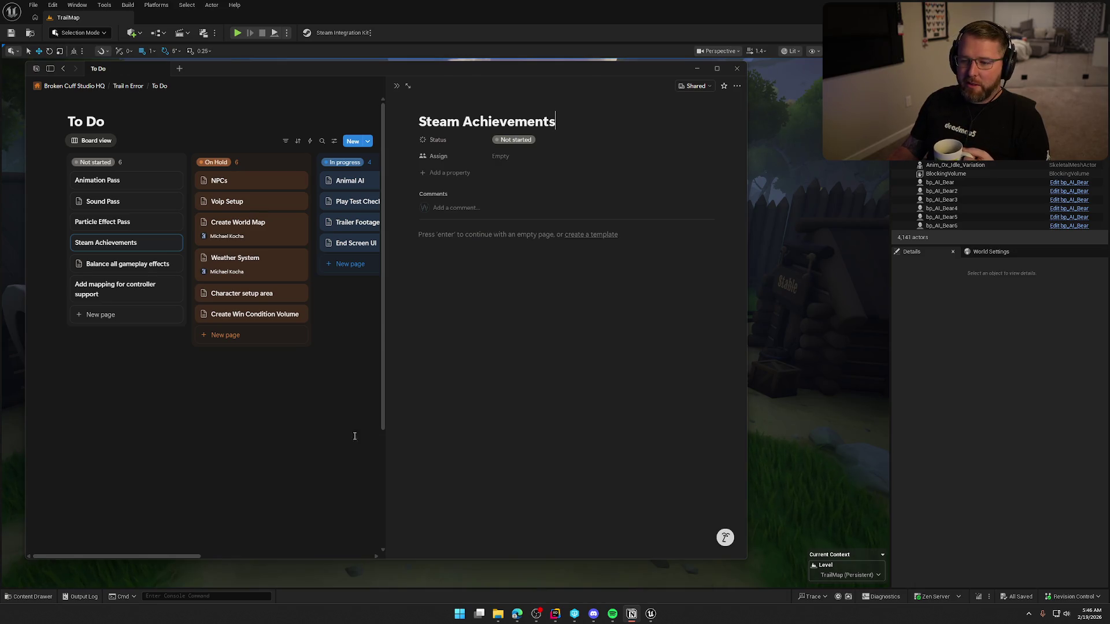
# Close the Steam Achievements preview, move the To Do board aside and return to Unreal
pyautogui.click(330, 399)
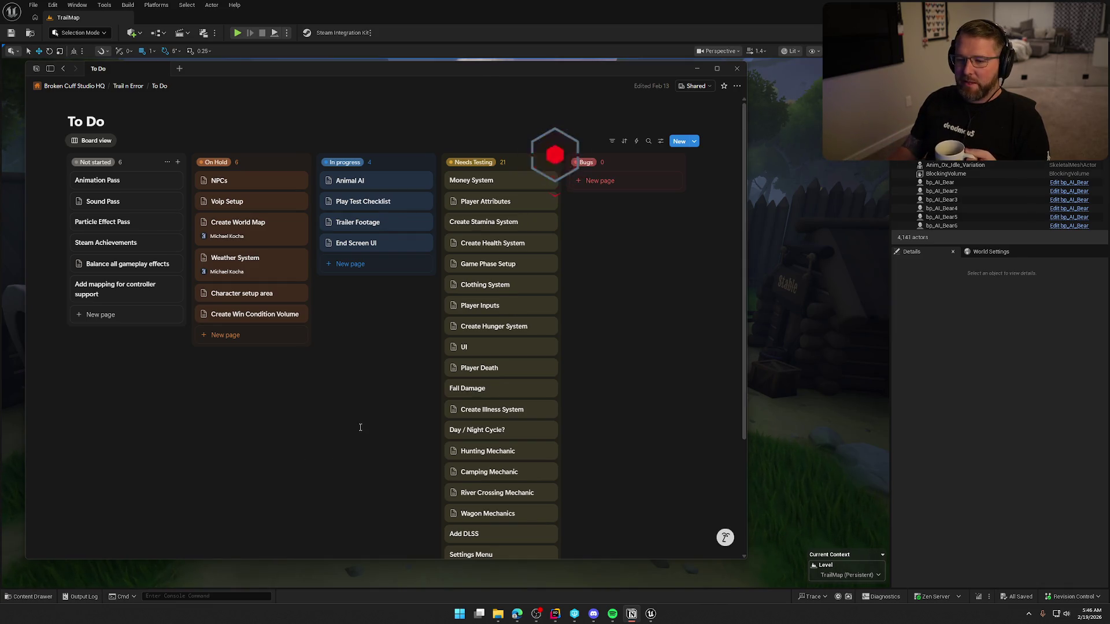
pyautogui.moveTo(95, 115); pyautogui.dragTo(555, 156)
pyautogui.hotkey('alt', 'Tab')
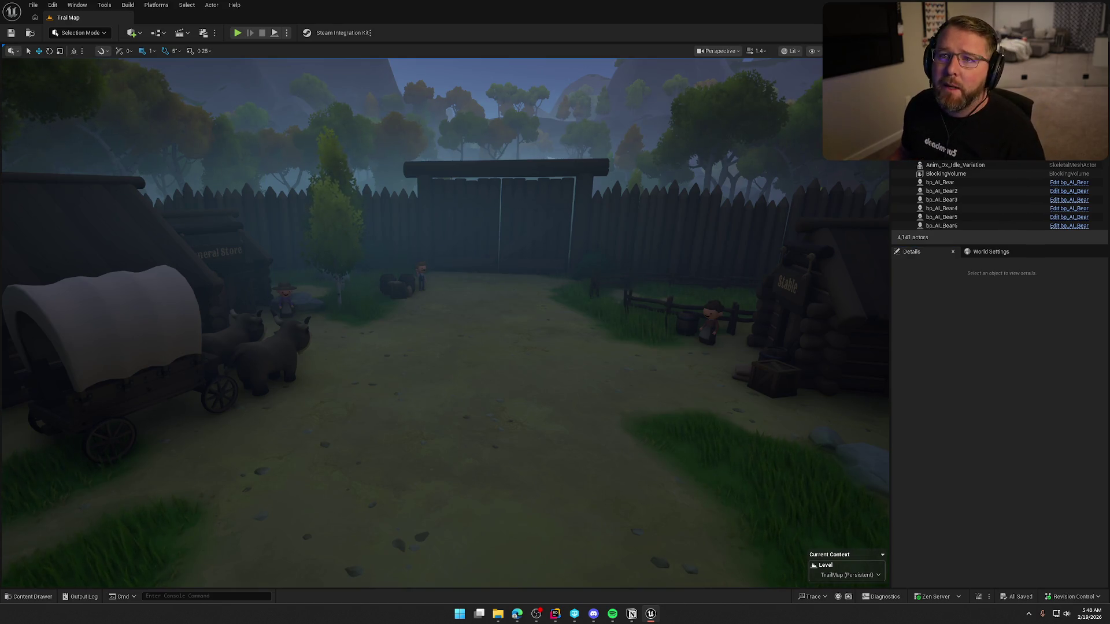
# Bring up the Content Browser and expand the NiagaraExamples folder
pyautogui.moveTo(453, 334); pyautogui.dragTo(465, 335)
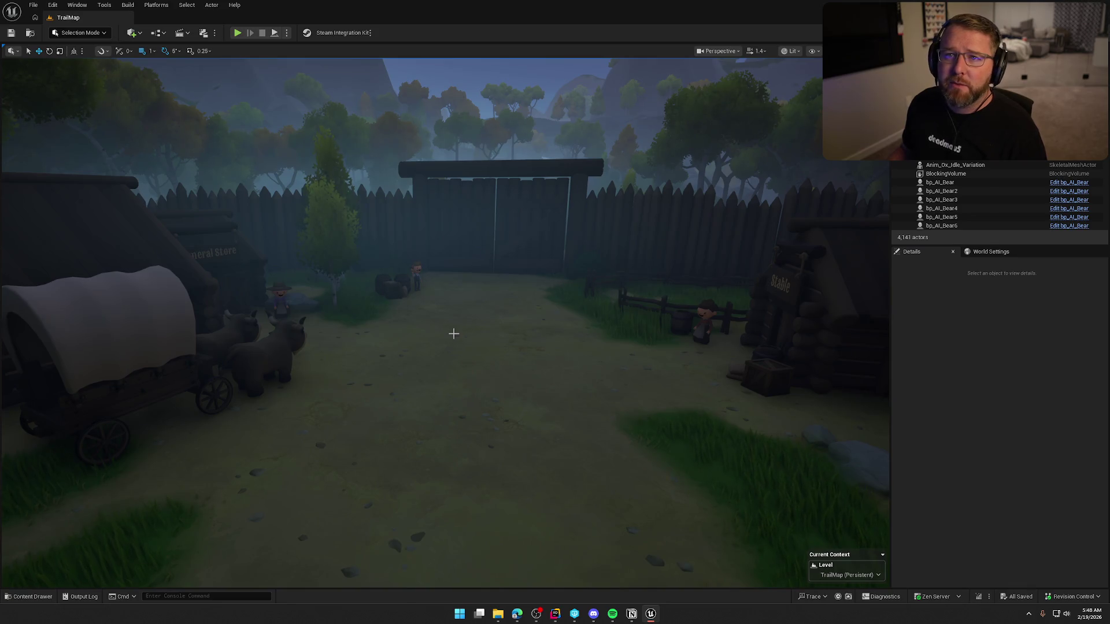
pyautogui.moveTo(454, 334); pyautogui.dragTo(477, 457)
pyautogui.hotkey('ctrl', 'space')
pyautogui.click(474, 492)
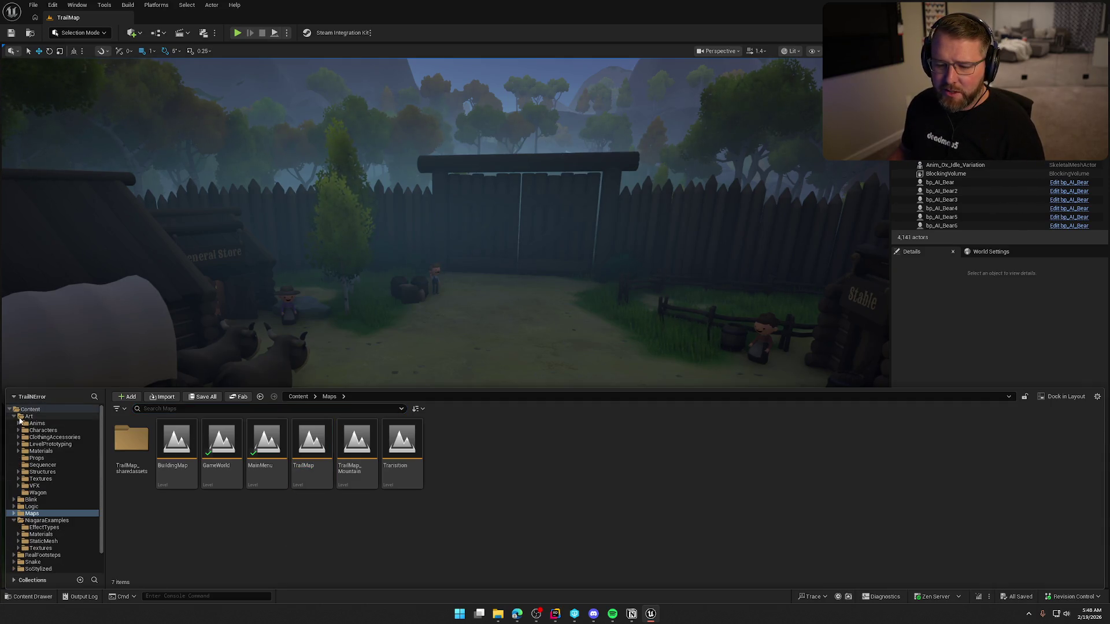
pyautogui.click(14, 416)
pyautogui.click(35, 446)
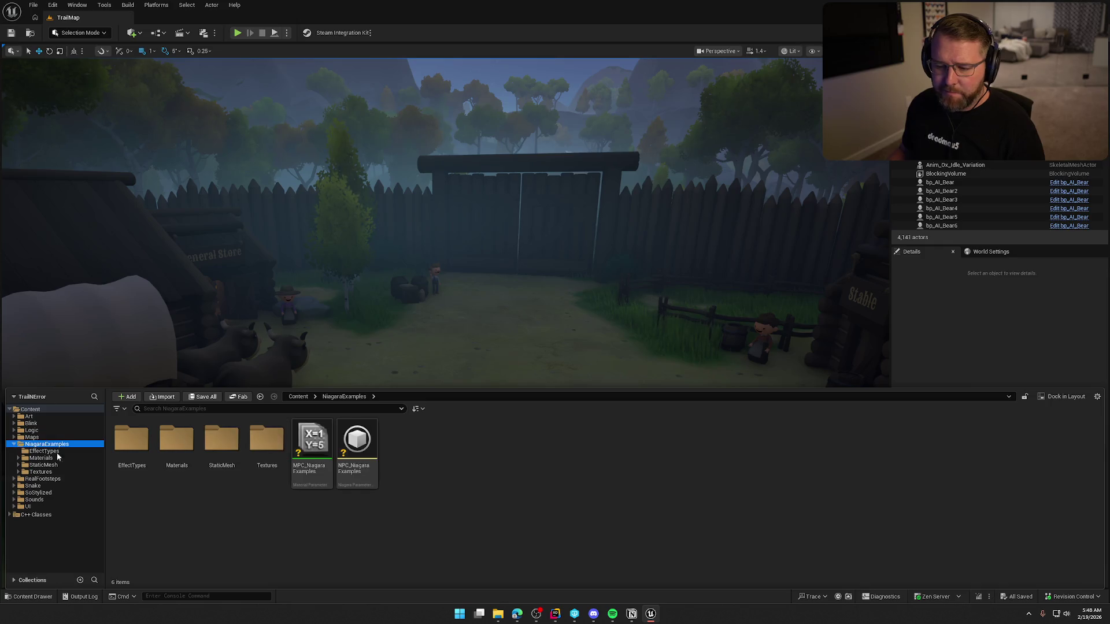
# Open NiagaraExamples > Materials and select its five MI_ material instances for deletion
pyautogui.doubleClick(267, 439)
pyautogui.click(132, 439)
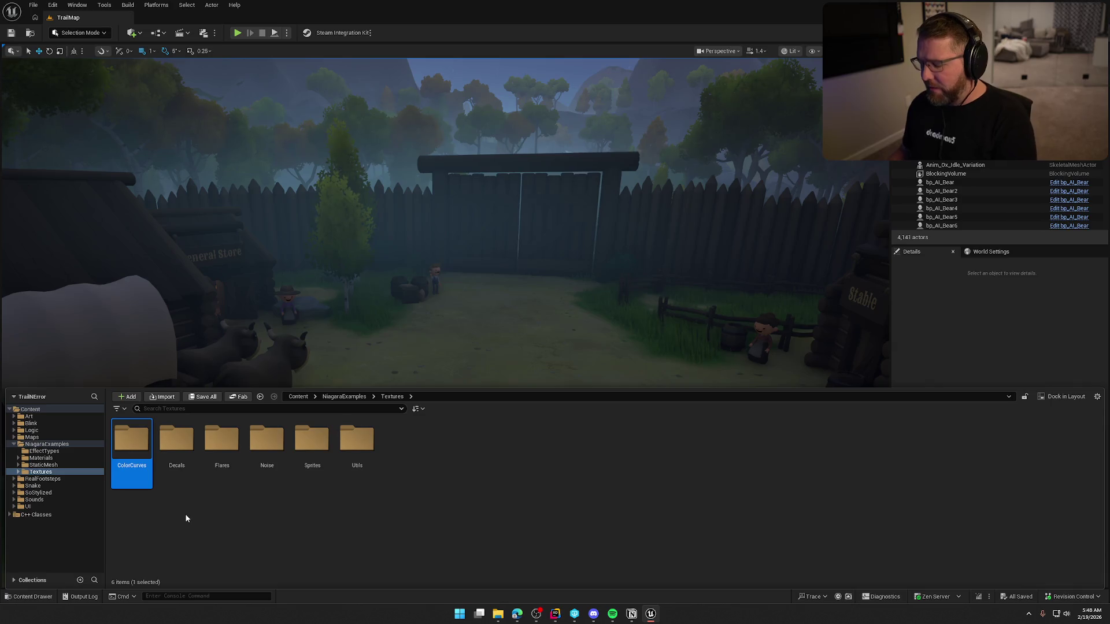
pyautogui.click(41, 458)
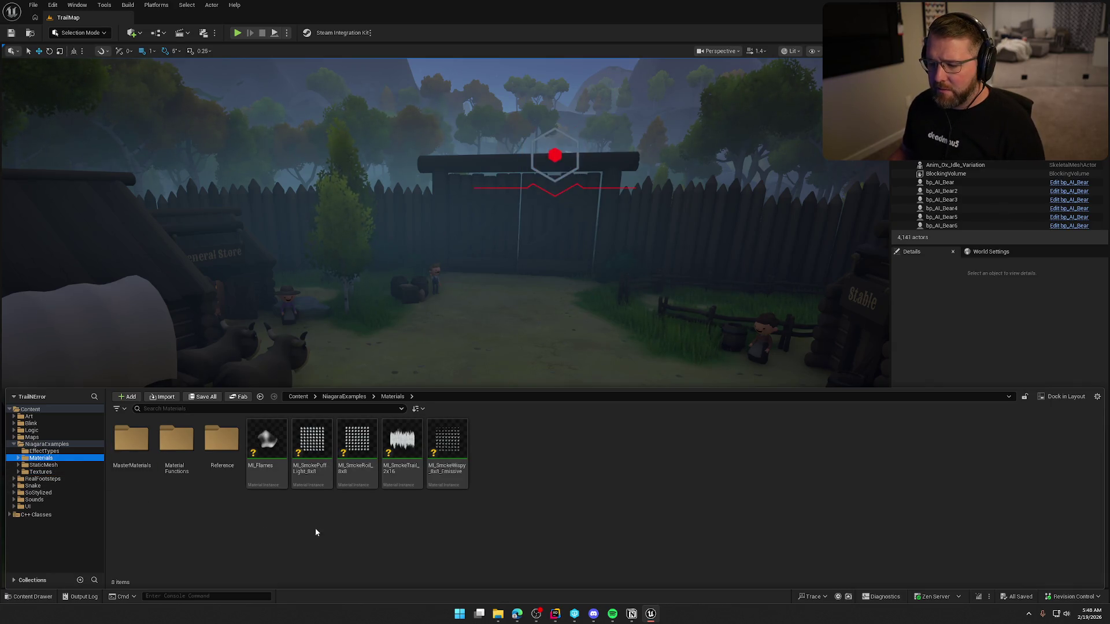
pyautogui.click(446, 457)
pyautogui.keyDown('shift'); pyautogui.click(266, 448); pyautogui.keyUp('shift')
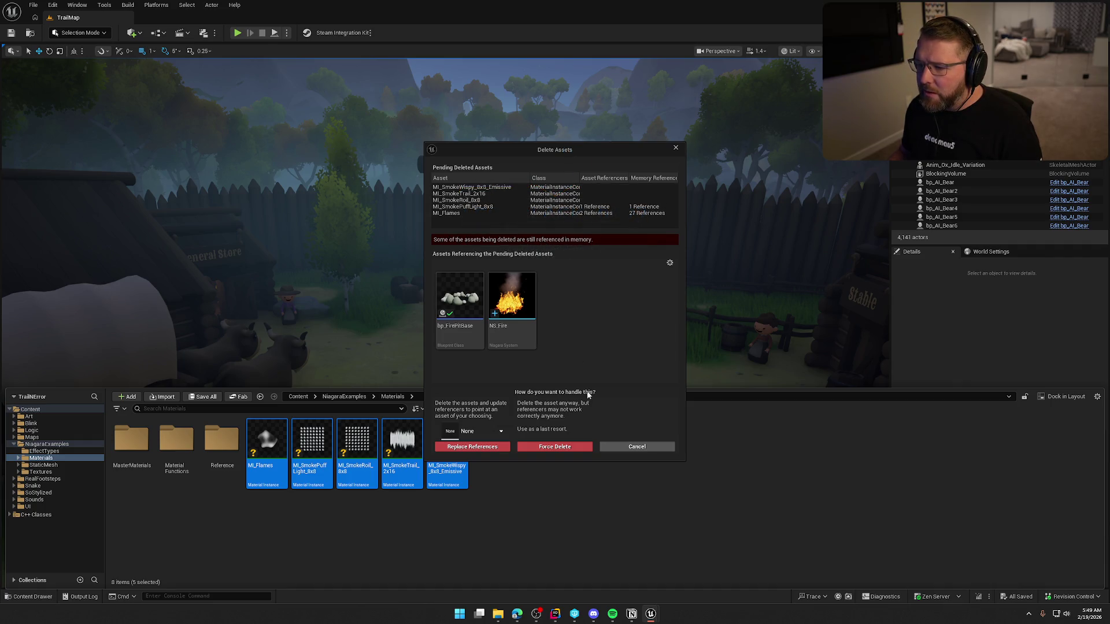
# Delete only MI_SmokeRoil_8x8, MI_SmokeTrail_2x16 and MI_SmokeWispy_8x8_Emissive instead of all five
pyautogui.click(675, 148)
pyautogui.click(594, 532)
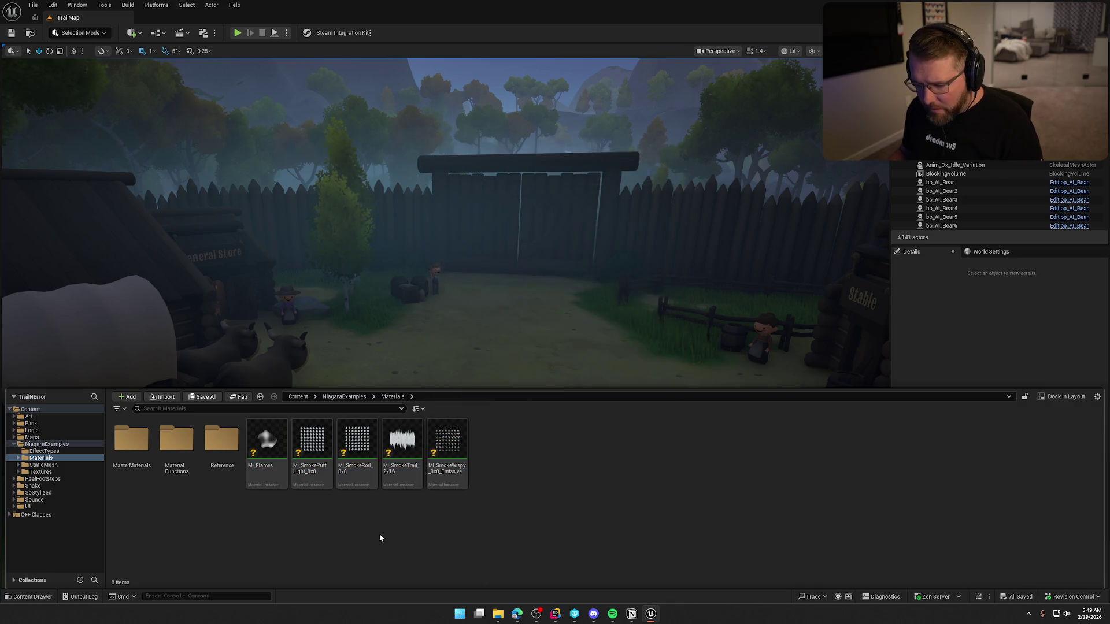
pyautogui.click(352, 471)
pyautogui.keyDown('ctrl'); pyautogui.click(446, 462); pyautogui.keyUp('ctrl')
pyautogui.keyDown('ctrl'); pyautogui.click(402, 463); pyautogui.keyUp('ctrl')
pyautogui.press('Delete')
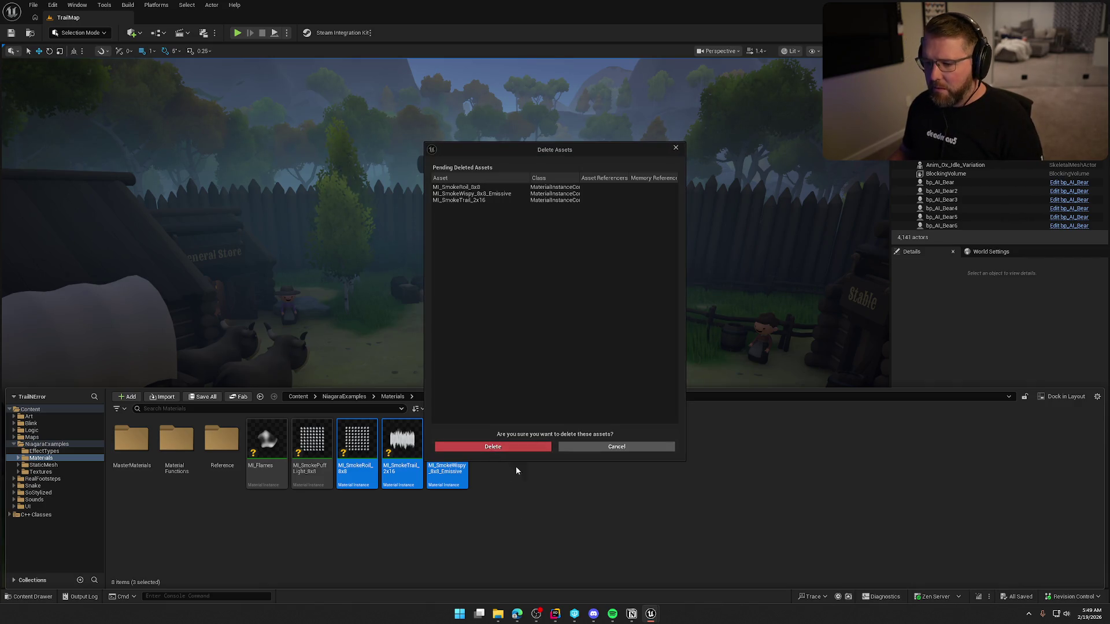
pyautogui.click(513, 448)
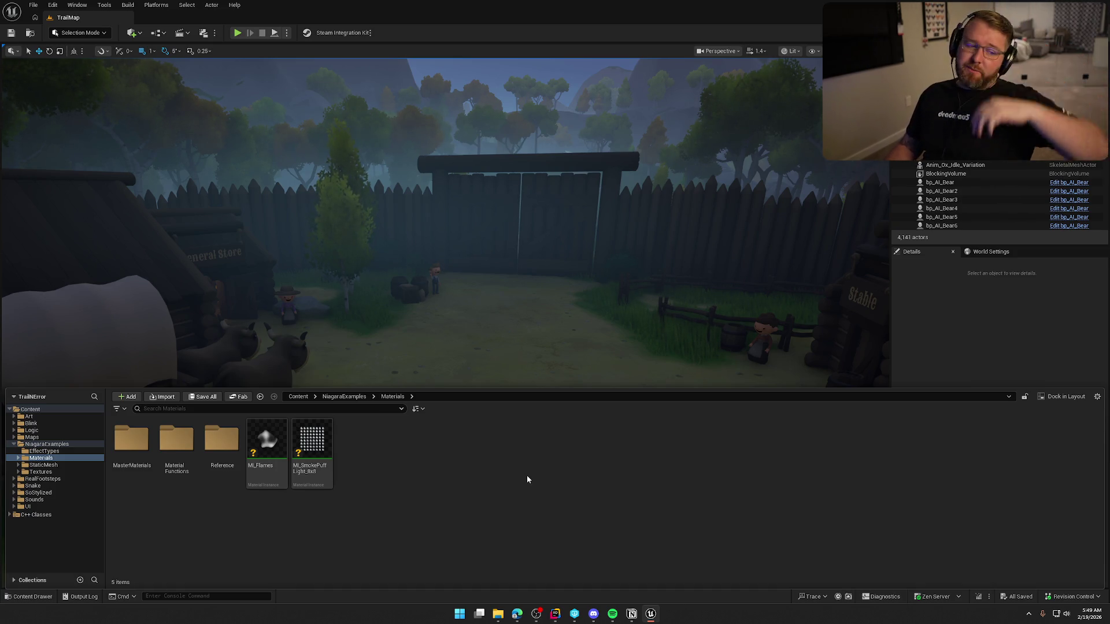
# Force delete the Reference folder despite its remaining references
pyautogui.click(221, 440)
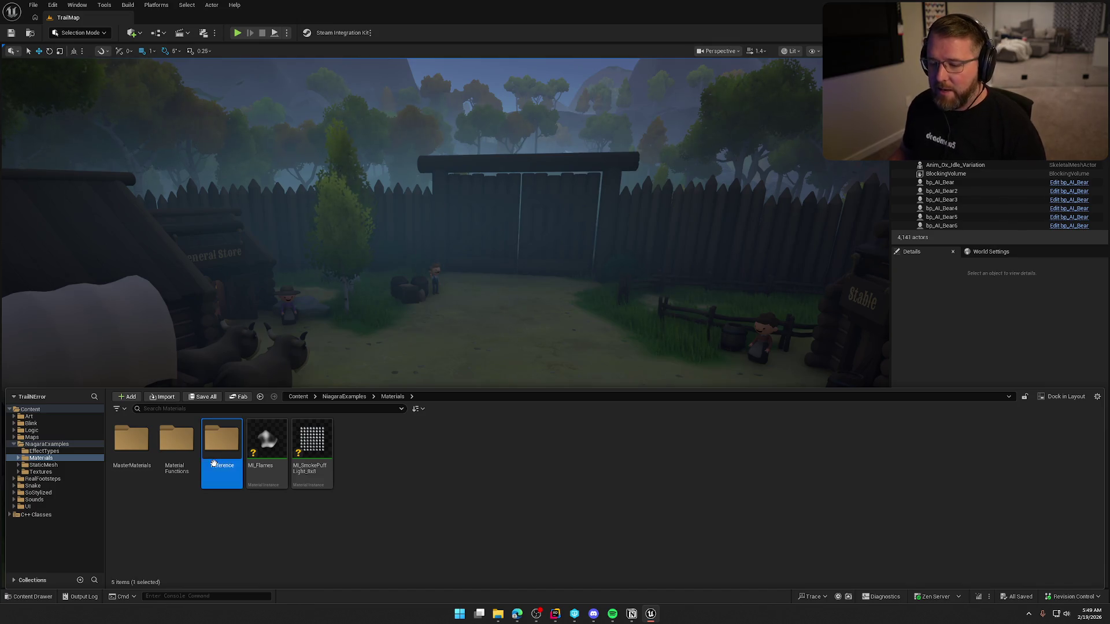
pyautogui.press('Delete')
pyautogui.click(256, 547)
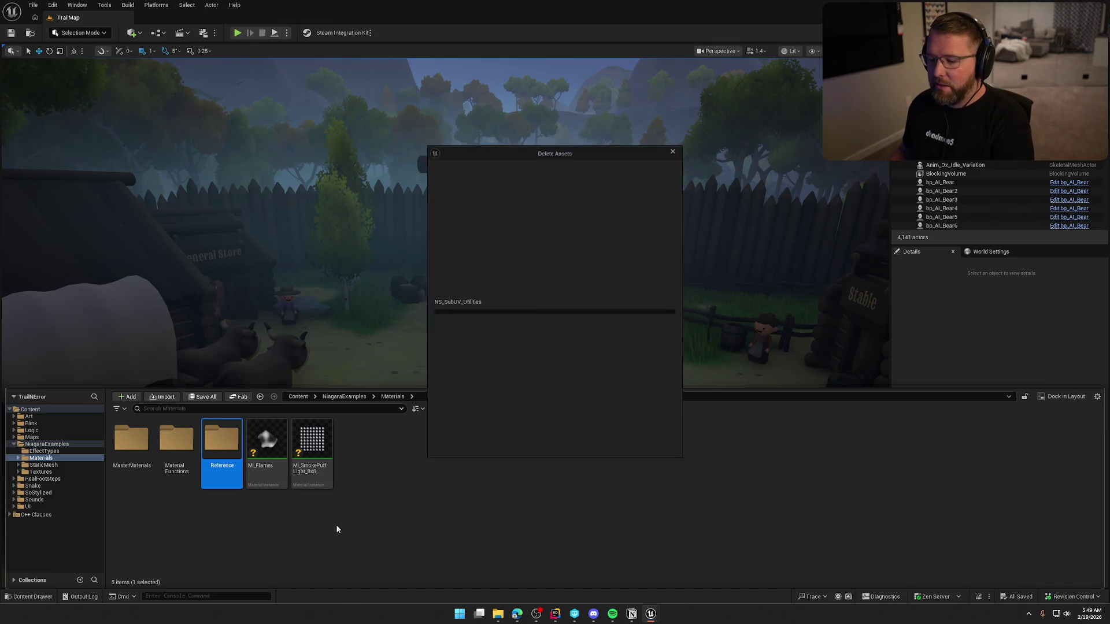
pyautogui.click(522, 446)
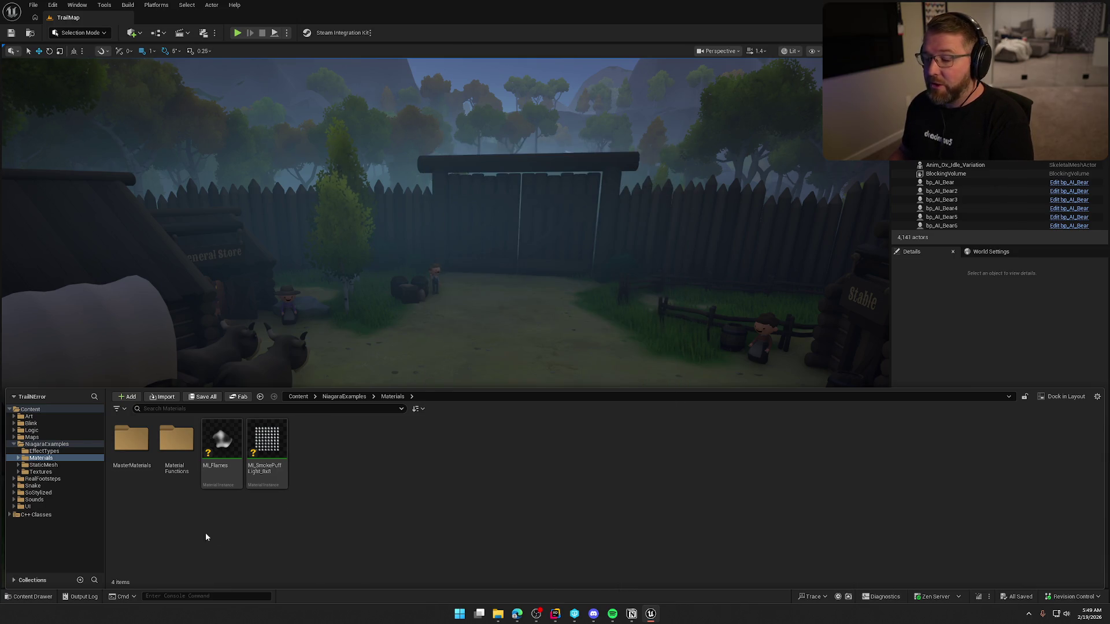
# Select the Material Functions folder and confirm its deletion
pyautogui.click(185, 435)
pyautogui.press('Delete')
pyautogui.click(211, 453)
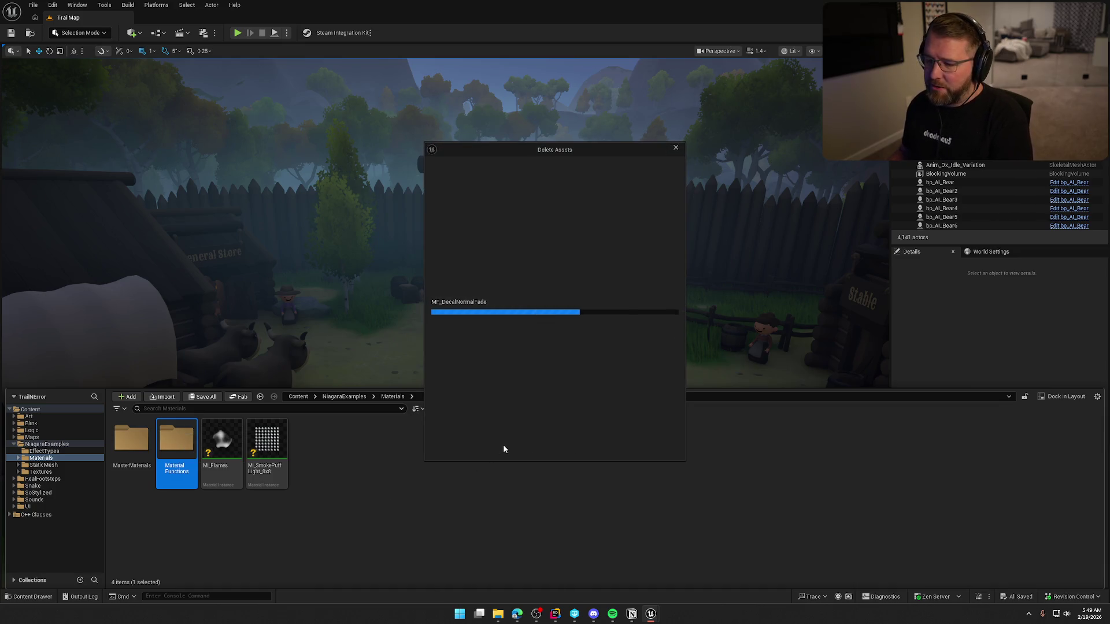
pyautogui.scroll(-10, 541, 339)
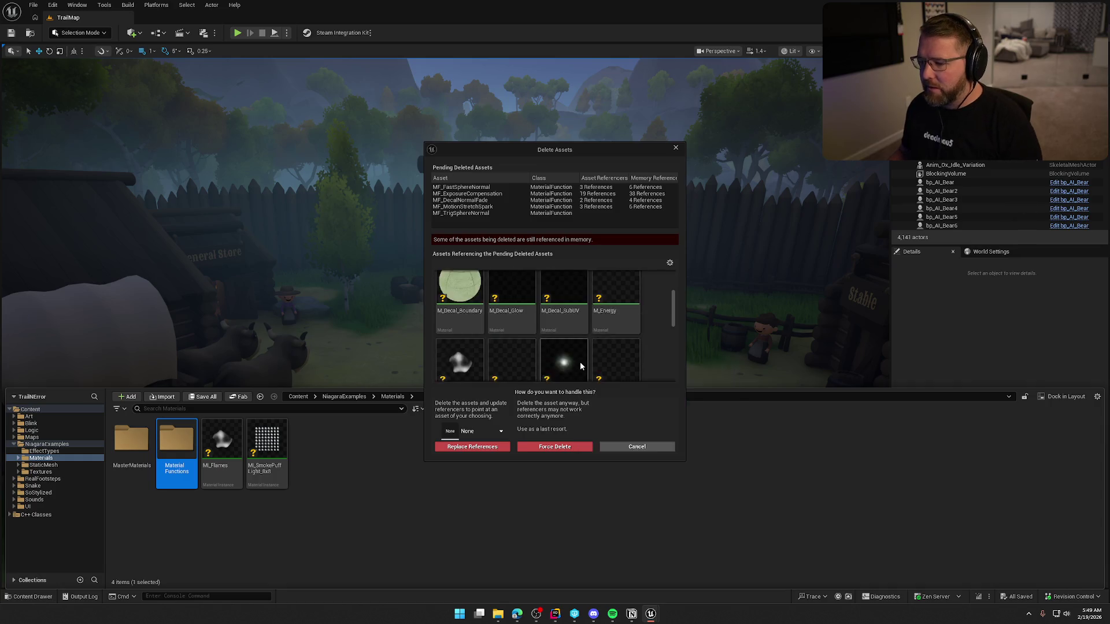
pyautogui.scroll(10, 555, 341)
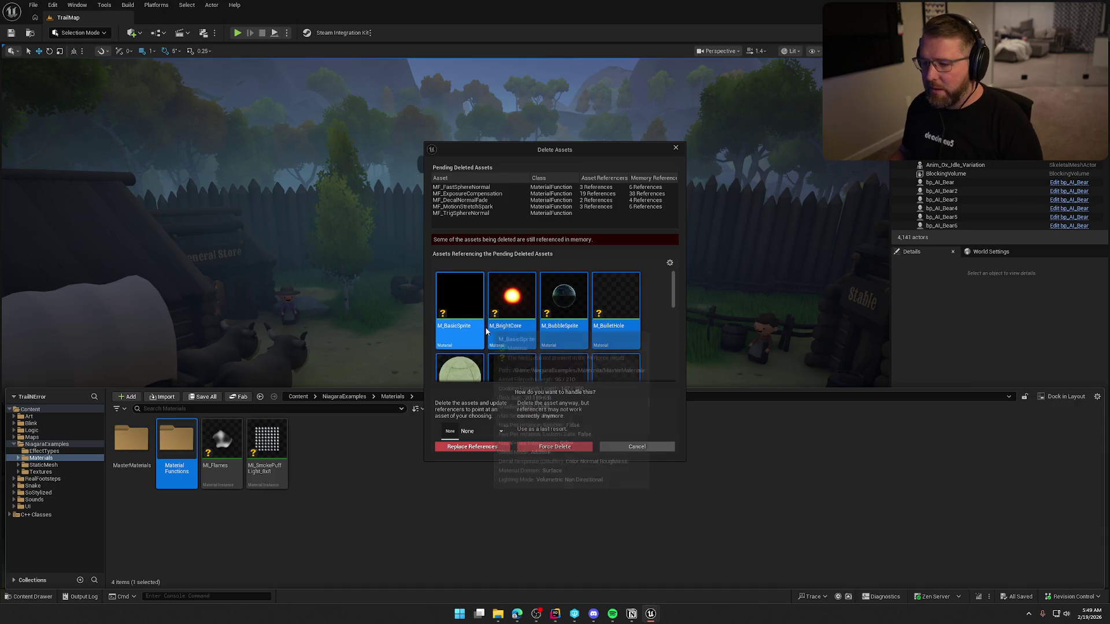
pyautogui.click(554, 446)
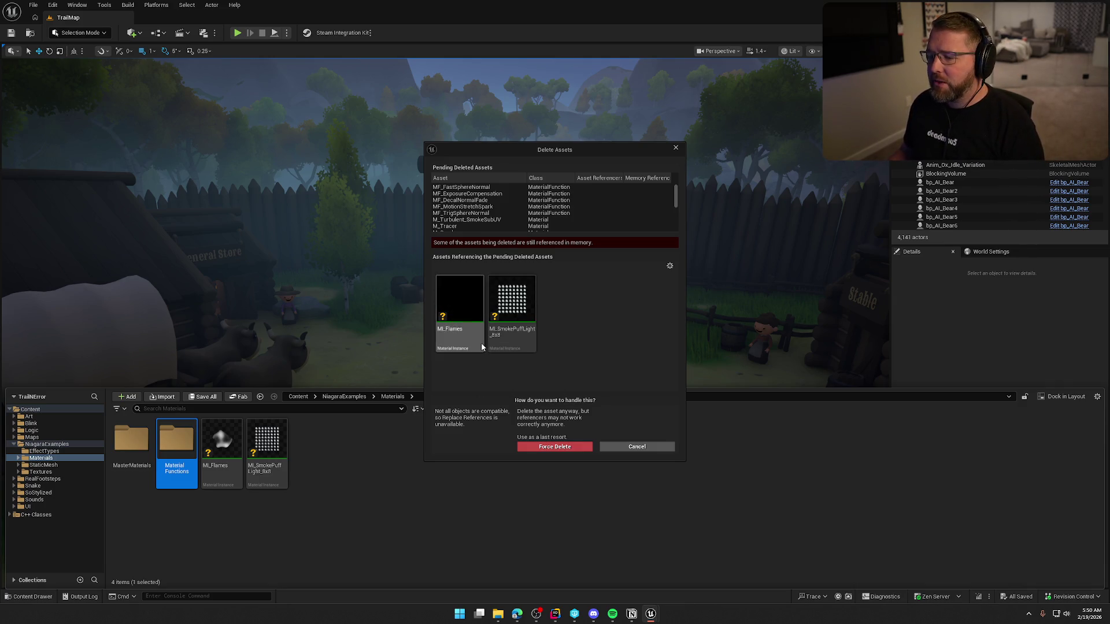
pyautogui.scroll(-5, 636, 217)
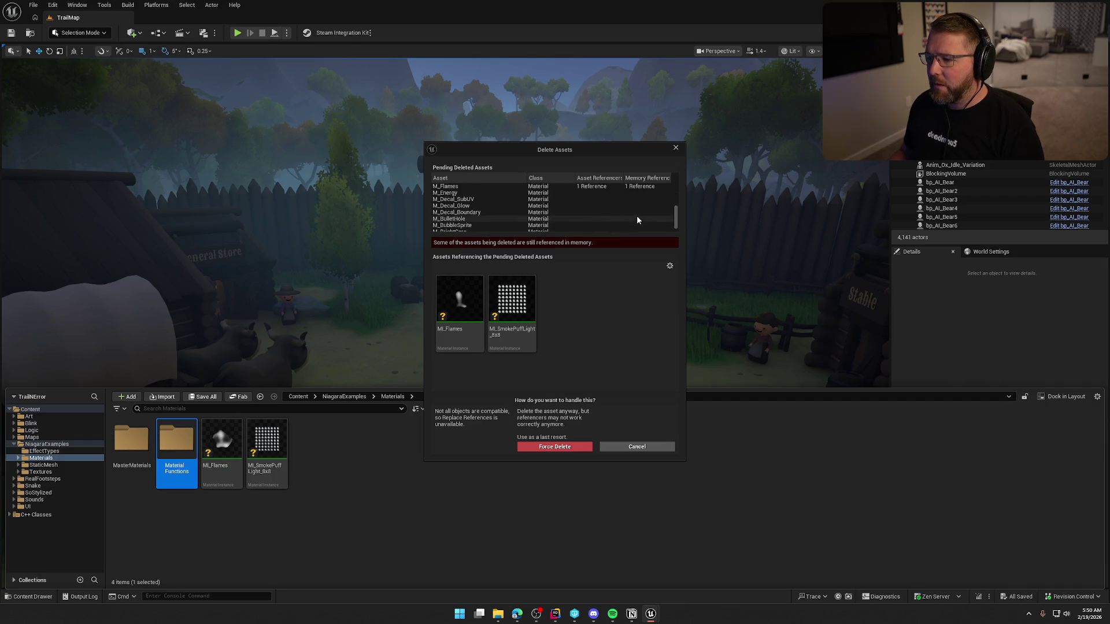
pyautogui.click(636, 446)
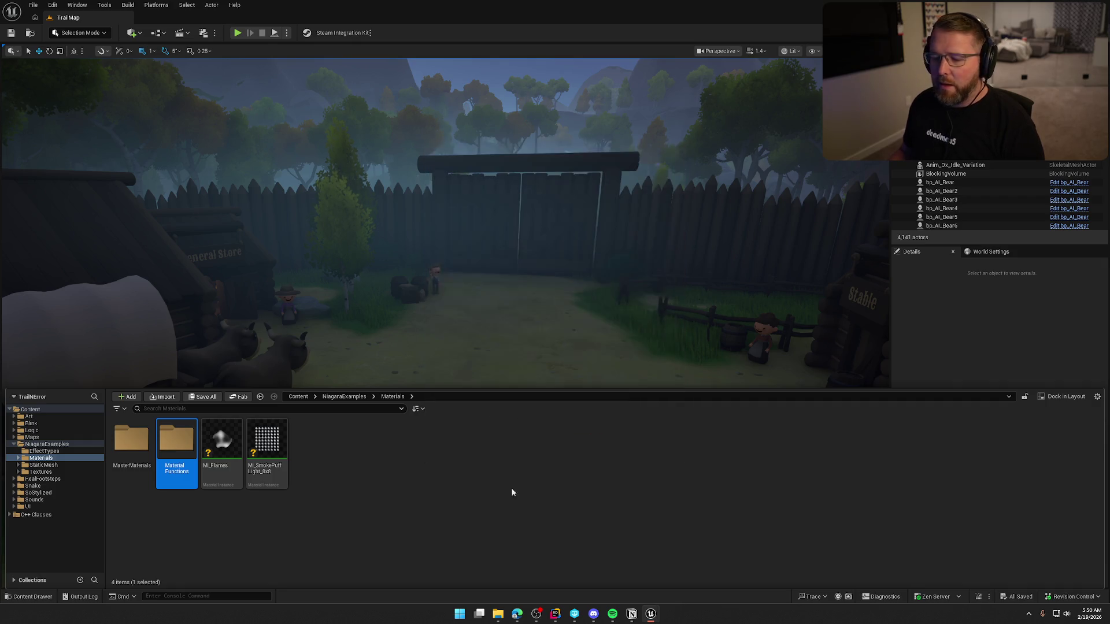
# Open Material Functions and delete MF_TrigSphereNormal after cancelling a three-function deletion
pyautogui.doubleClick(170, 447)
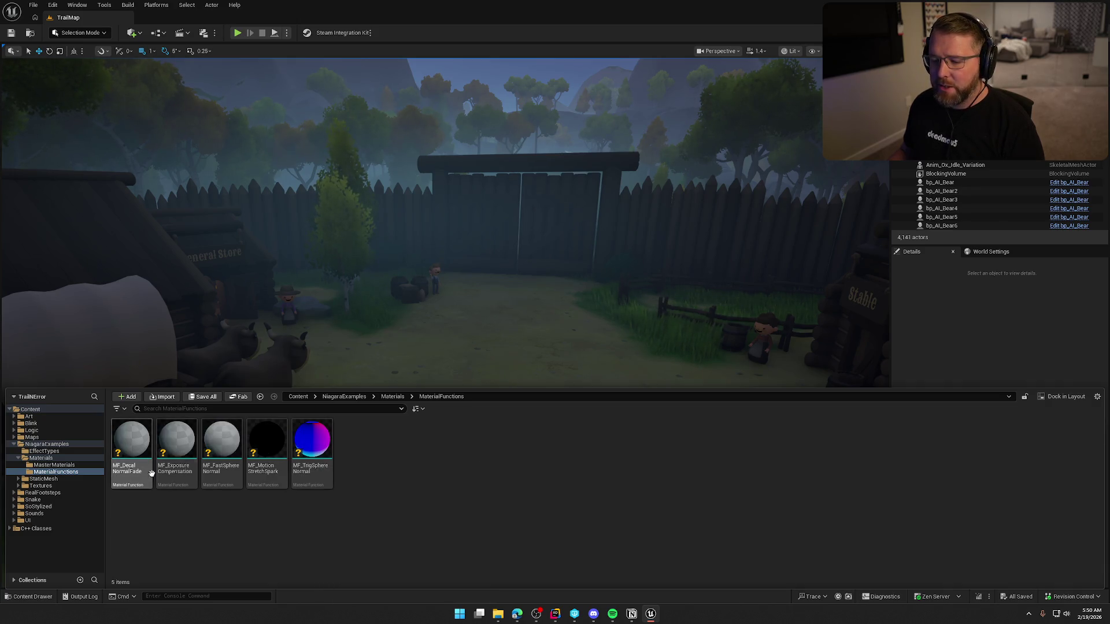
pyautogui.click(136, 463)
pyautogui.keyDown('shift'); pyautogui.click(208, 454); pyautogui.keyUp('shift')
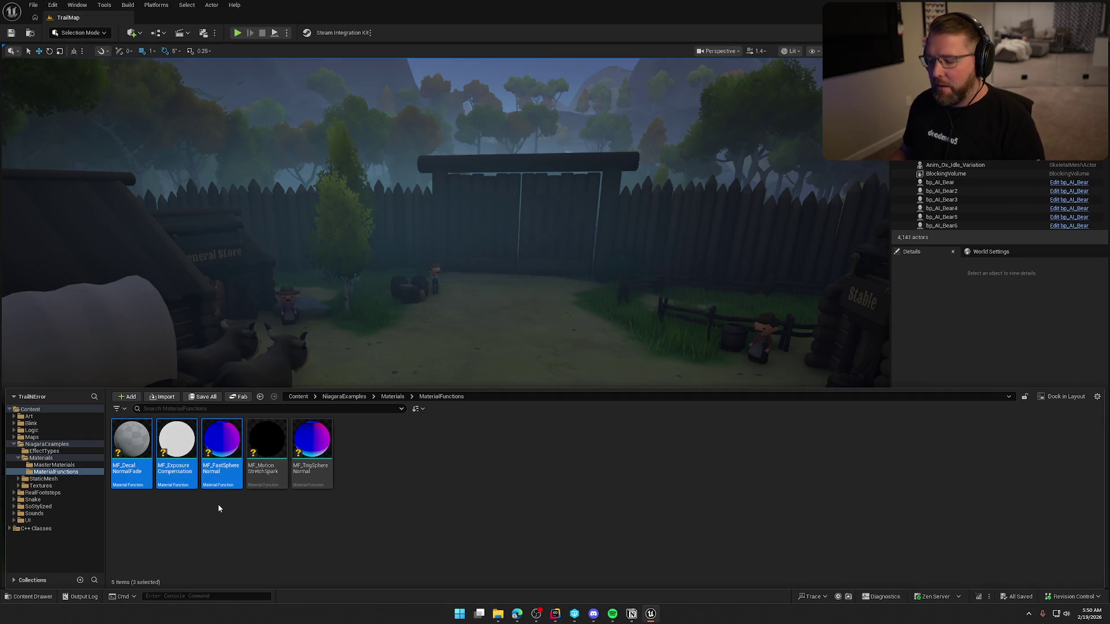
pyautogui.press('Delete')
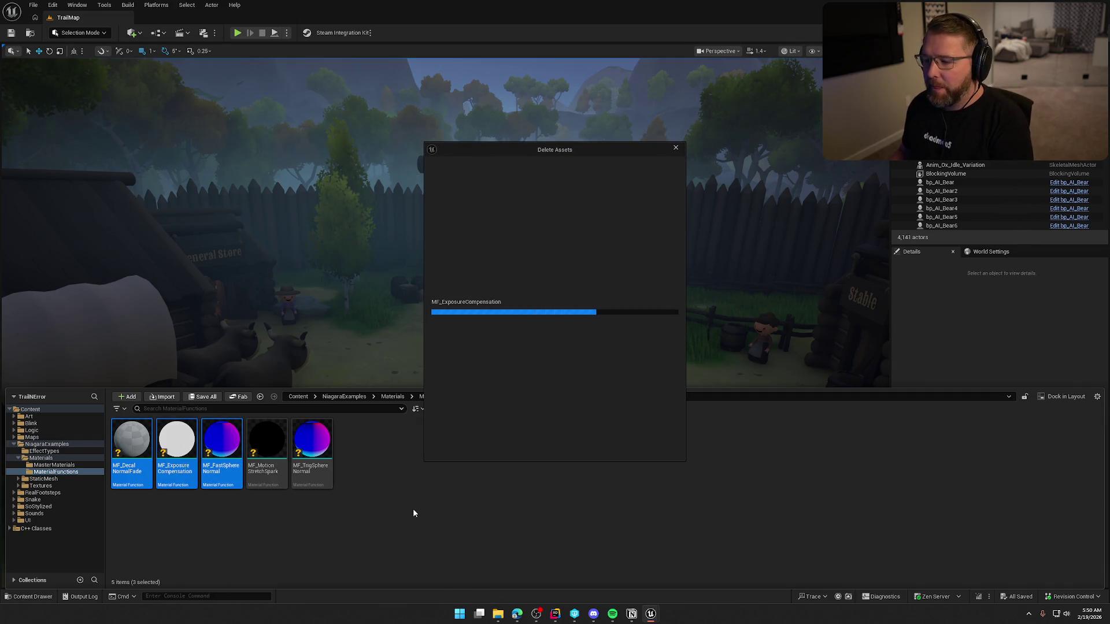
pyautogui.scroll(-5, 602, 347)
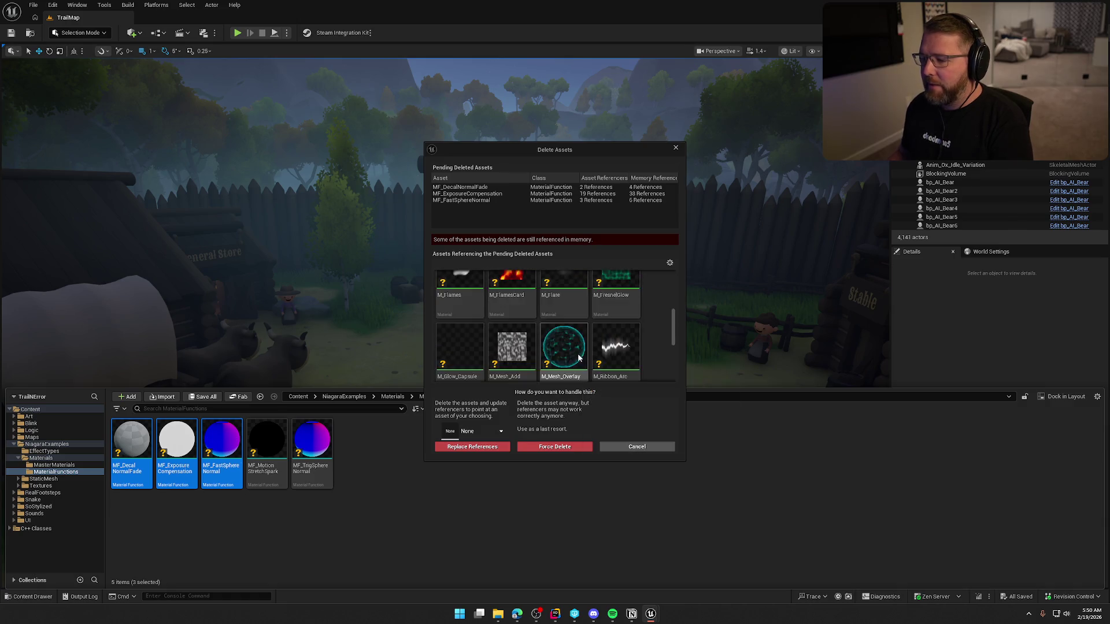
pyautogui.click(633, 446)
pyautogui.click(315, 448)
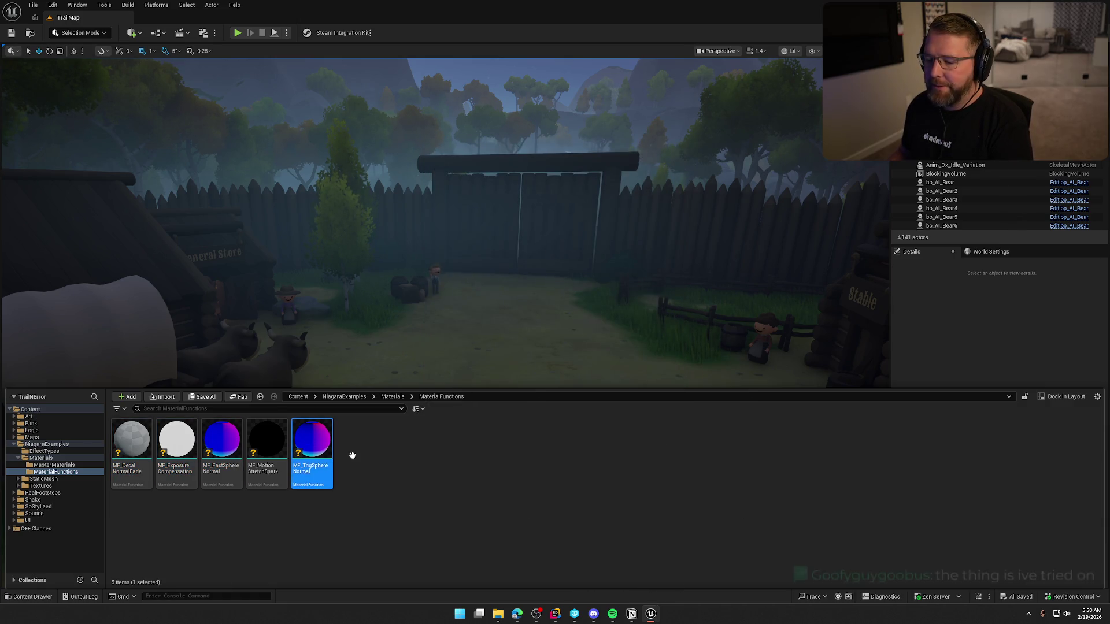
pyautogui.press('Delete')
pyautogui.click(463, 448)
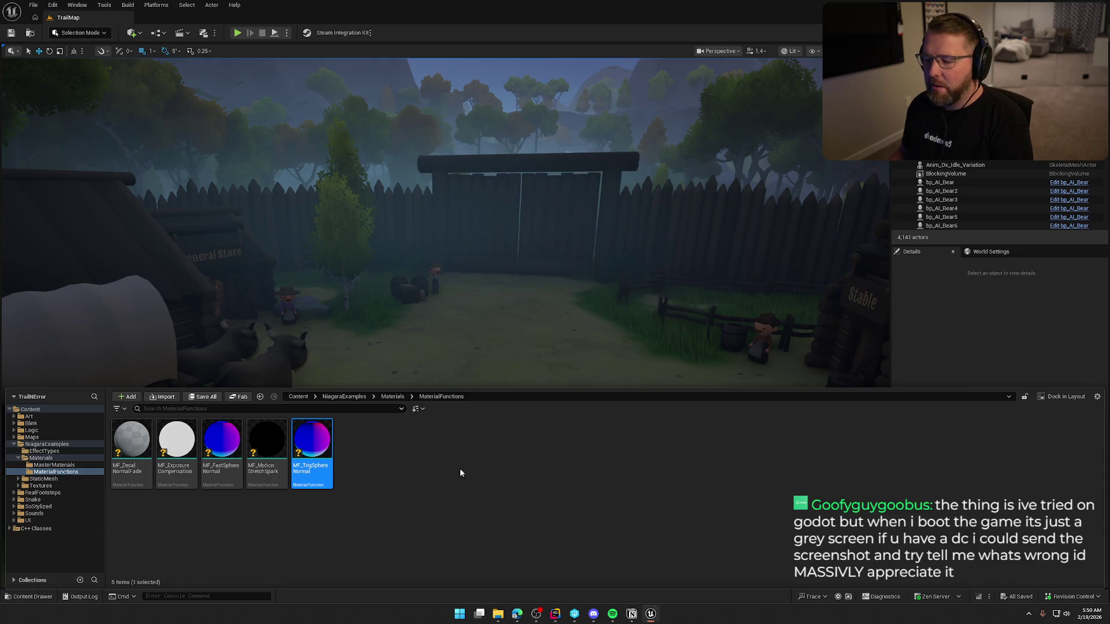
# Delete MF_MotionStretchSpark together with the three materials that reference it
pyautogui.click(267, 442)
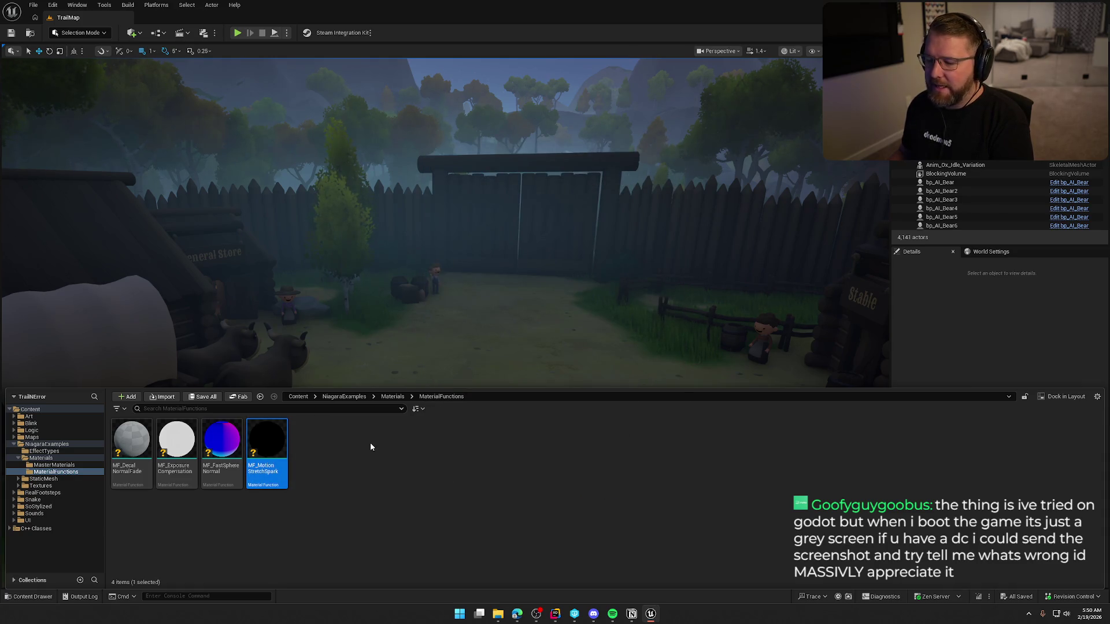
pyautogui.press('Delete')
pyautogui.moveTo(431, 354)
pyautogui.mouseDown()
pyautogui.moveTo(556, 330)
pyautogui.moveTo(587, 348)
pyautogui.mouseUp()
pyautogui.press('Delete')
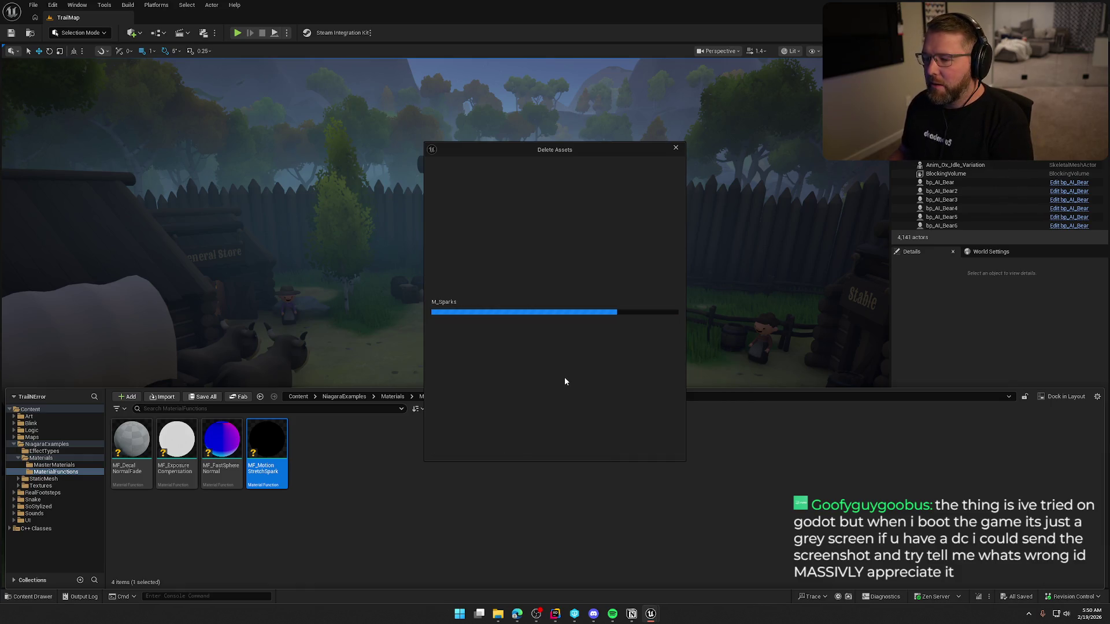
pyautogui.click(516, 446)
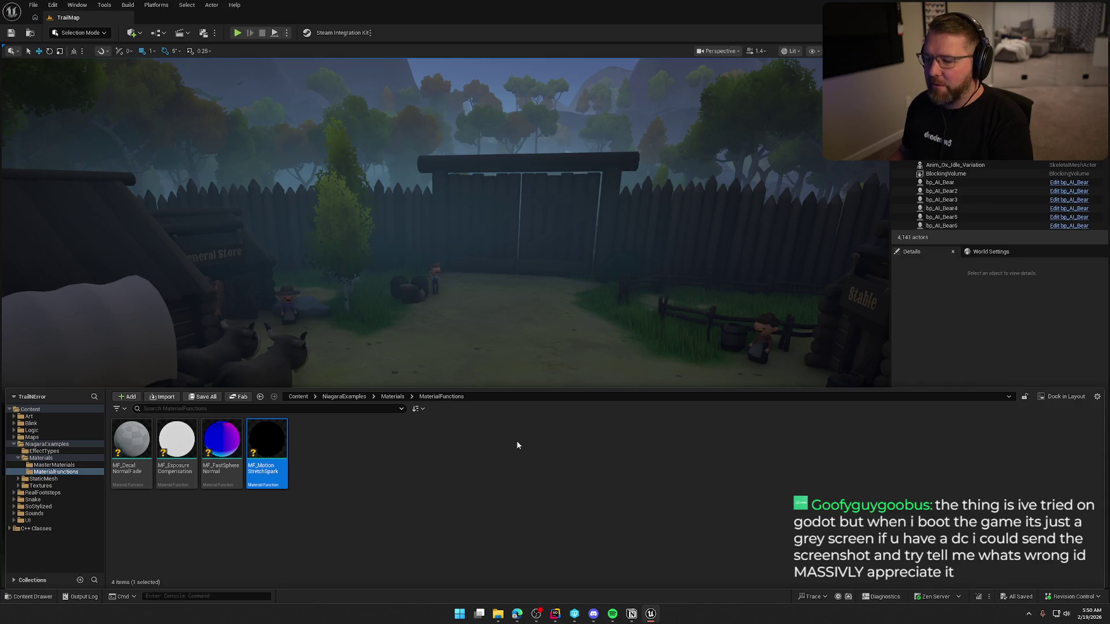
# Try deleting MF_FastSphereNormal and MF_ExposureCompensation, cancelling both to keep NS_Fire intact
pyautogui.press('Left')
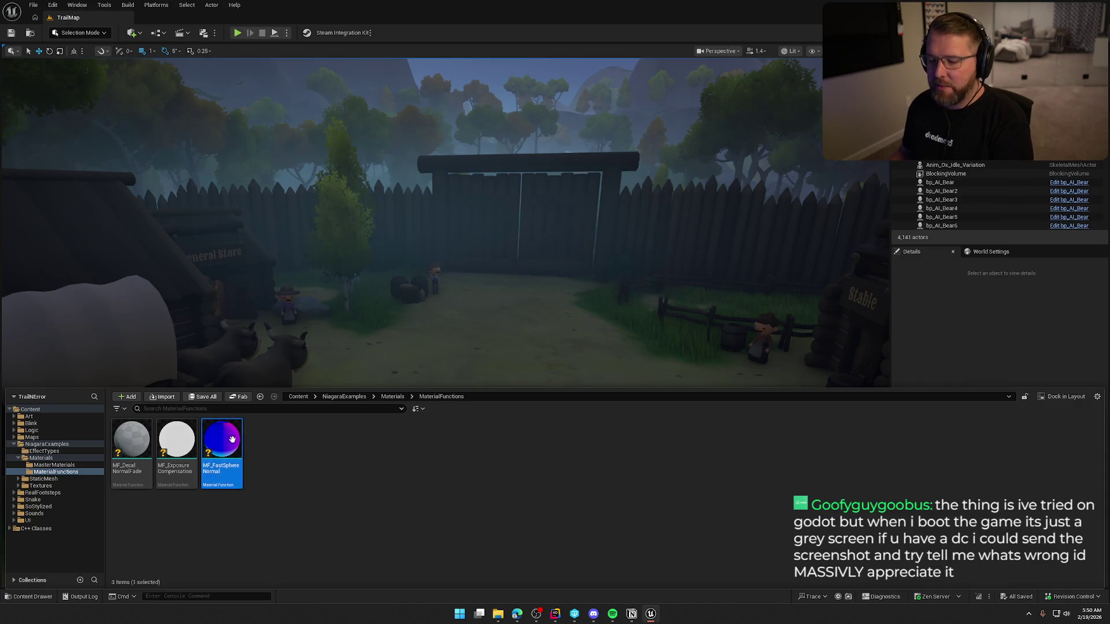
pyautogui.press('Delete')
pyautogui.click(468, 339)
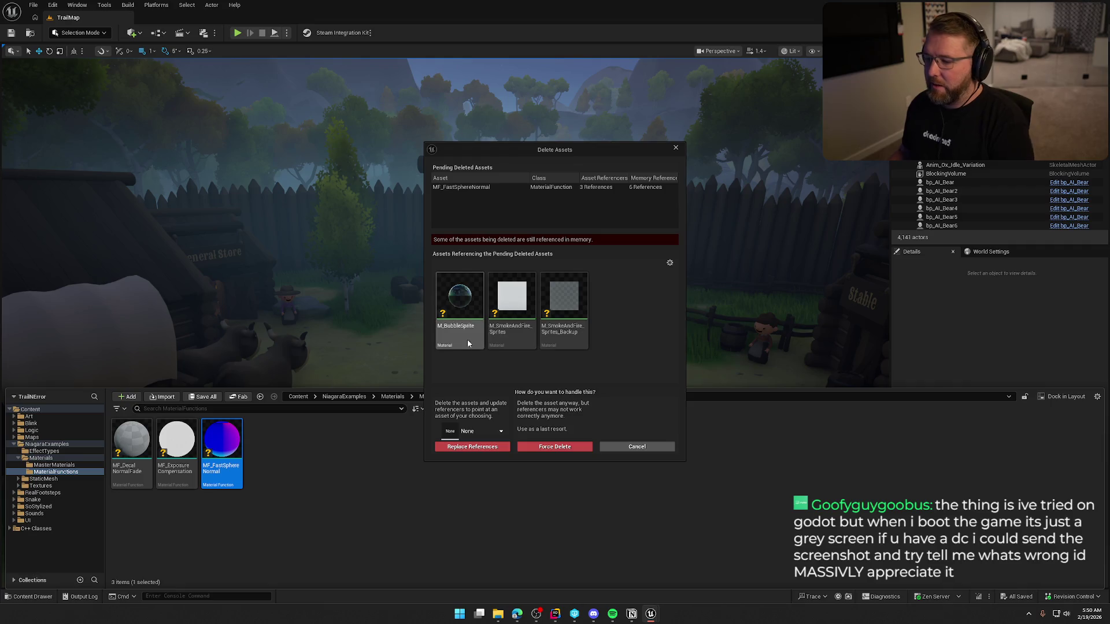
pyautogui.keyDown('shift'); pyautogui.click(564, 324); pyautogui.keyUp('shift')
pyautogui.press('Delete')
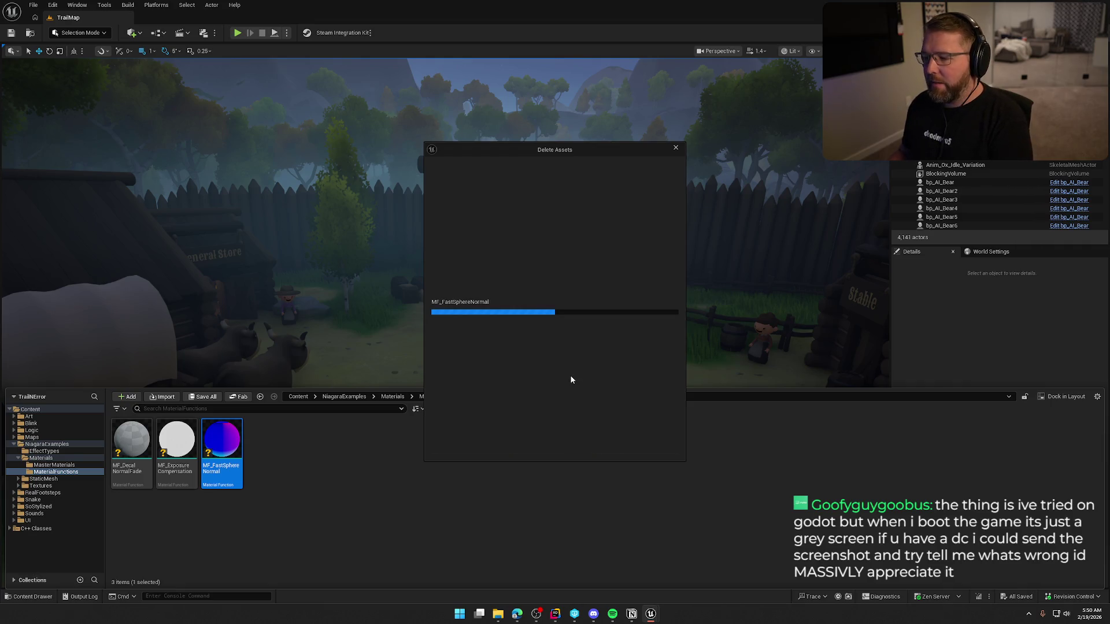
pyautogui.hotkey('ctrl', 'a')
pyautogui.press('Delete')
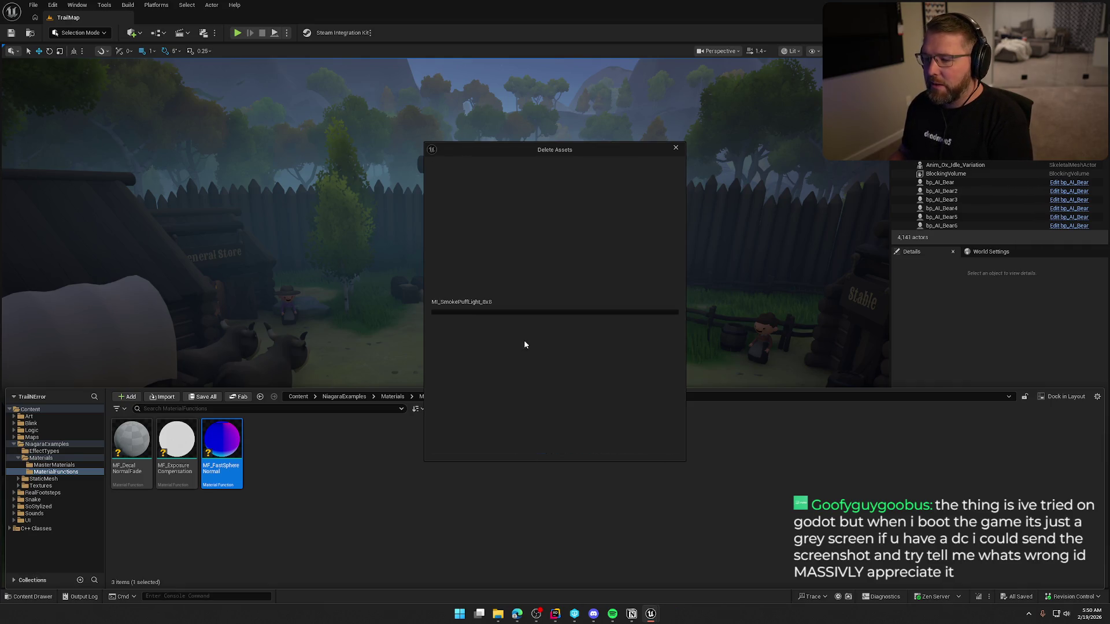
pyautogui.click(646, 448)
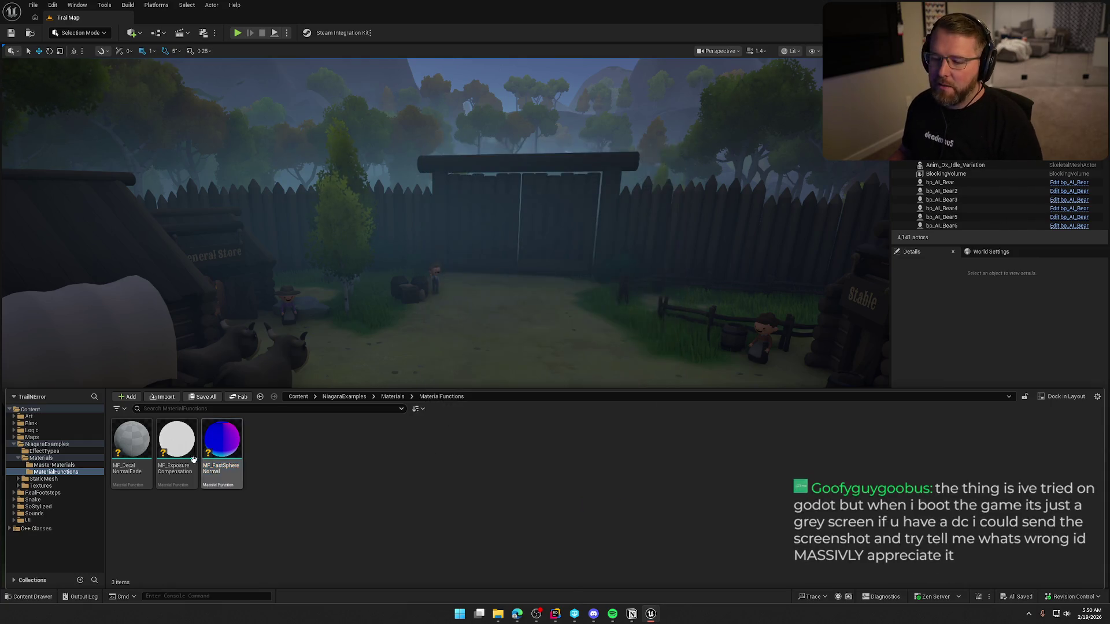
pyautogui.press('Delete')
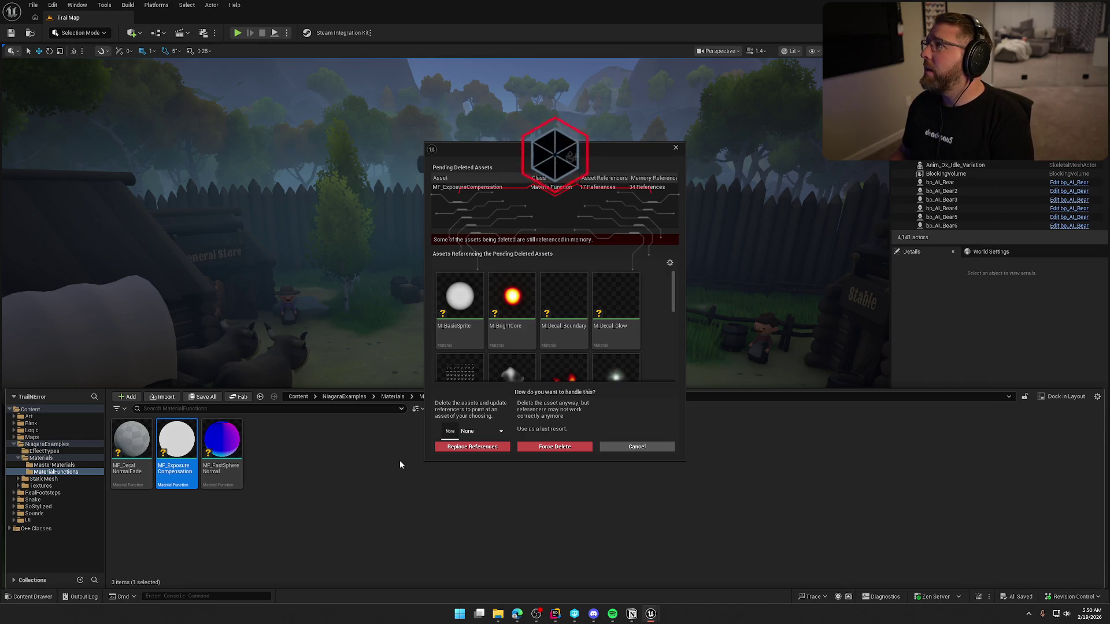
pyautogui.scroll(-5, 636, 358)
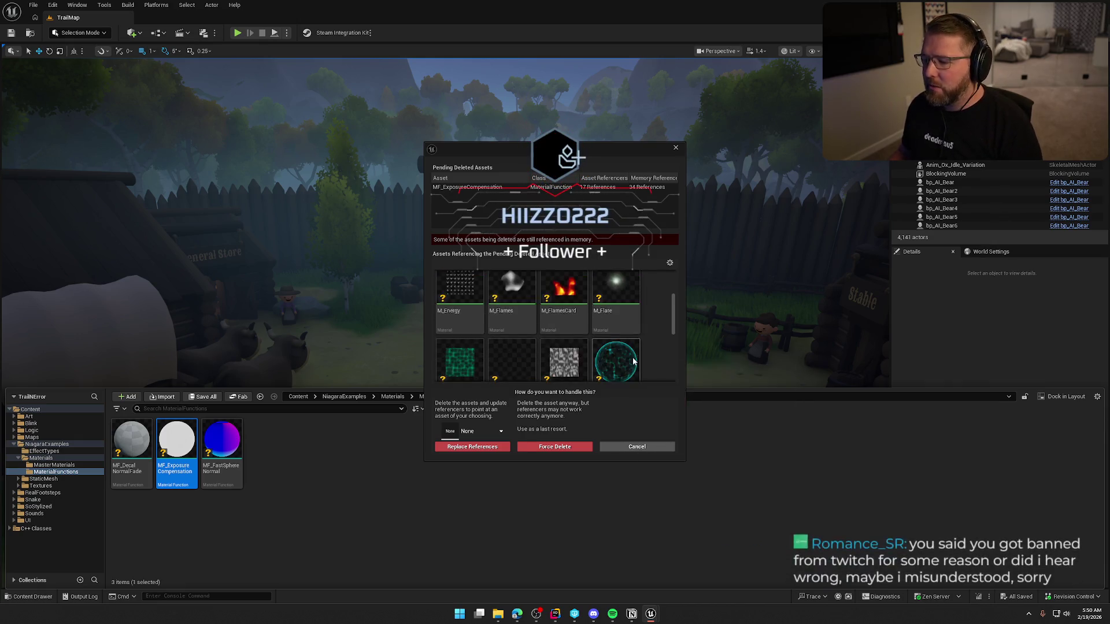
pyautogui.click(637, 447)
# Delete MF_DecalNormalFade along with its two referencing materials
pyautogui.click(132, 443)
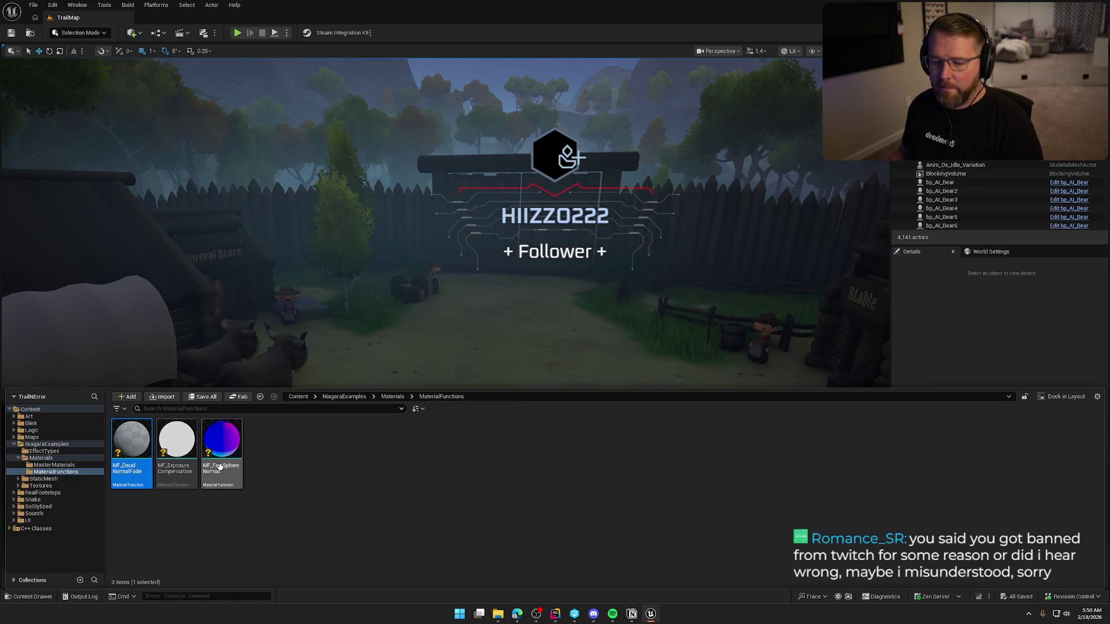
pyautogui.press('Delete')
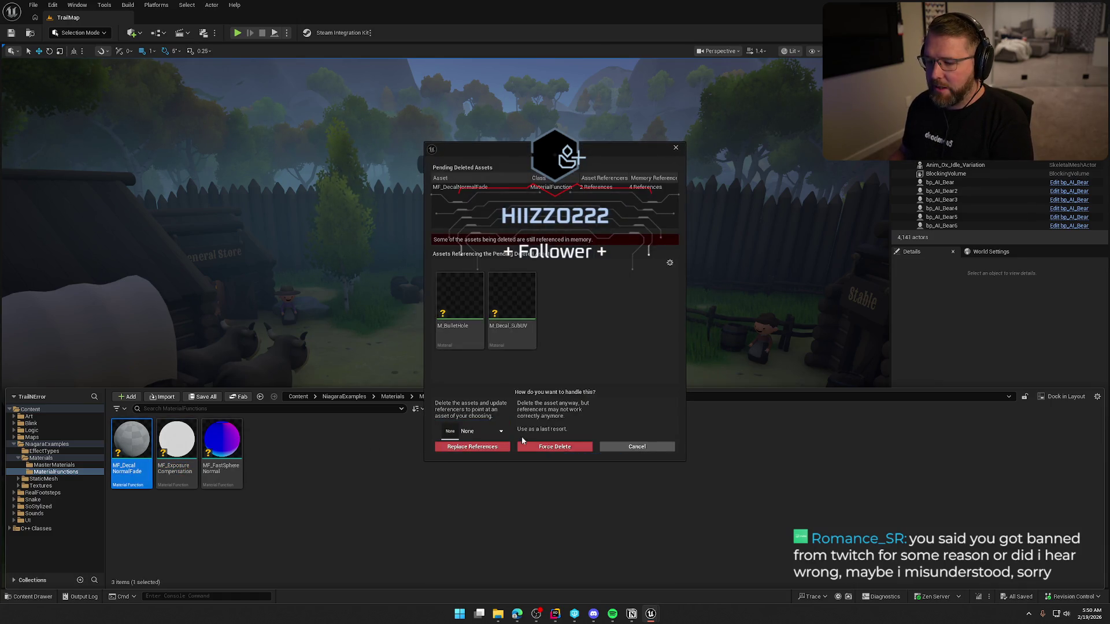
pyautogui.press('Delete')
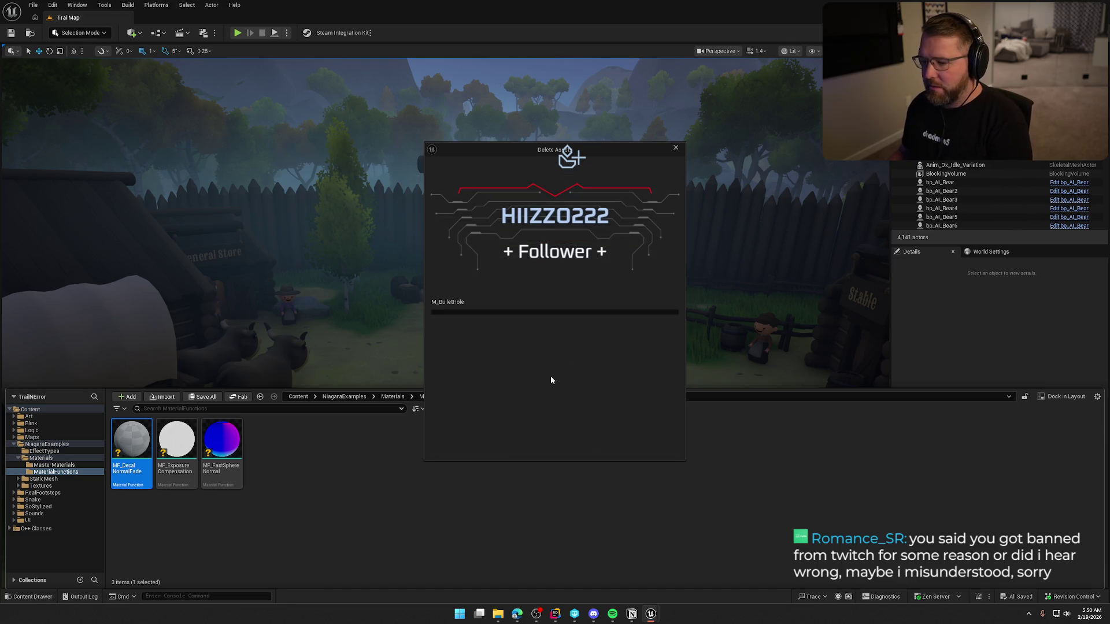
pyautogui.click(503, 447)
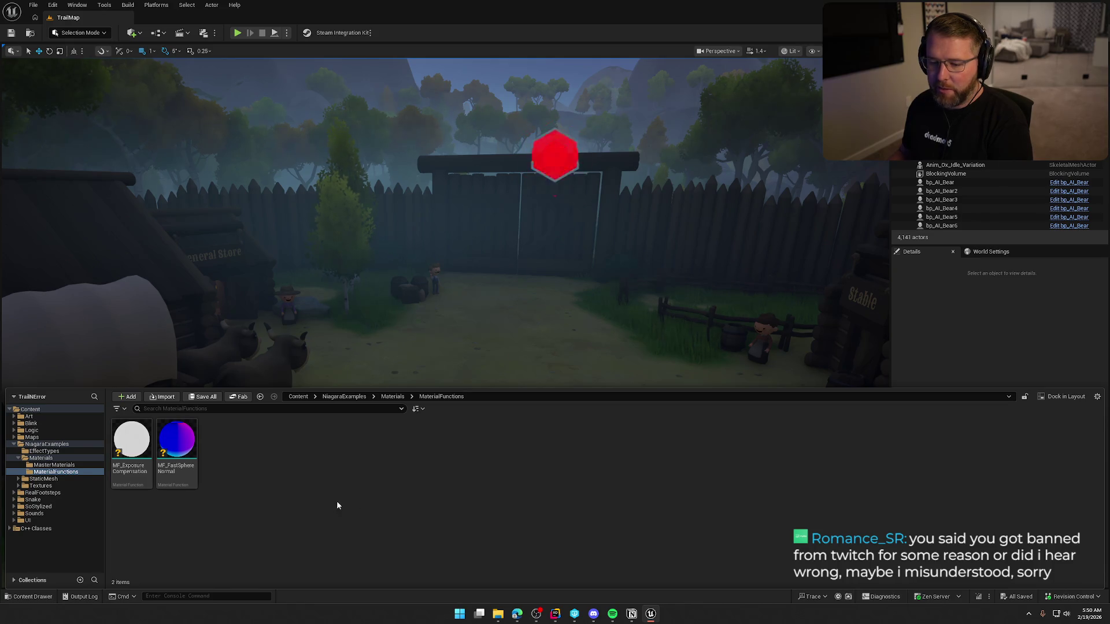
pyautogui.click(57, 466)
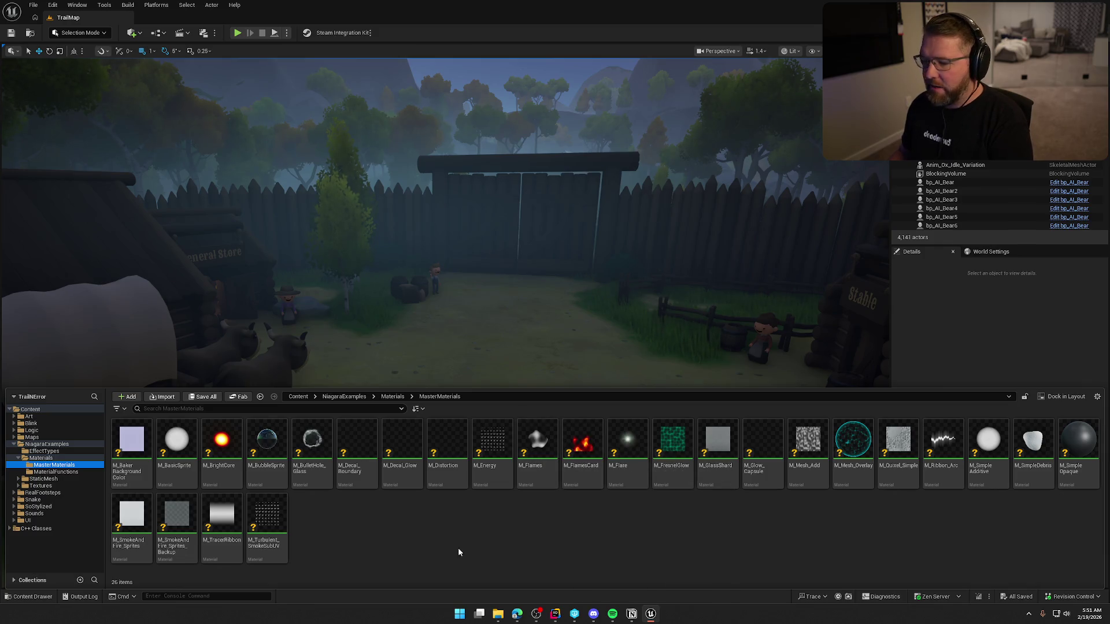
# Delete the eight materials from M_Baker_Background_Color through M_Distortion, then M_Energy
pyautogui.click(132, 446)
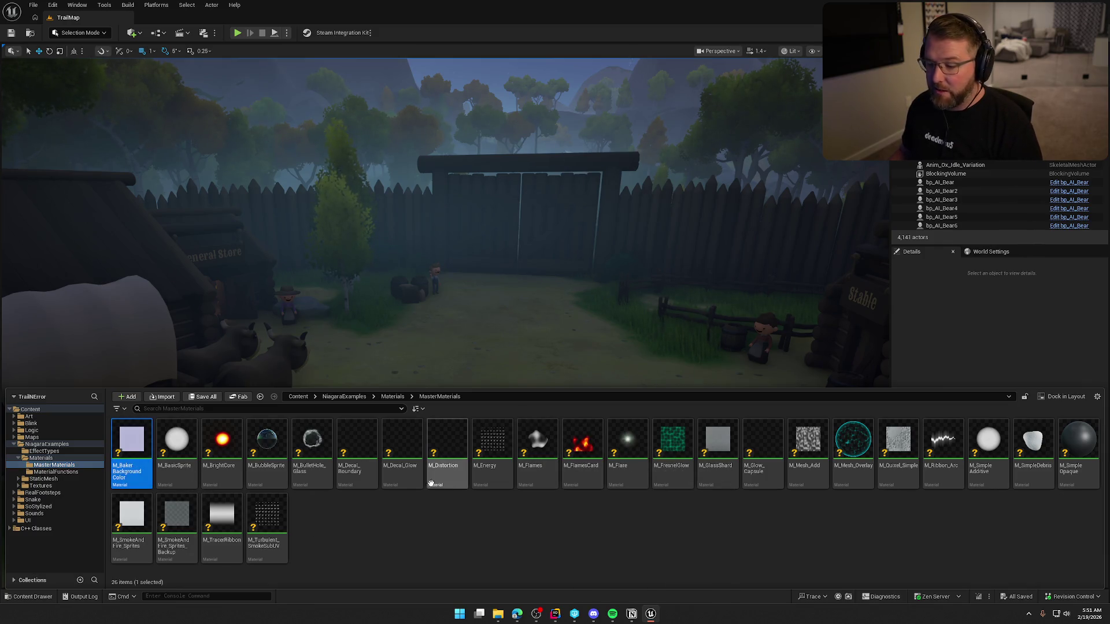
pyautogui.keyDown('shift'); pyautogui.click(447, 462); pyautogui.keyUp('shift')
pyautogui.press('Delete')
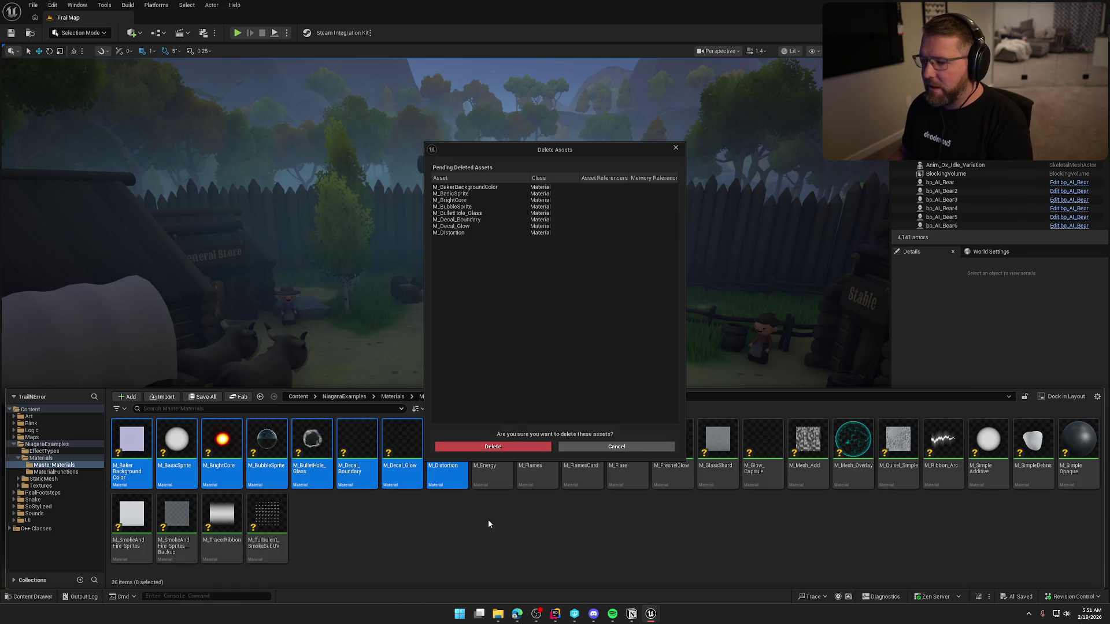
pyautogui.click(467, 444)
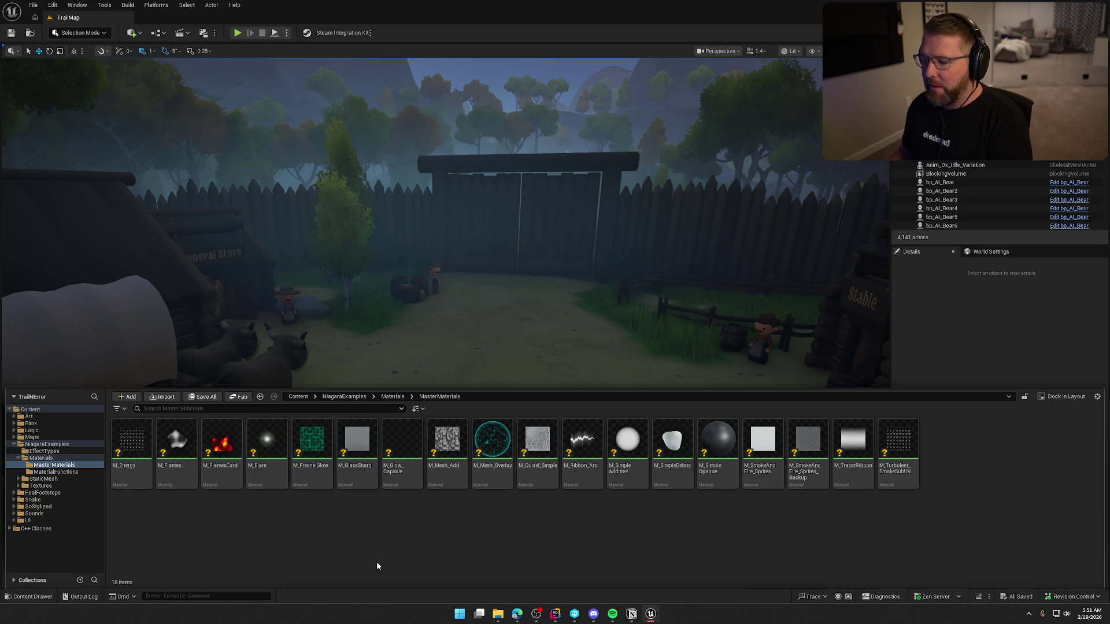
pyautogui.click(131, 446)
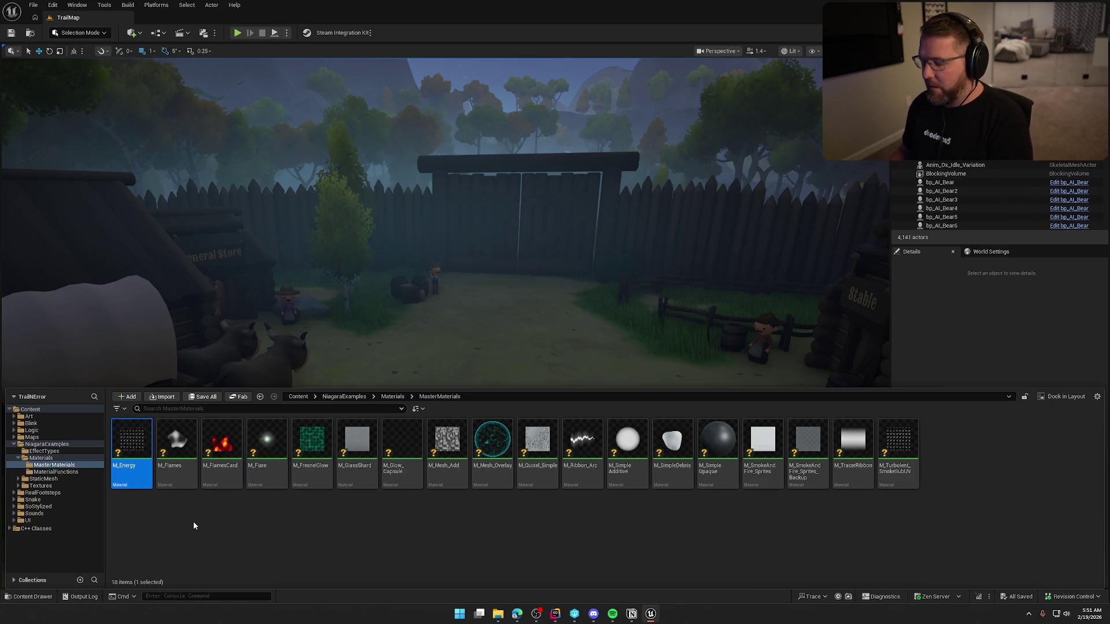
pyautogui.press('Delete')
pyautogui.click(465, 446)
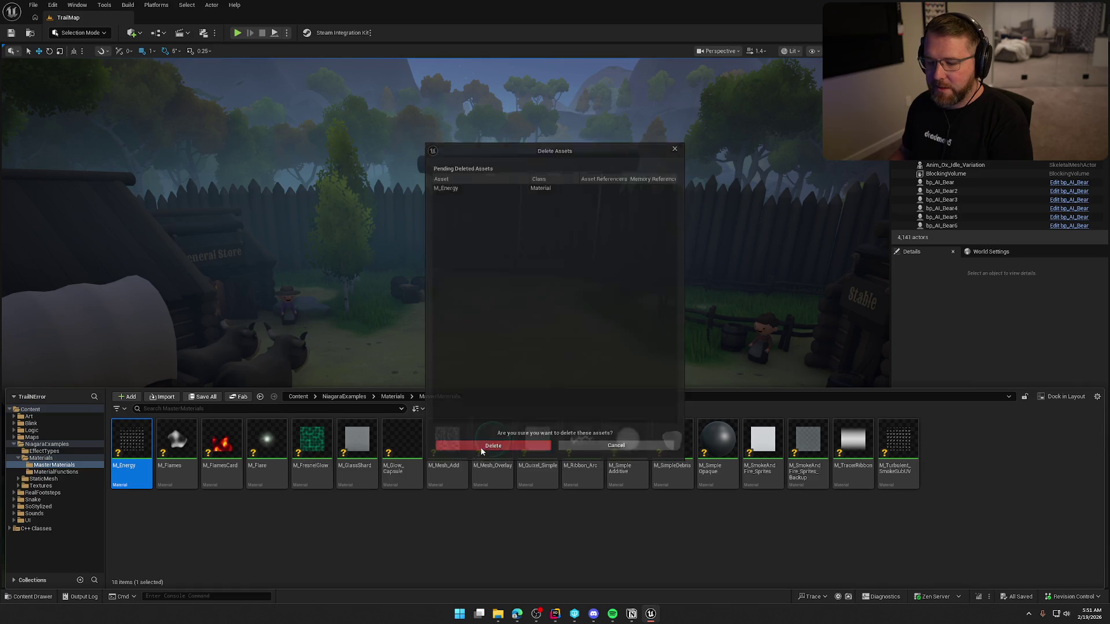
# Delete M_Flare through M_Mesh_Overlay, then force delete M_Quixel_Simple through M_SimpleOpaque
pyautogui.click(222, 457)
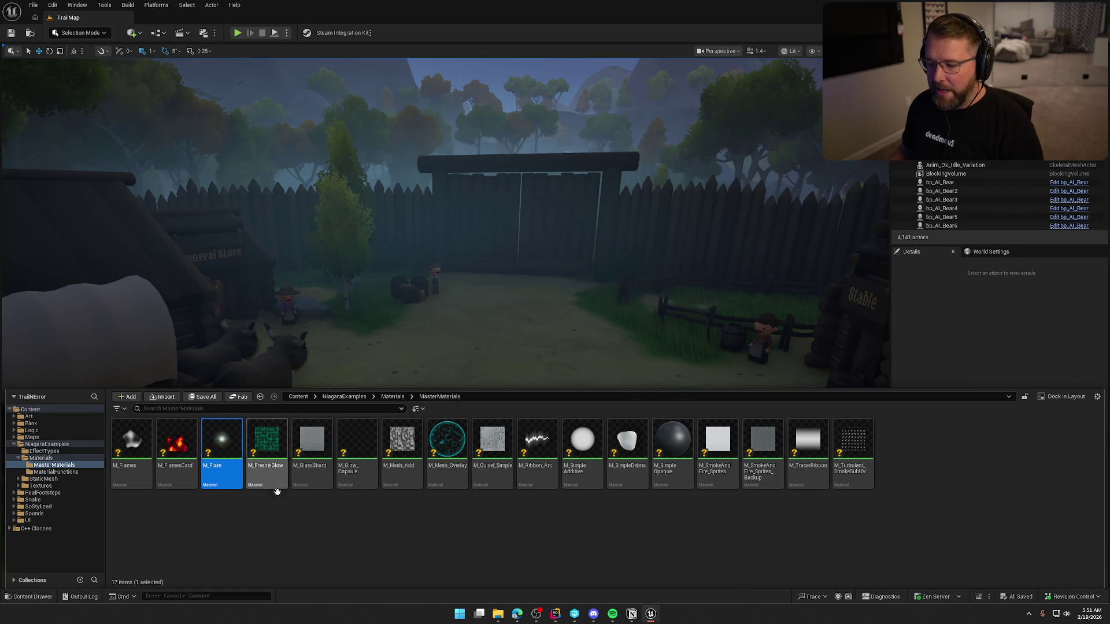
pyautogui.keyDown('shift'); pyautogui.click(431, 474); pyautogui.keyUp('shift')
pyautogui.press('Delete')
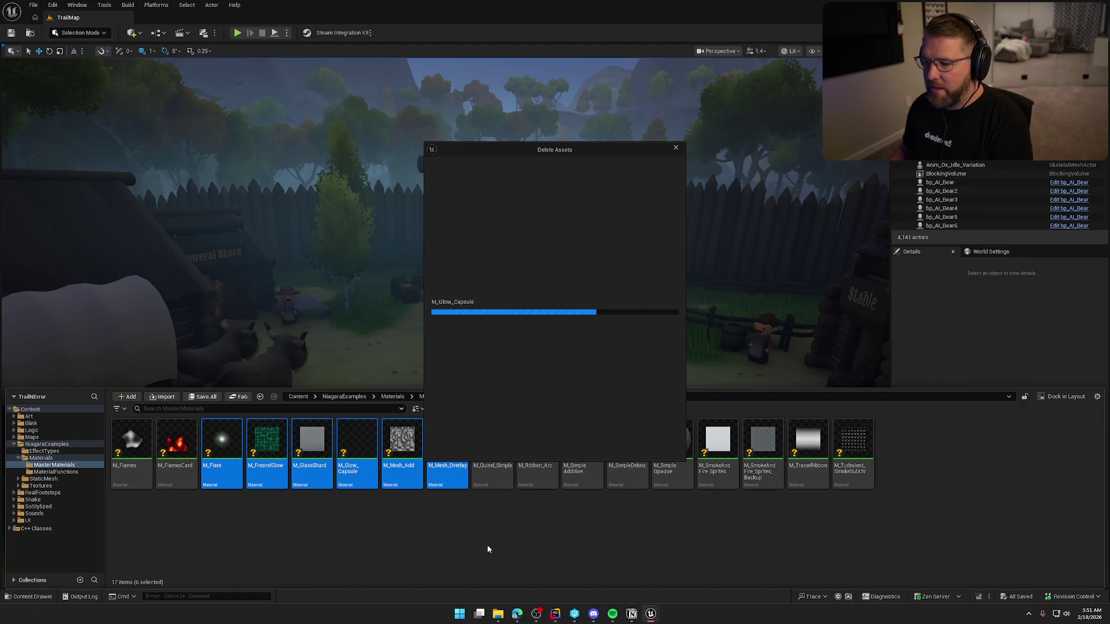
pyautogui.click(470, 446)
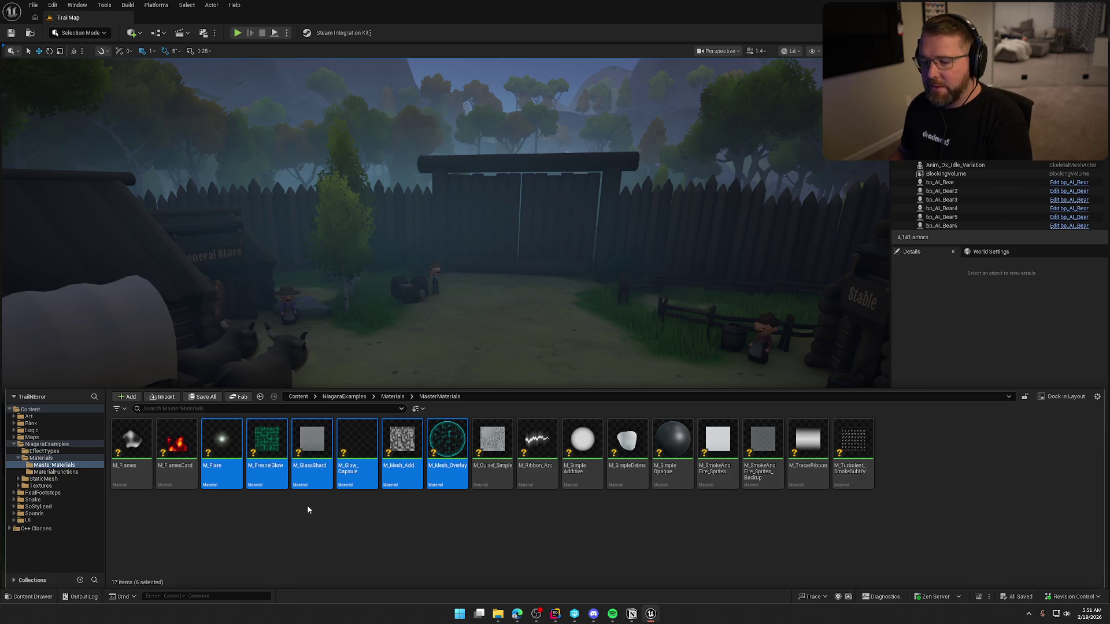
pyautogui.click(222, 457)
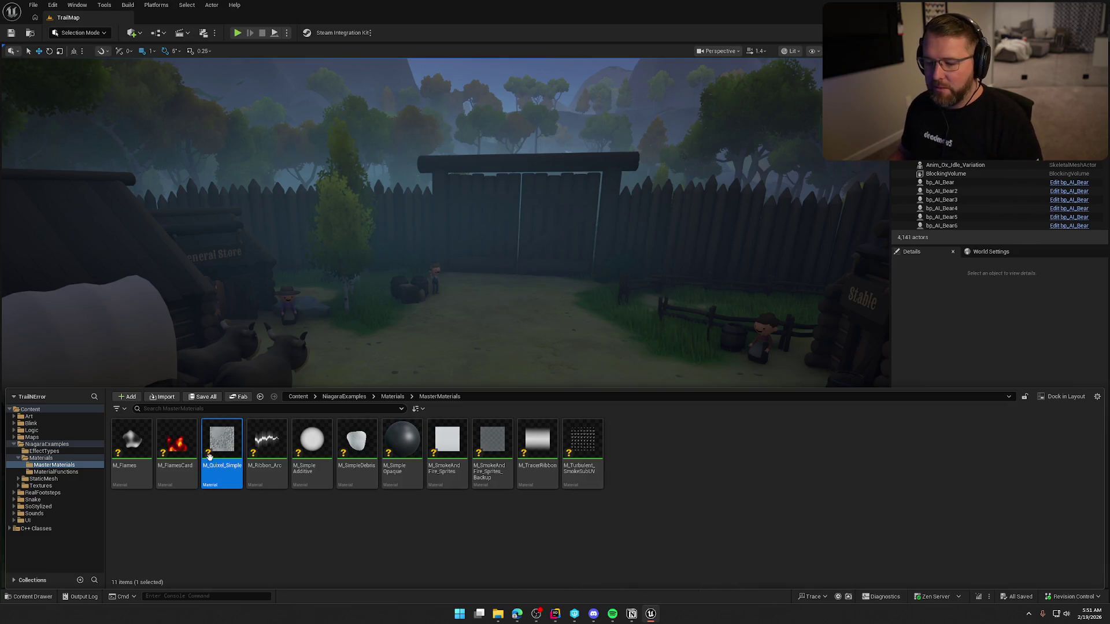
pyautogui.keyDown('shift'); pyautogui.click(412, 471); pyautogui.keyUp('shift')
pyautogui.press('Delete')
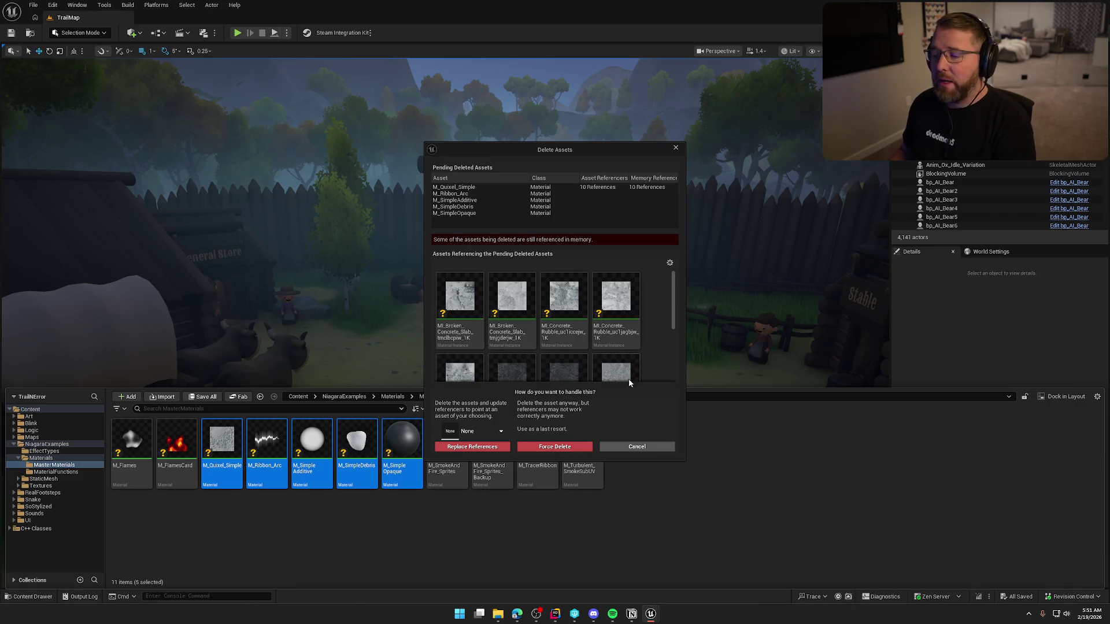
pyautogui.moveTo(675, 296); pyautogui.dragTo(676, 357)
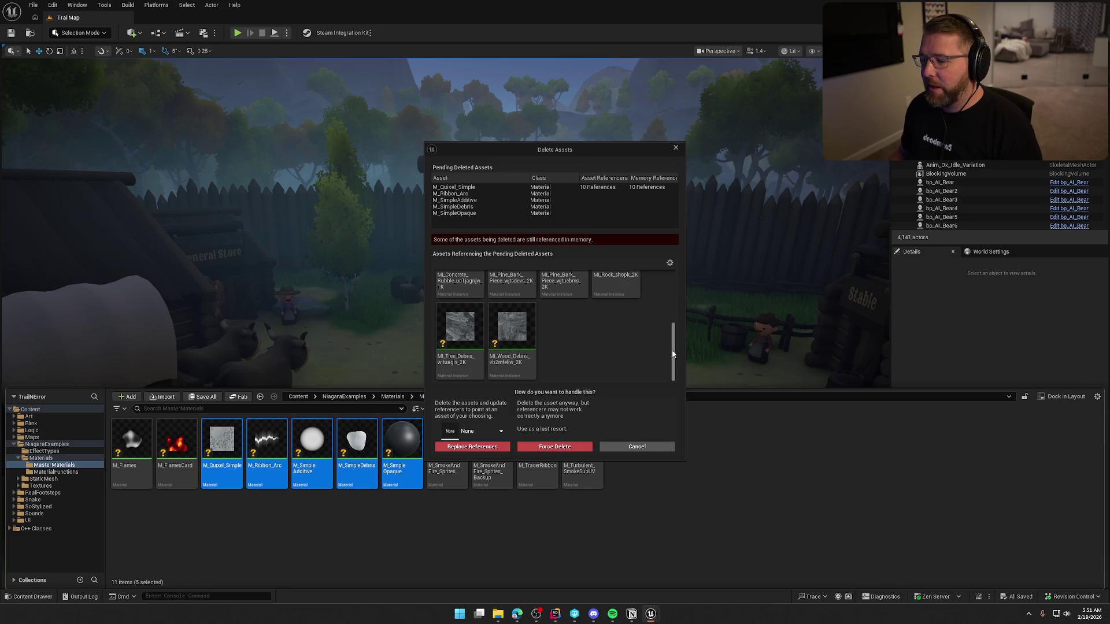
pyautogui.click(554, 446)
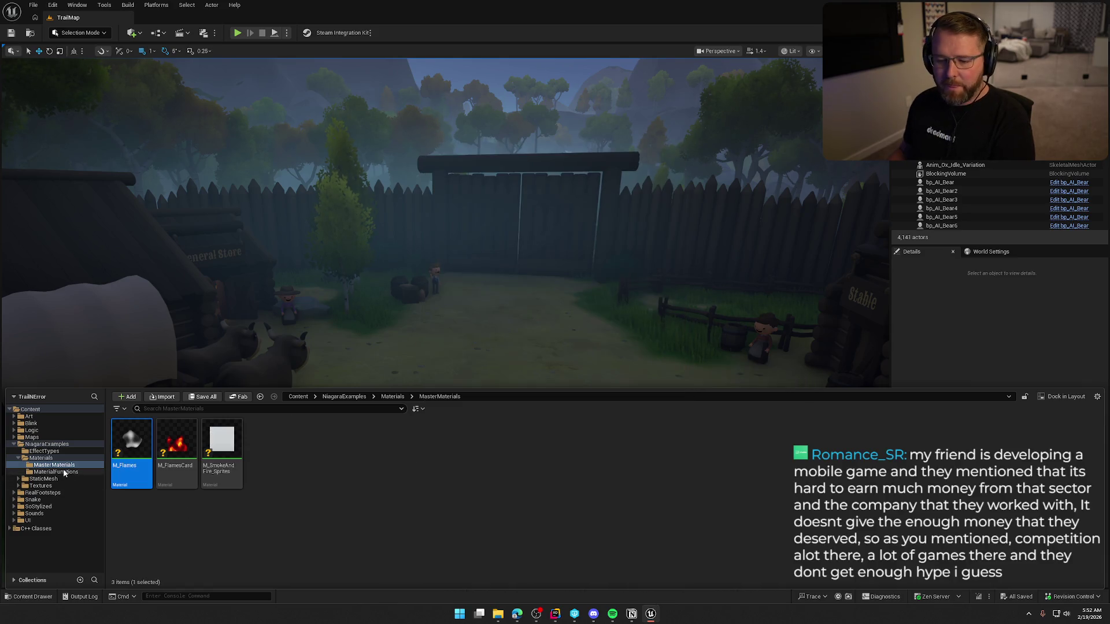
# Open StaticMesh and delete five test meshes, keeping SM_Disk because NS_Fire uses it
pyautogui.click(65, 473)
pyautogui.click(41, 458)
pyautogui.click(44, 451)
pyautogui.click(43, 478)
pyautogui.moveTo(595, 555)
pyautogui.mouseDown()
pyautogui.moveTo(670, 479)
pyautogui.moveTo(850, 480)
pyautogui.mouseUp()
pyautogui.press('Delete')
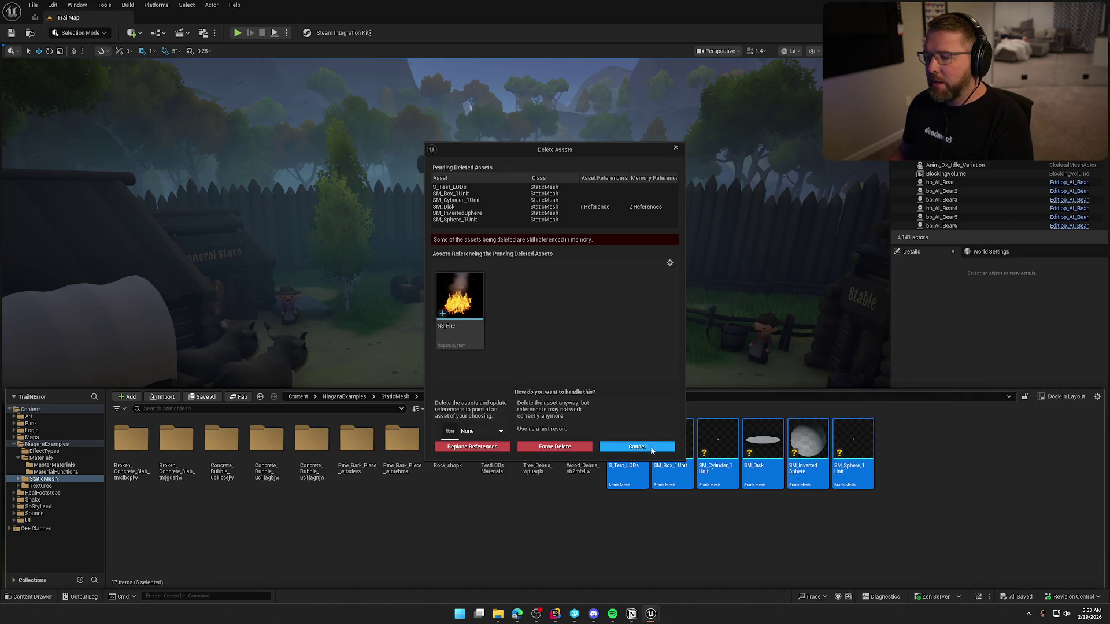
pyautogui.click(641, 447)
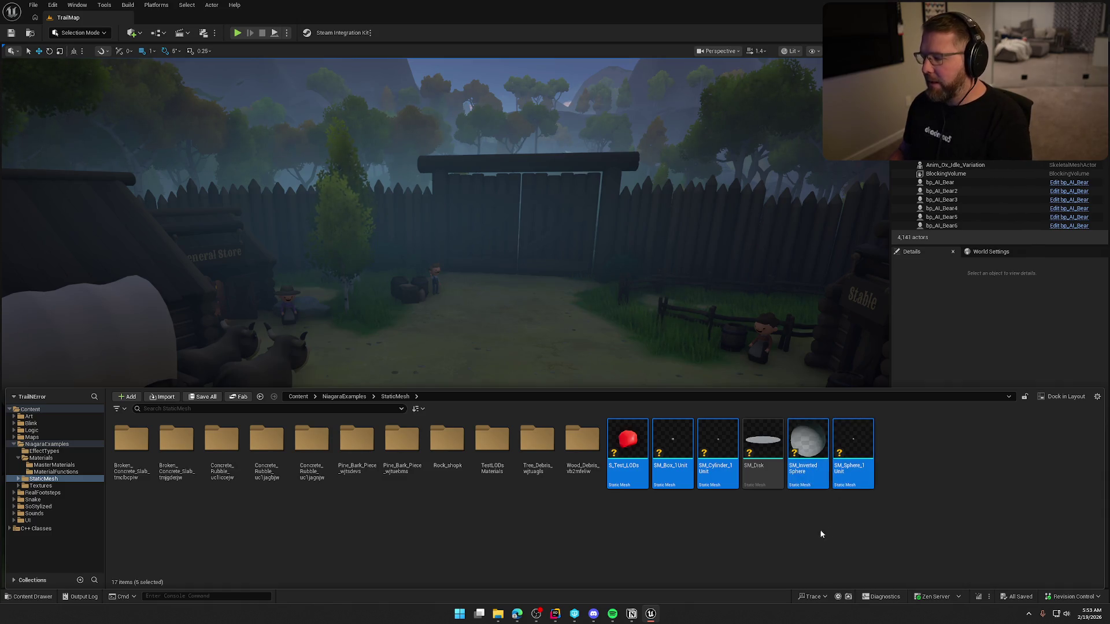
pyautogui.press('Delete')
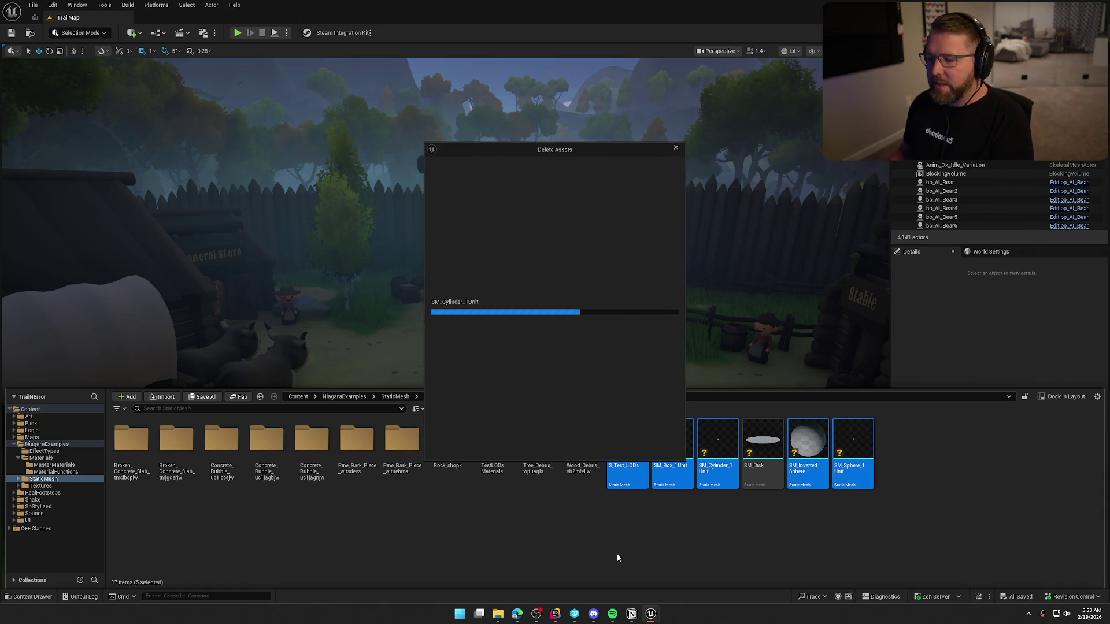
pyautogui.click(496, 447)
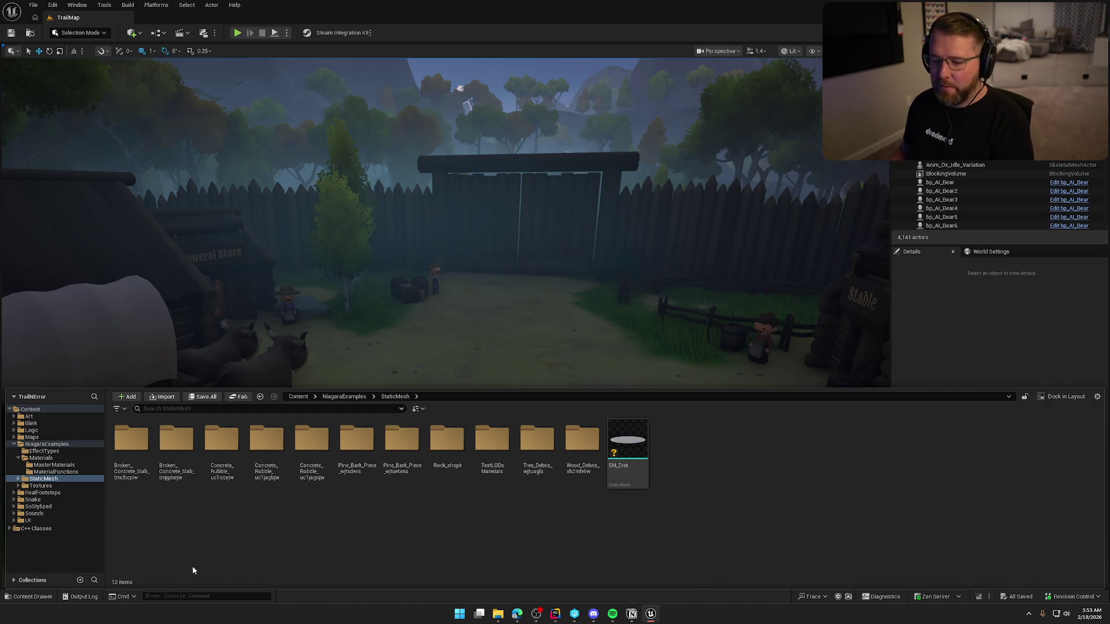
# Delete the first five mesh folders, including the concrete and rubble assets
pyautogui.click(131, 442)
pyautogui.keyDown('shift'); pyautogui.click(312, 445); pyautogui.keyUp('shift')
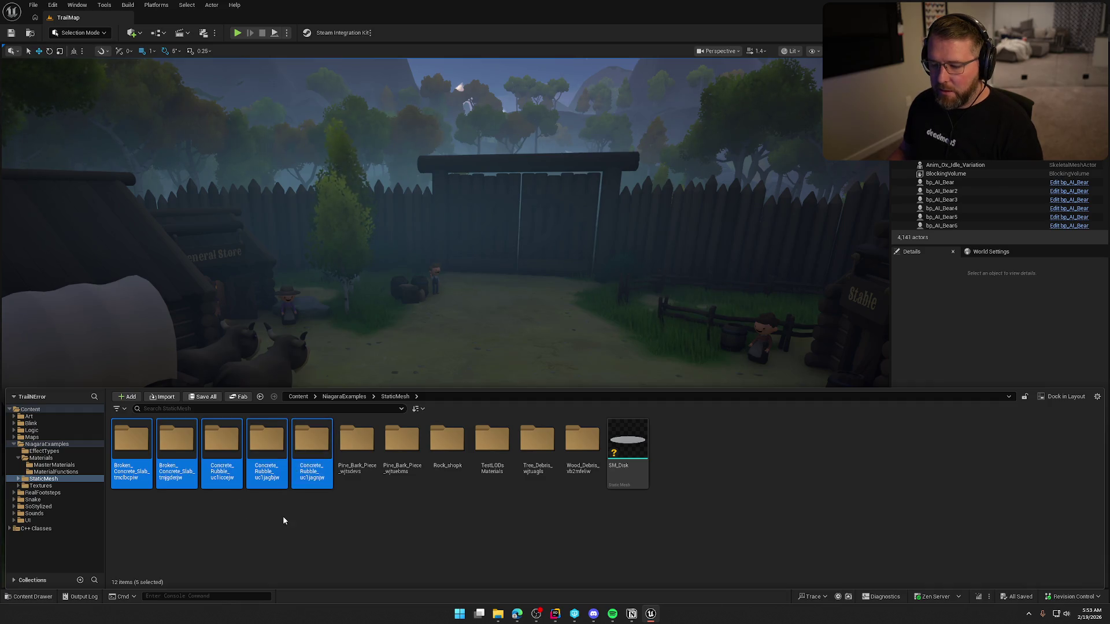
pyautogui.press('Delete')
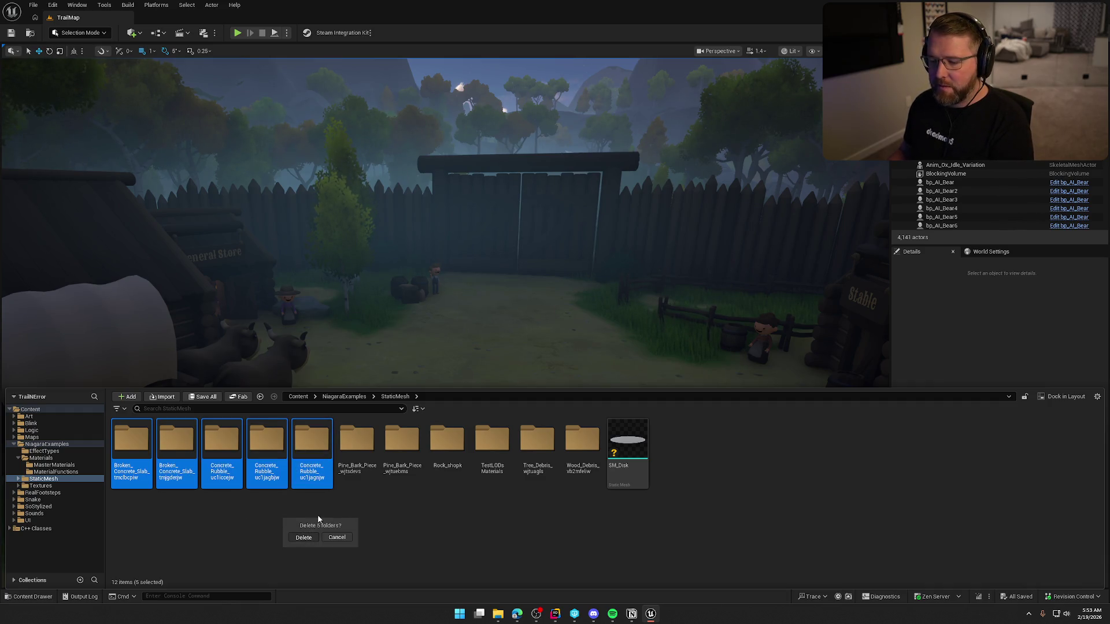
pyautogui.click(303, 538)
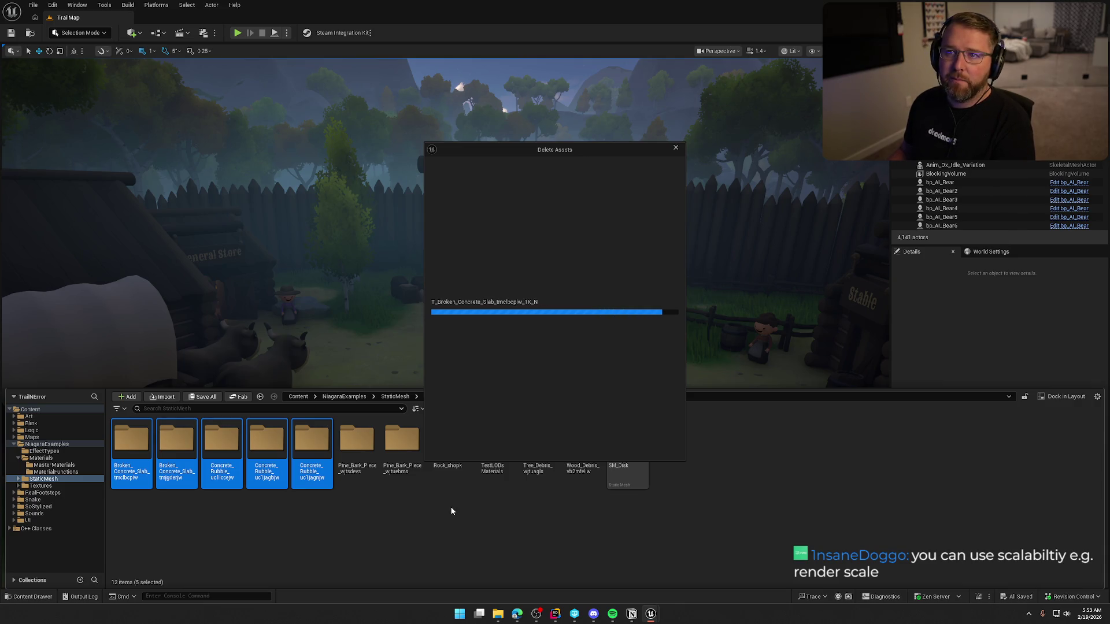
pyautogui.click(493, 447)
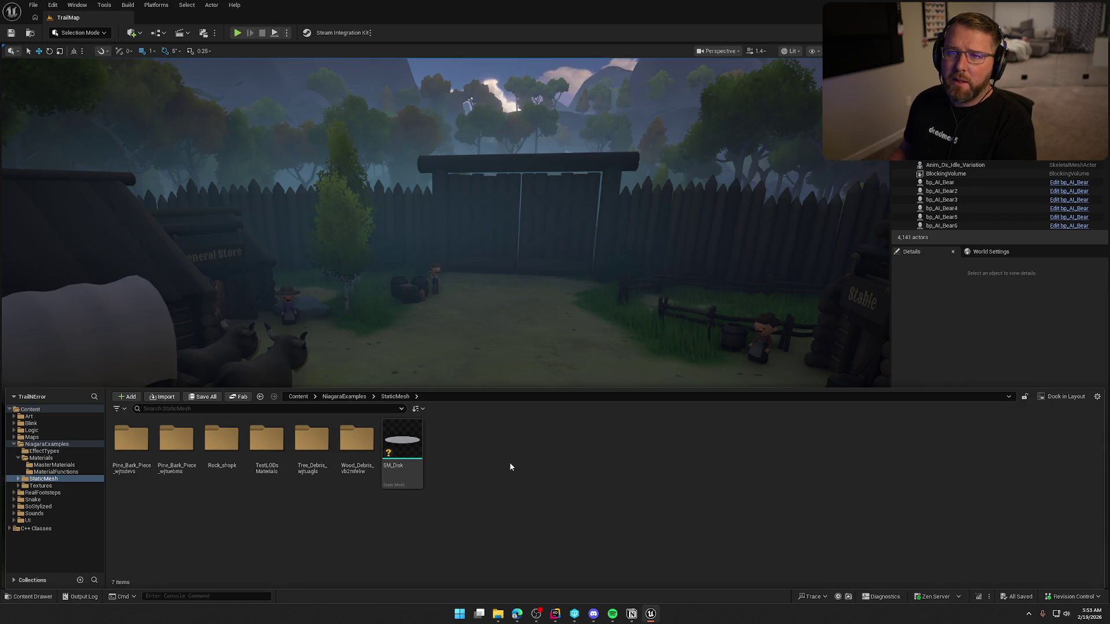
# Delete the pine bark, Rock_shopk, Tree_Debris and Wood_Debris folders with their assets
pyautogui.click(132, 443)
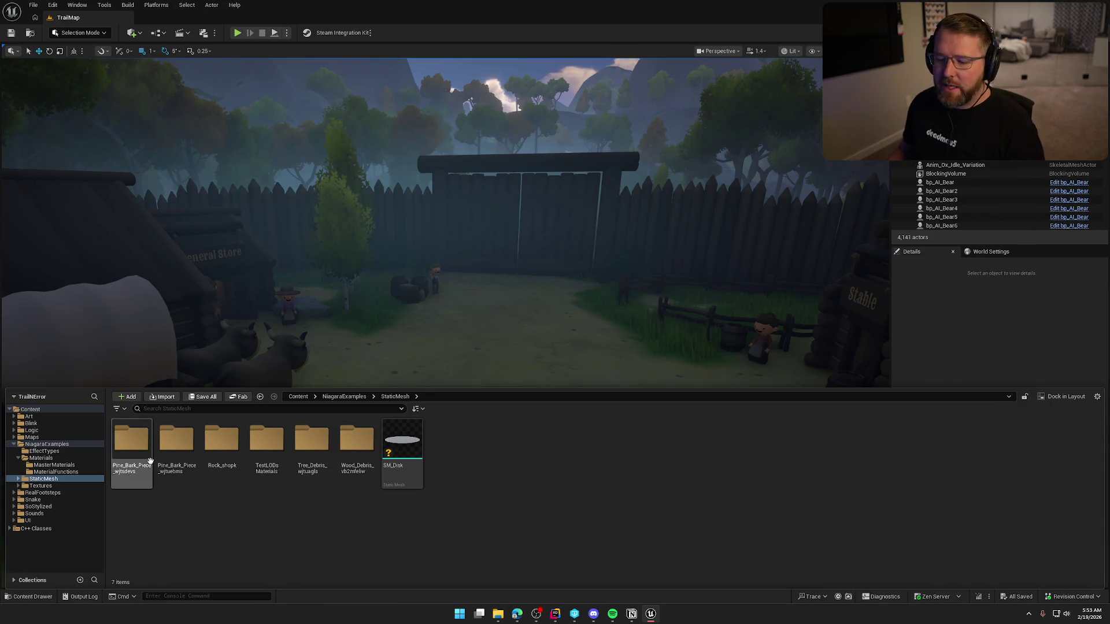
pyautogui.keyDown('shift'); pyautogui.click(222, 457); pyautogui.keyUp('shift')
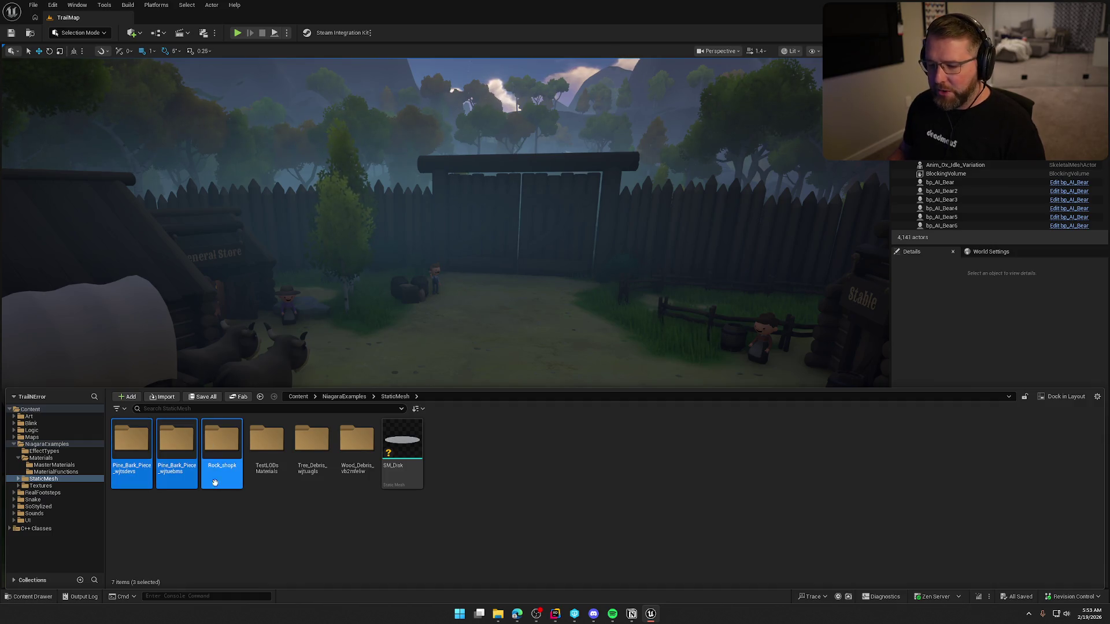
pyautogui.press('Delete')
pyautogui.press('Return')
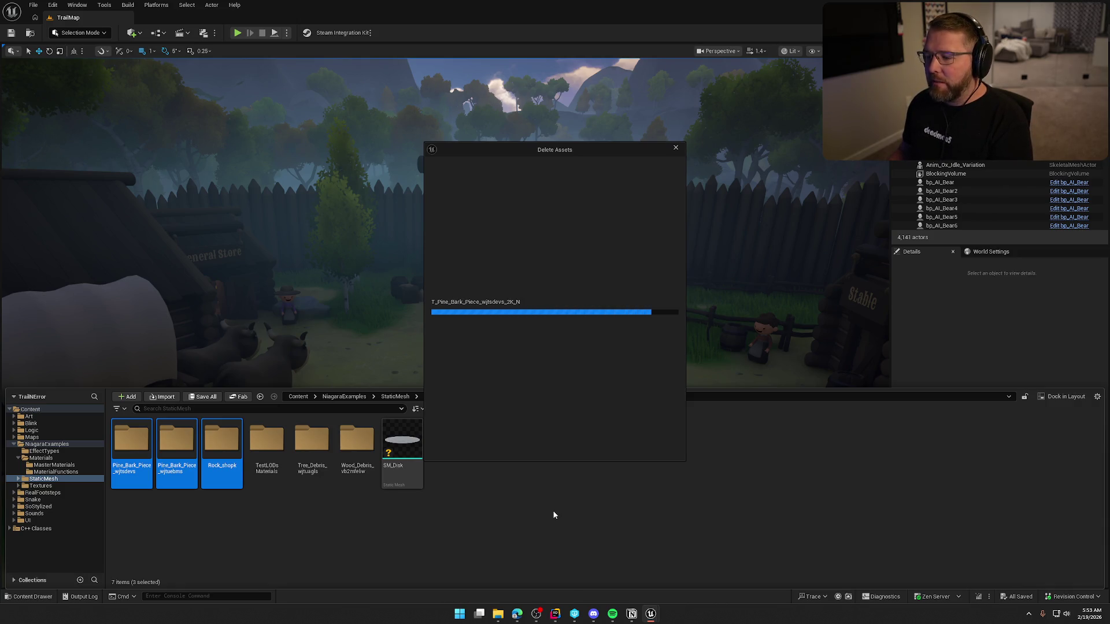
pyautogui.click(488, 447)
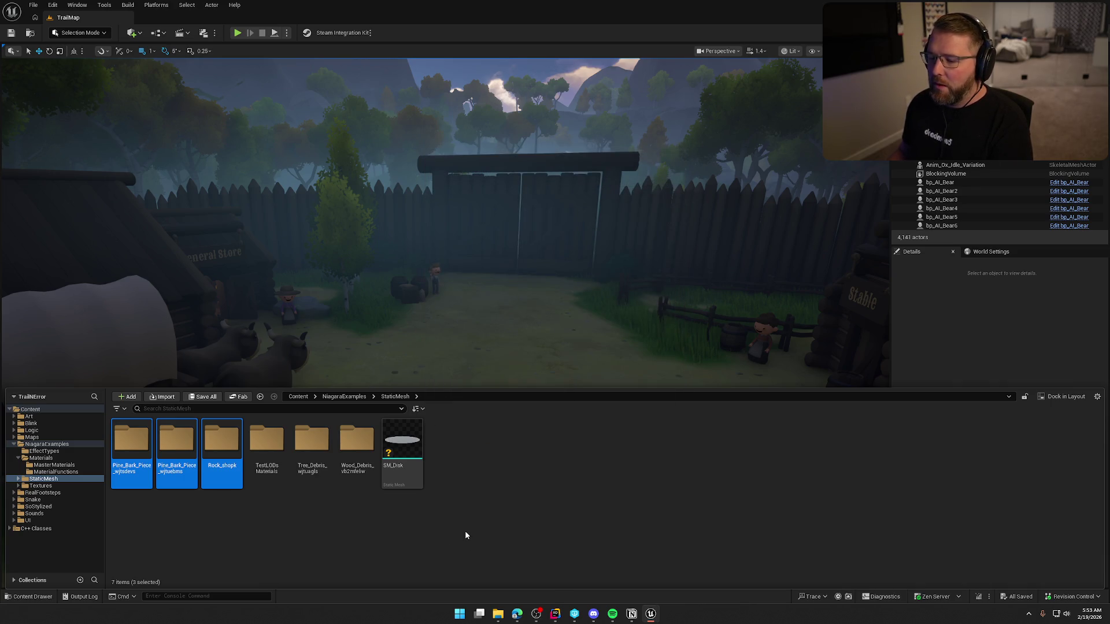
pyautogui.click(221, 442)
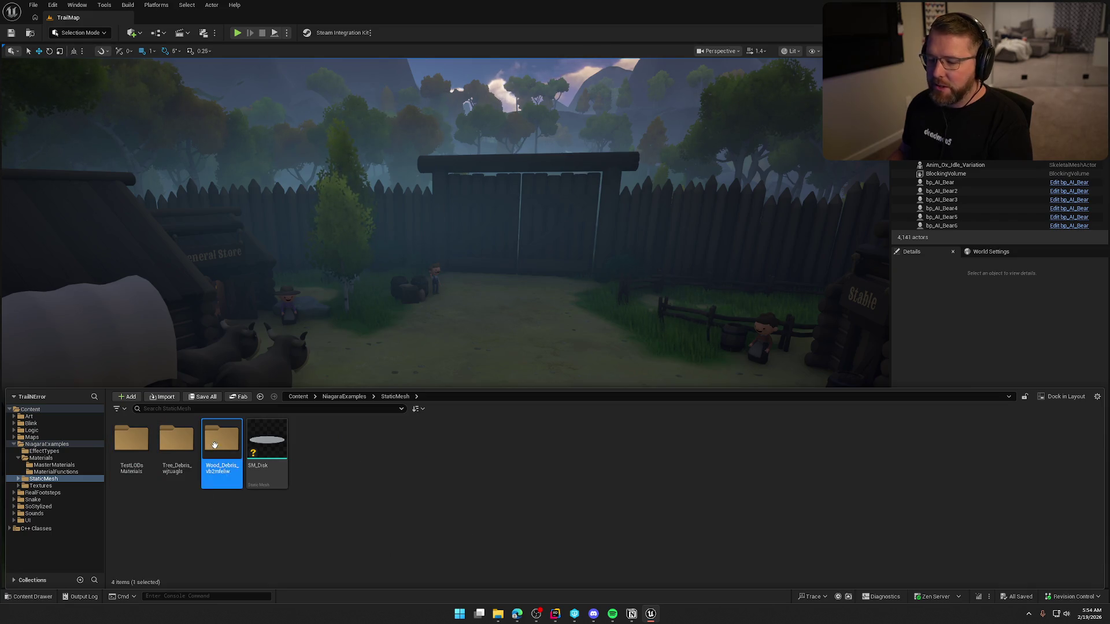
pyautogui.keyDown('ctrl'); pyautogui.click(176, 442); pyautogui.keyUp('ctrl')
pyautogui.press('Delete')
pyautogui.click(443, 521)
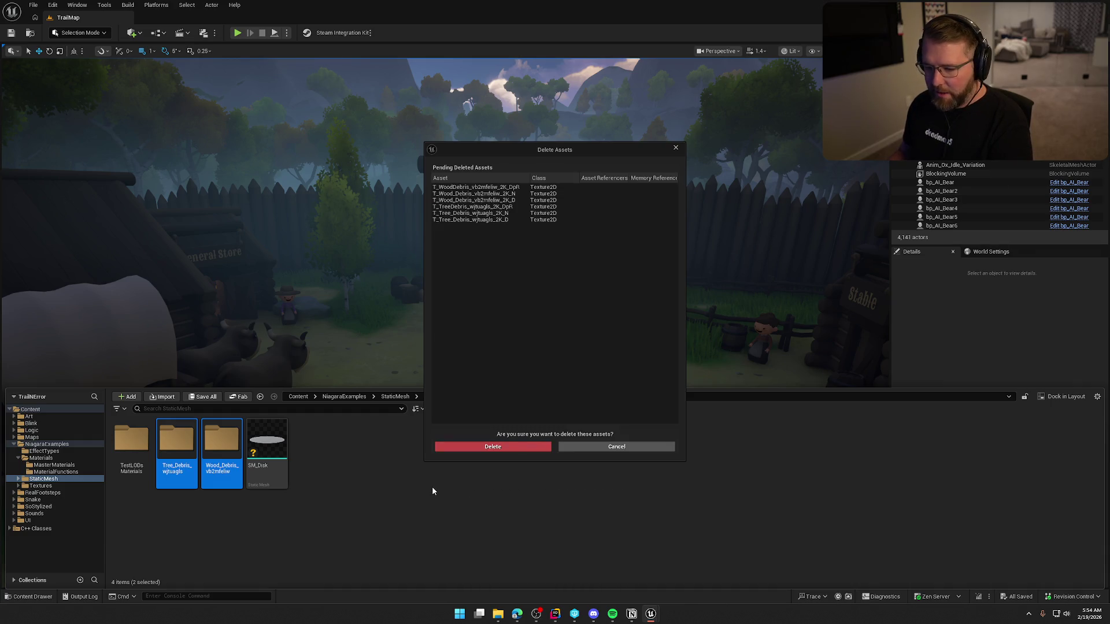
pyautogui.click(480, 449)
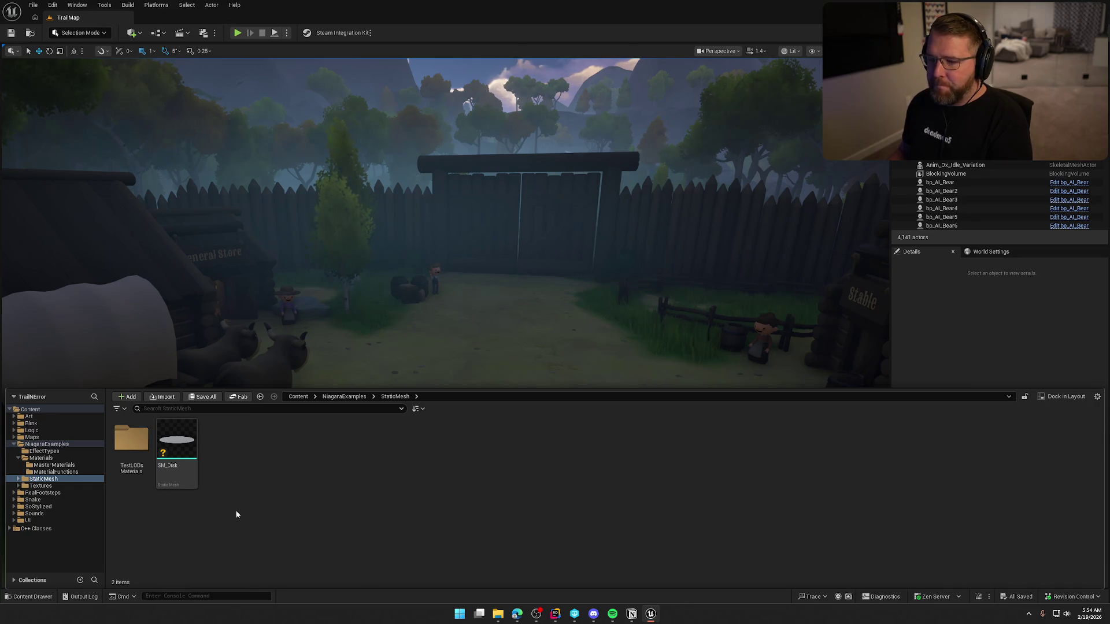
# Delete the TestLODs Materials folder and its LOD materials
pyautogui.click(132, 450)
pyautogui.press('Delete')
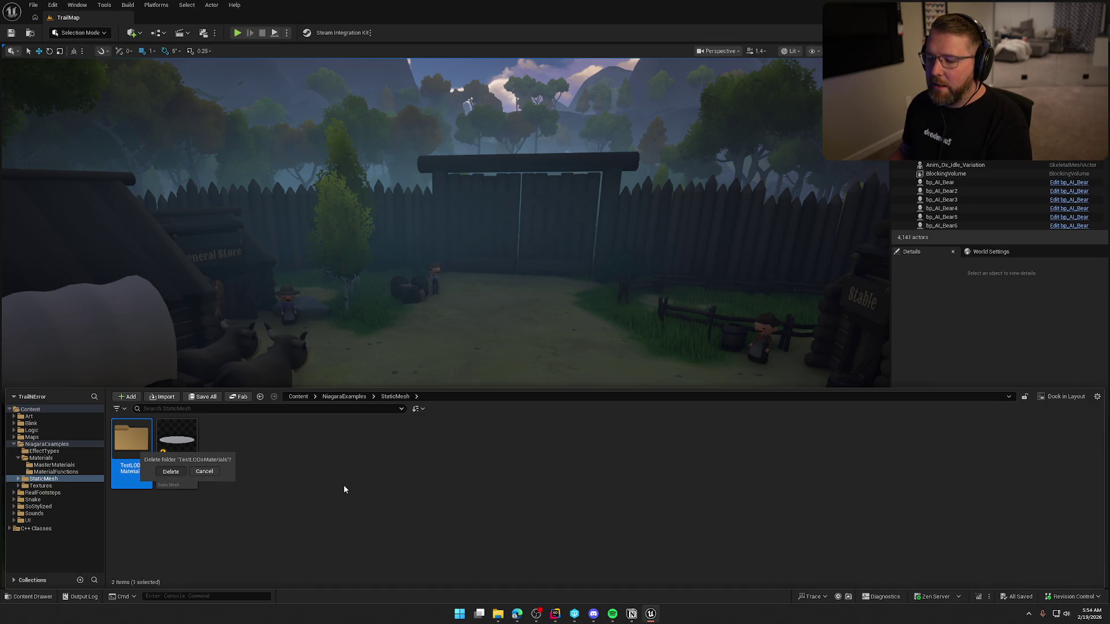
pyautogui.press('Return')
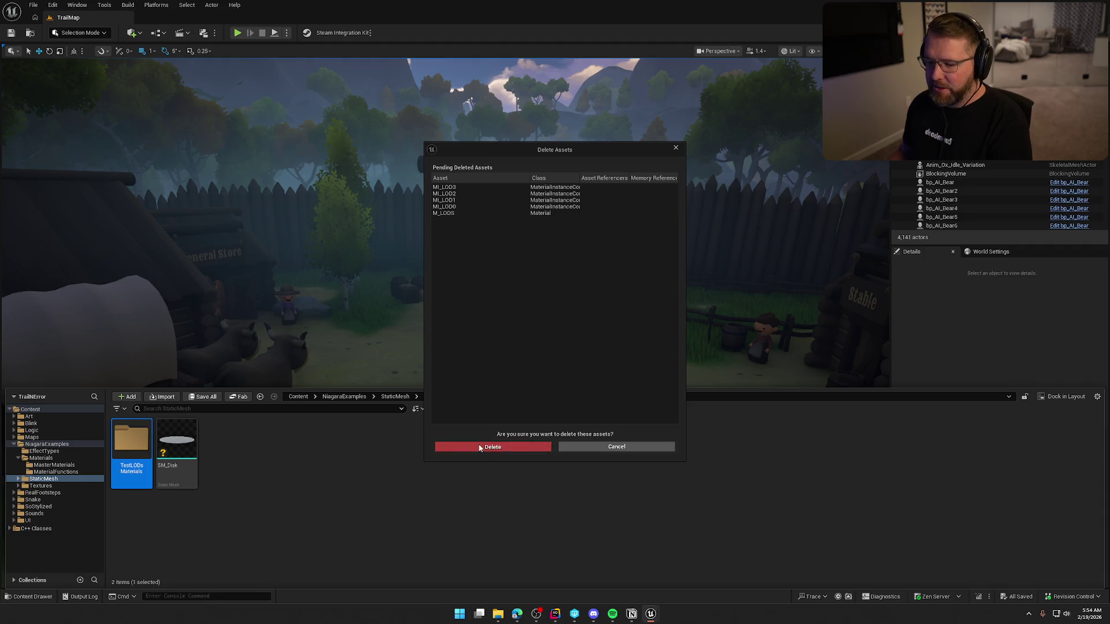
pyautogui.click(480, 447)
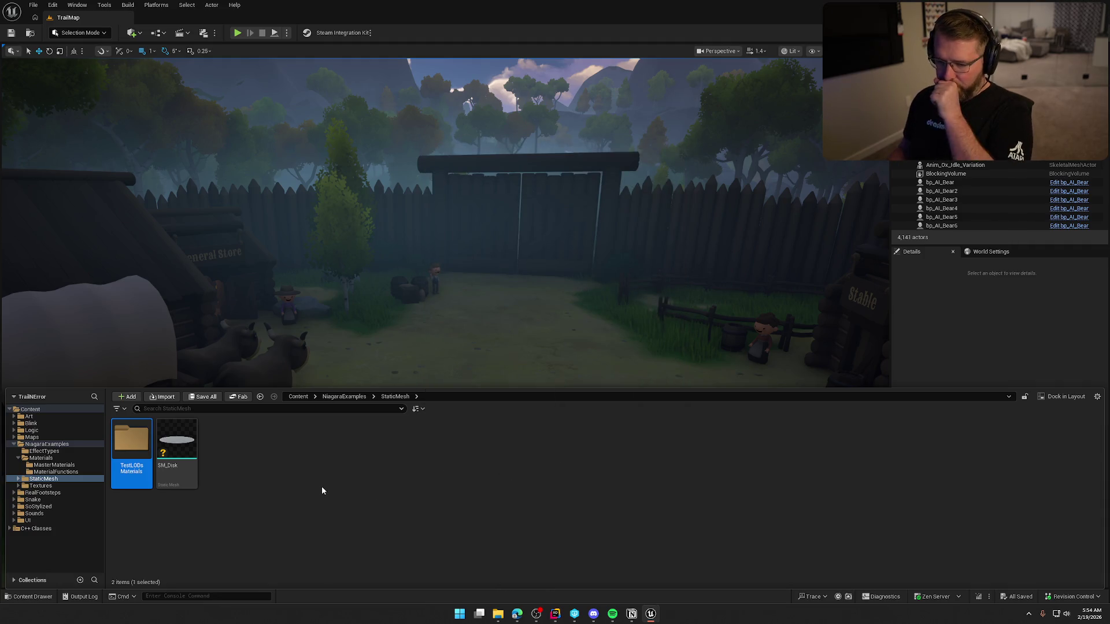
pyautogui.click(41, 486)
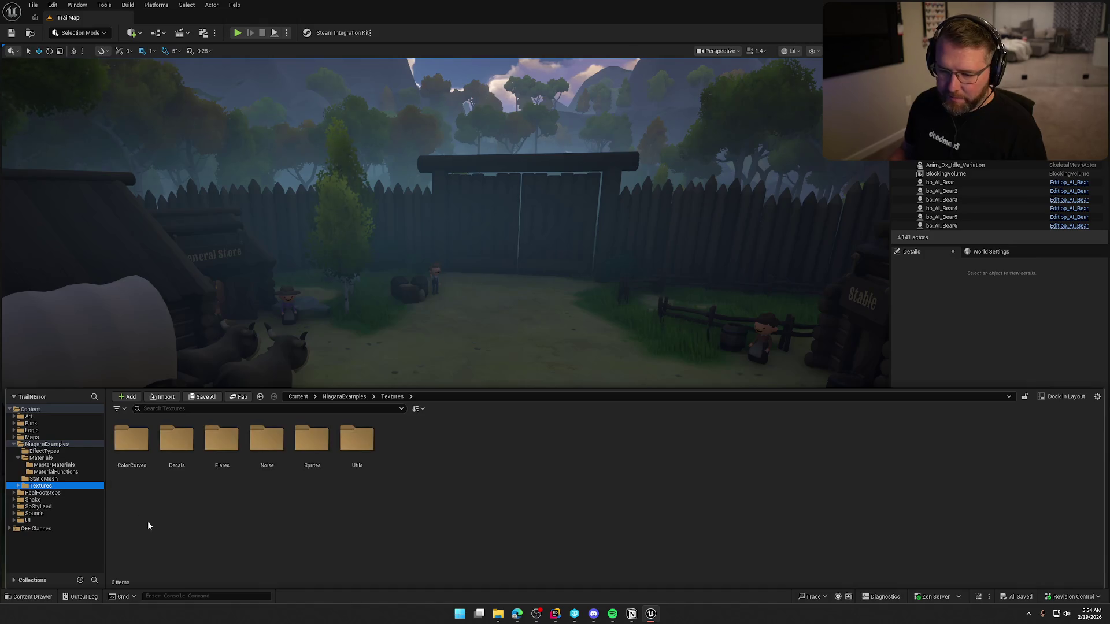
# Try deleting the whole Utils texture folder, but keep it because fire assets use it
pyautogui.click(362, 467)
pyautogui.press('Delete')
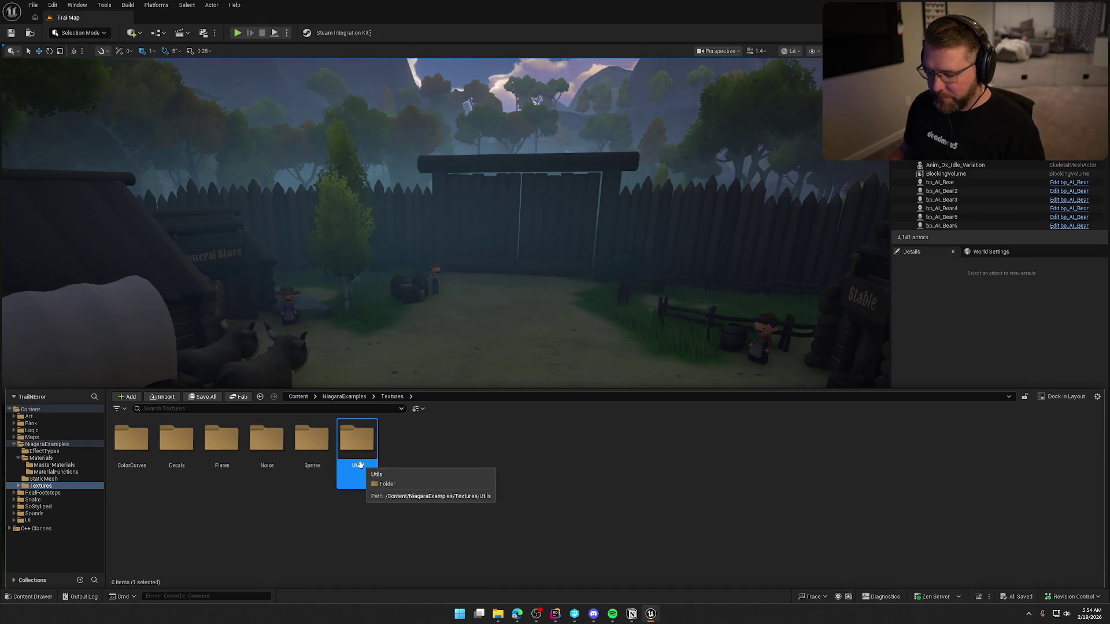
pyautogui.click(376, 488)
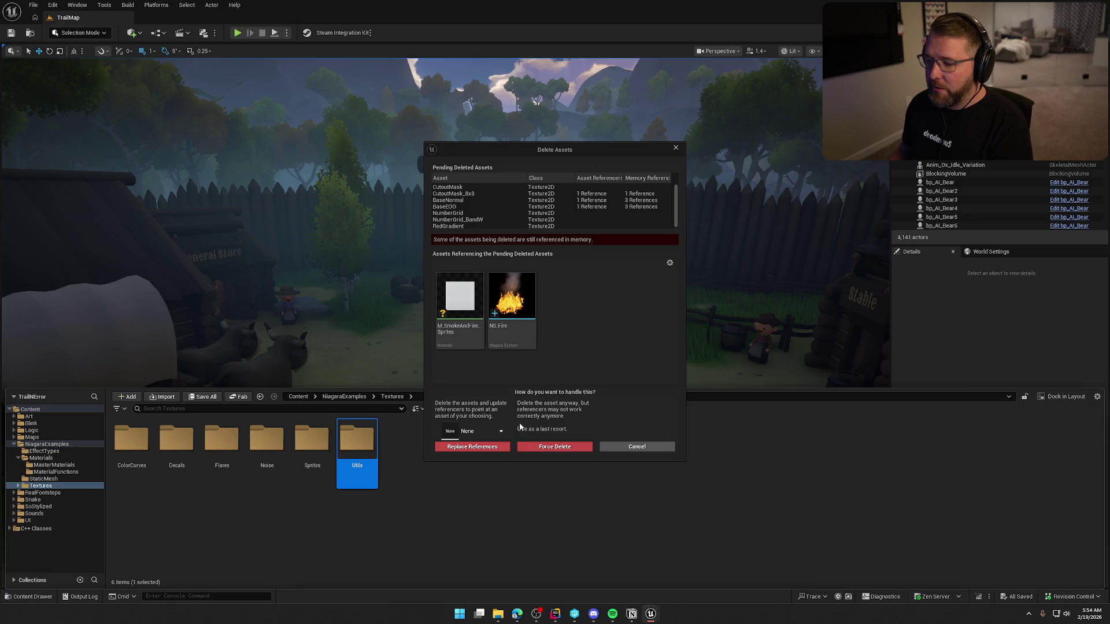
pyautogui.click(635, 448)
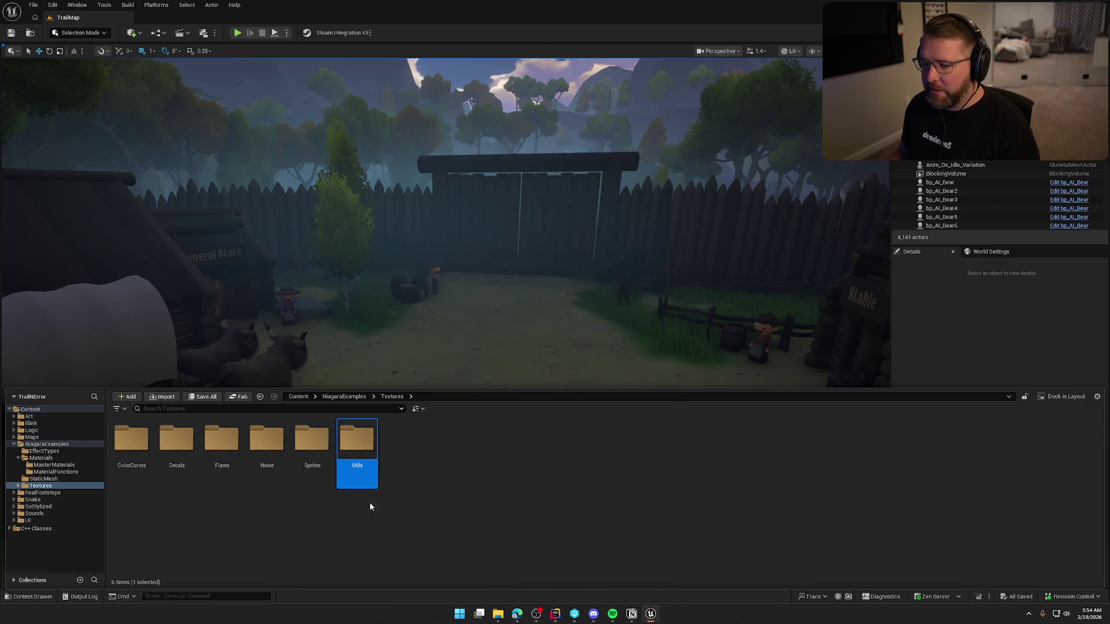
# Open Utils and attempt two texture deletions, cancelling both since NS_Fire references them
pyautogui.doubleClick(358, 439)
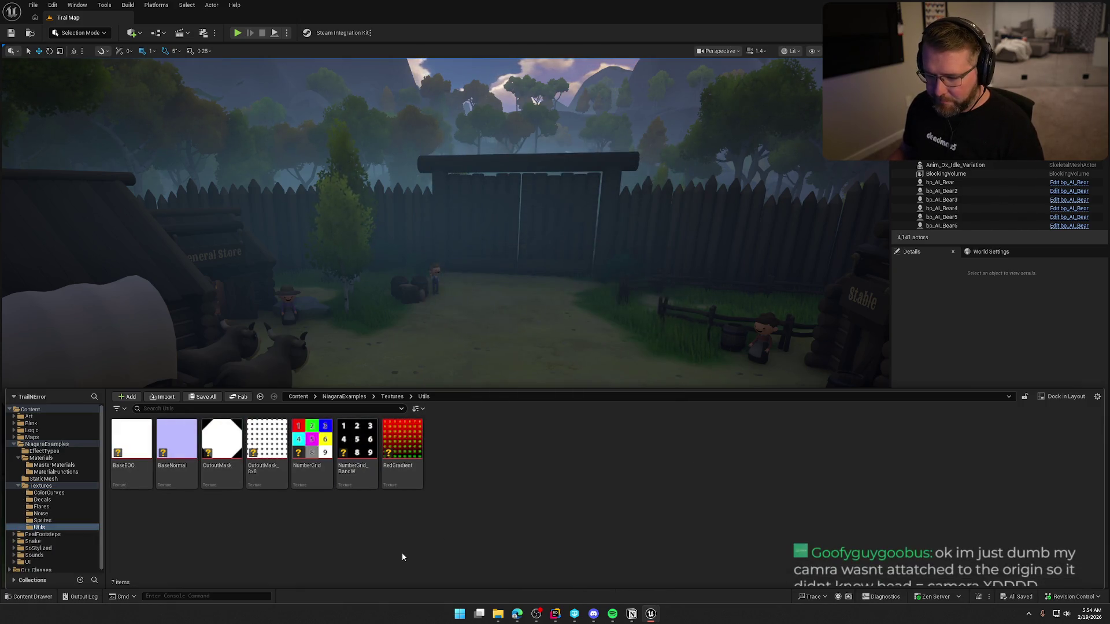
pyautogui.click(133, 457)
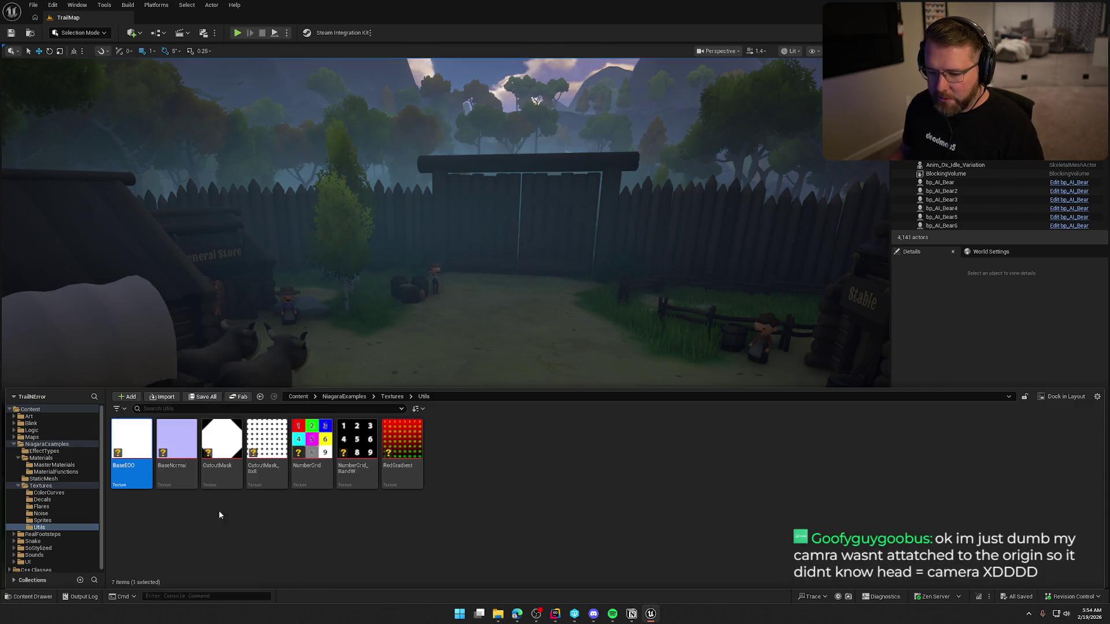
pyautogui.keyDown('shift'); pyautogui.click(233, 474); pyautogui.keyUp('shift')
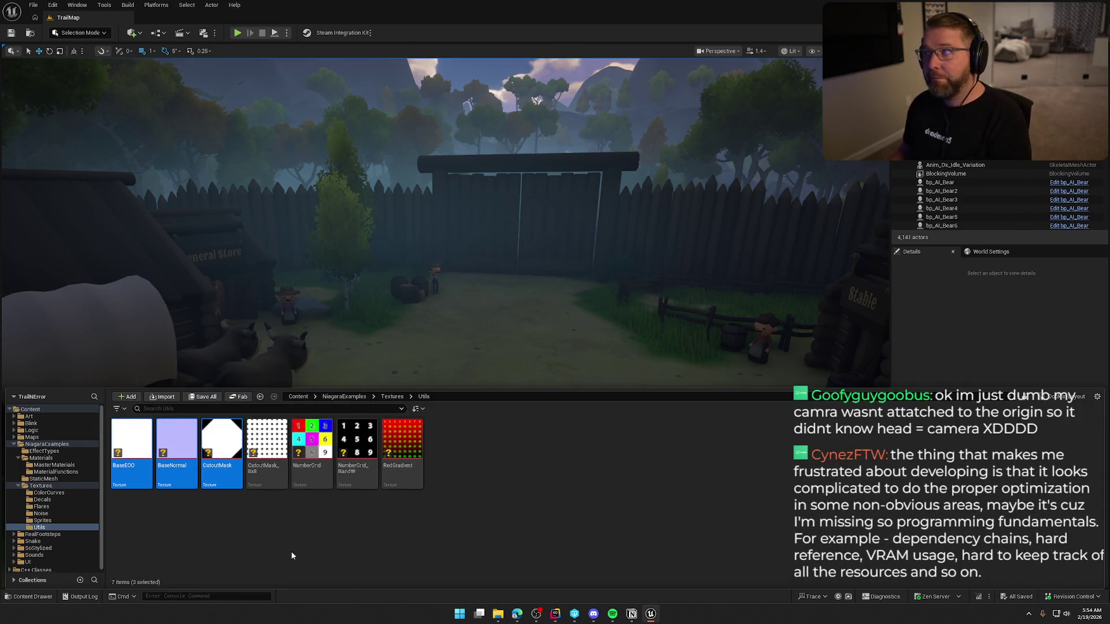
pyautogui.press('Delete')
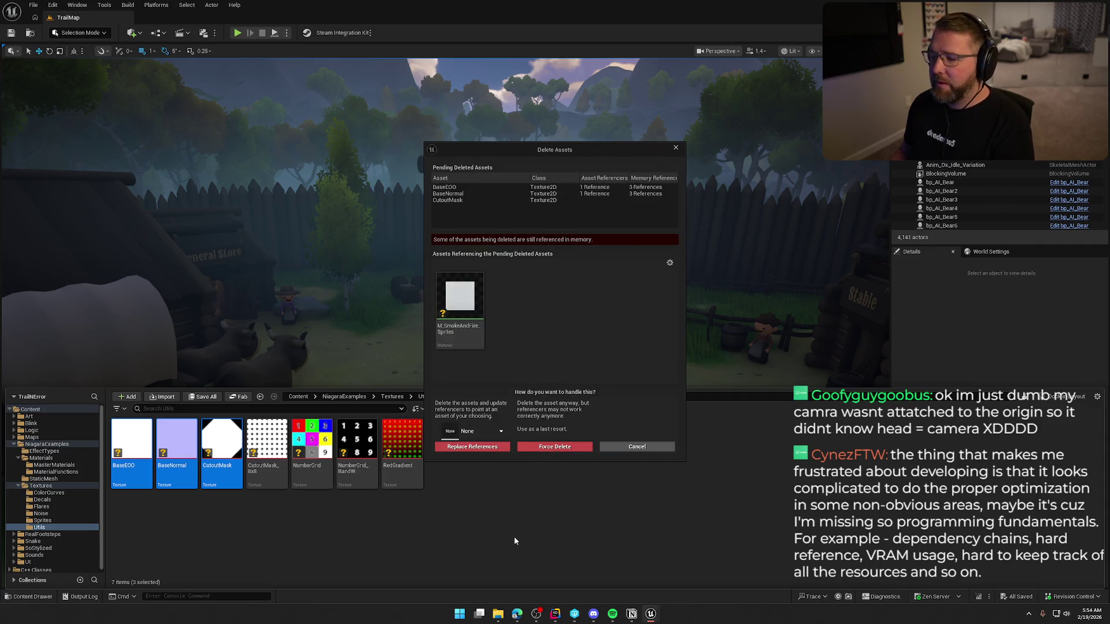
pyautogui.click(636, 448)
pyautogui.click(222, 451)
pyautogui.keyDown('shift'); pyautogui.click(313, 451); pyautogui.keyUp('shift')
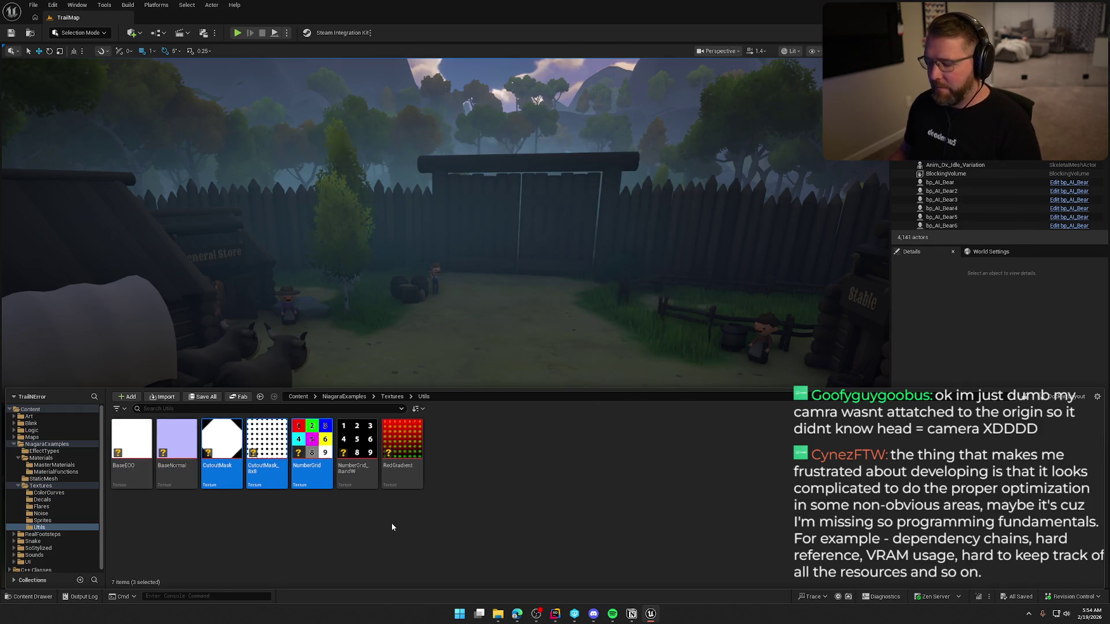
pyautogui.press('Delete')
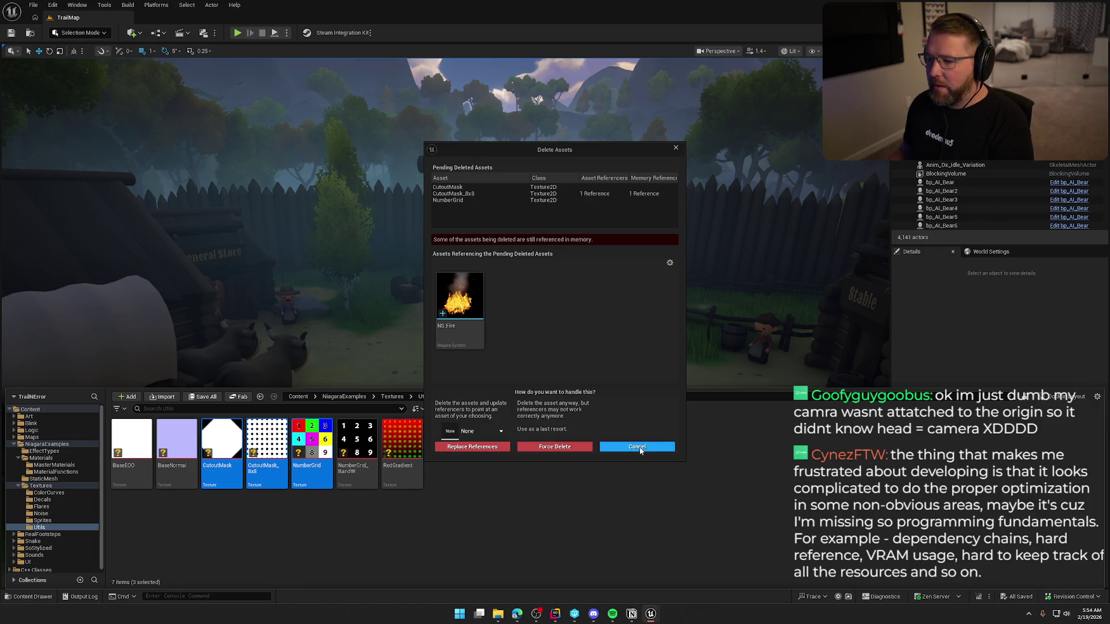
pyautogui.click(637, 448)
# Delete the four unreferenced textures CutoutMask, NumberGrid, NumberGrid_BandW and RedGradient
pyautogui.keyDown('ctrl'); pyautogui.click(266, 450); pyautogui.keyUp('ctrl')
pyautogui.keyDown('ctrl'); pyautogui.click(364, 458); pyautogui.keyUp('ctrl')
pyautogui.keyDown('ctrl'); pyautogui.click(403, 451); pyautogui.keyUp('ctrl')
pyautogui.press('Delete')
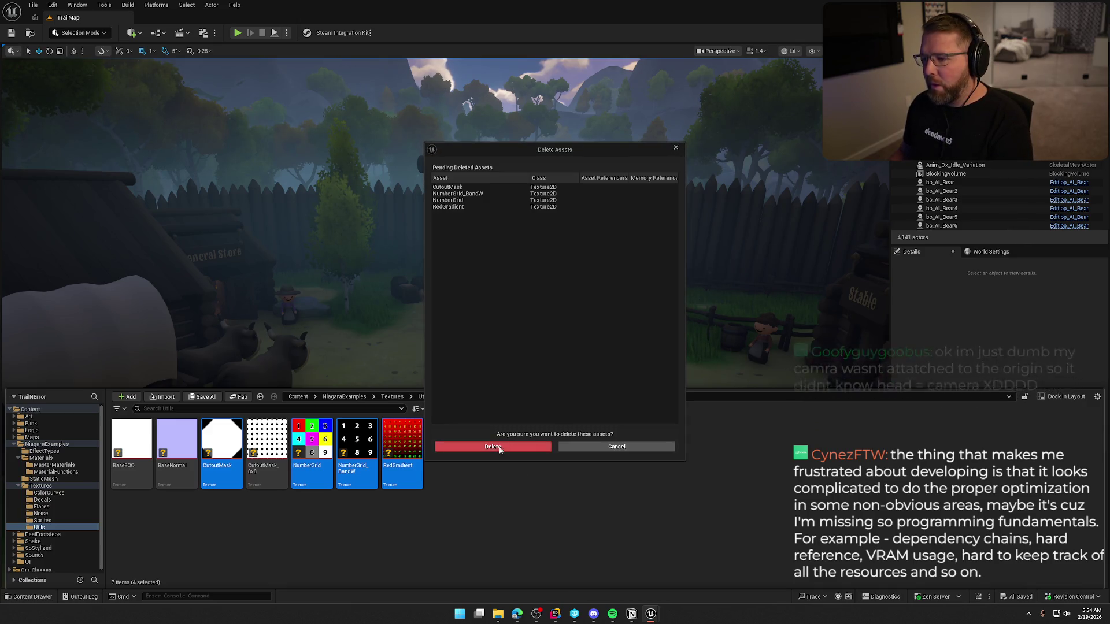
pyautogui.click(494, 447)
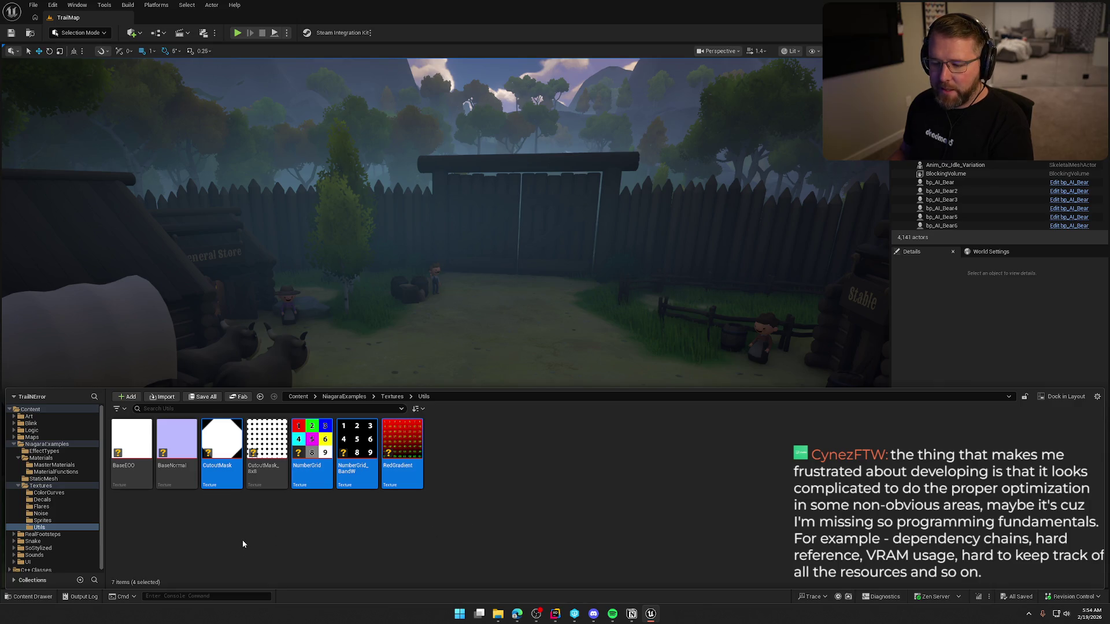
pyautogui.click(42, 520)
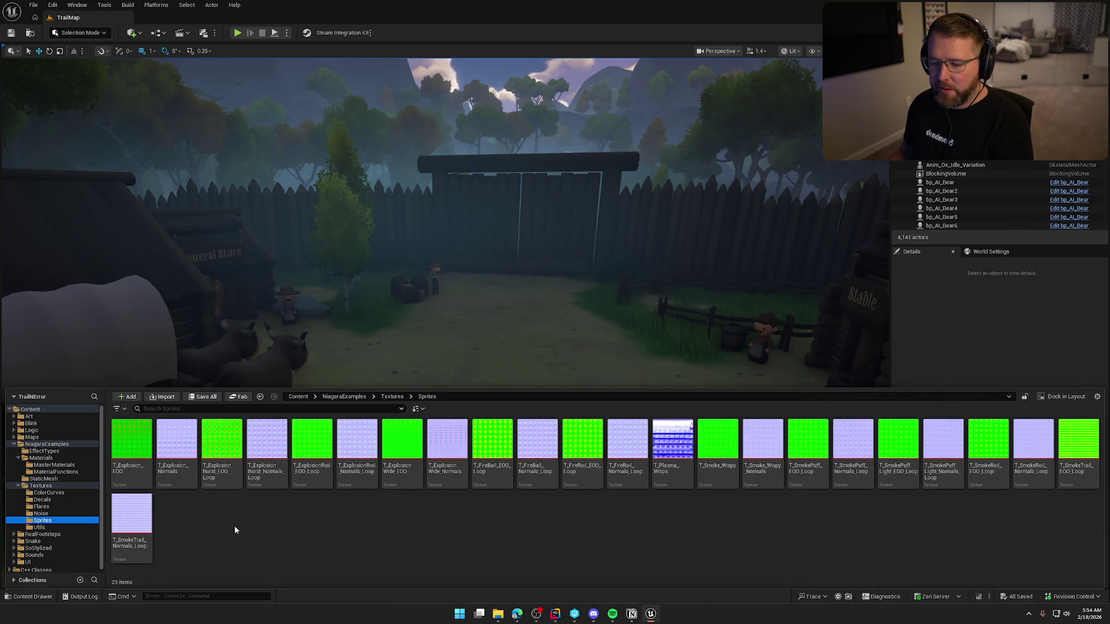
# Delete the eight explosion textures, T_Explosion_EOO through T_Explosion_Wide_Normals
pyautogui.click(132, 442)
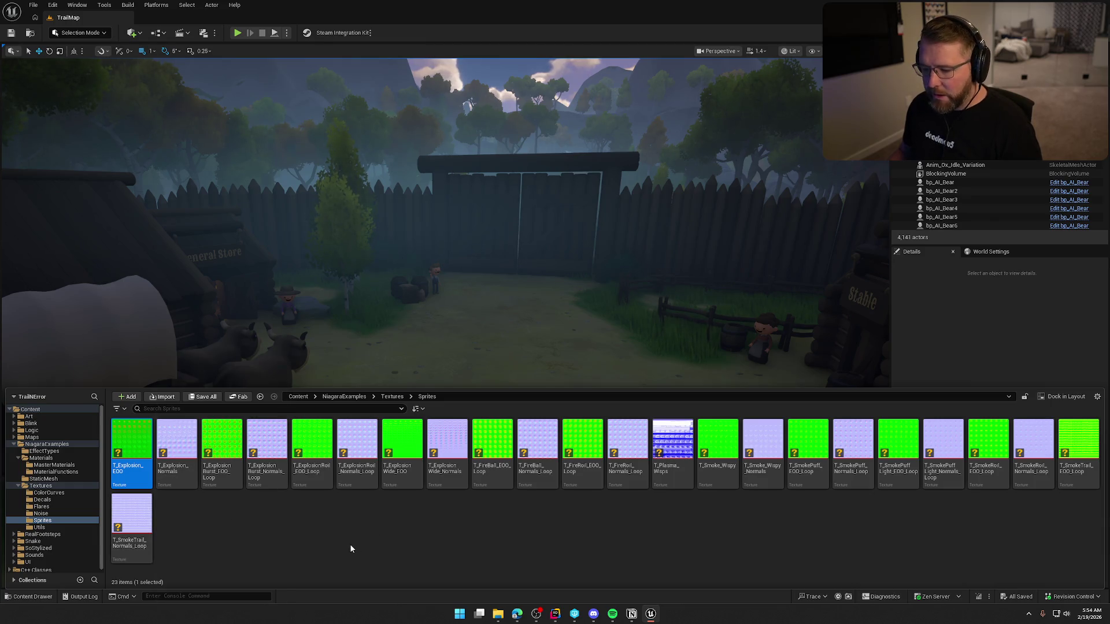
pyautogui.keyDown('shift'); pyautogui.click(462, 472); pyautogui.keyUp('shift')
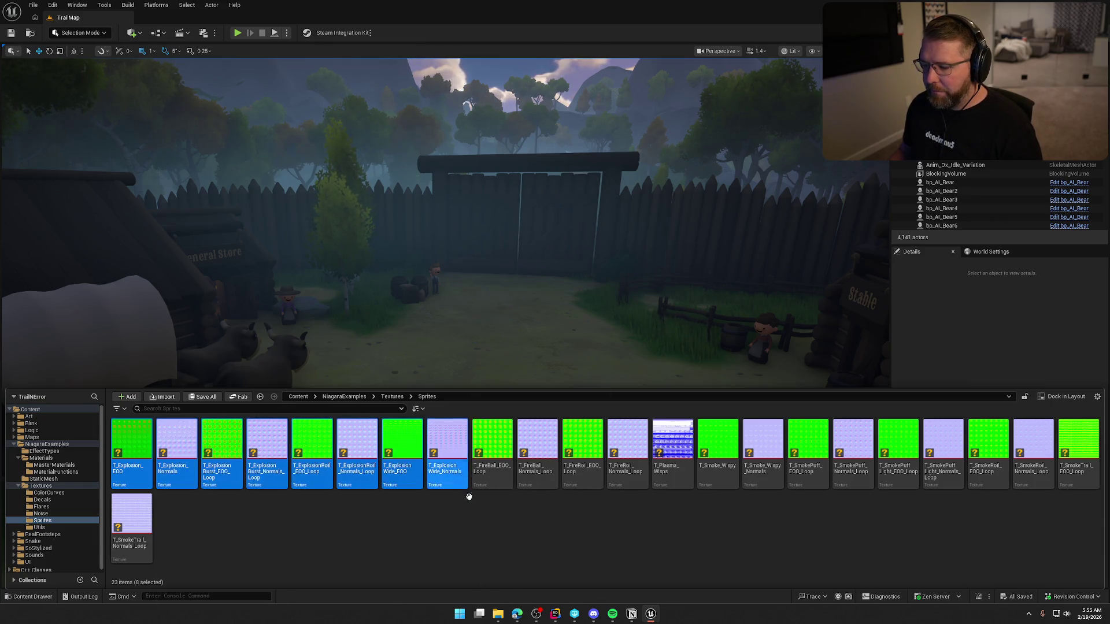
pyautogui.press('Delete')
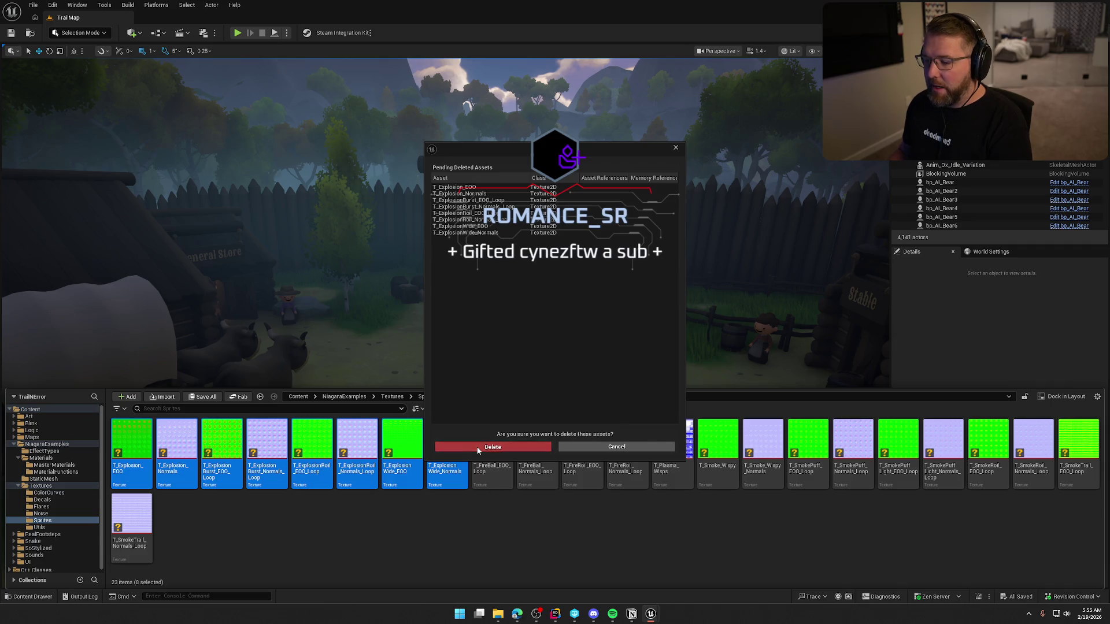
pyautogui.click(477, 449)
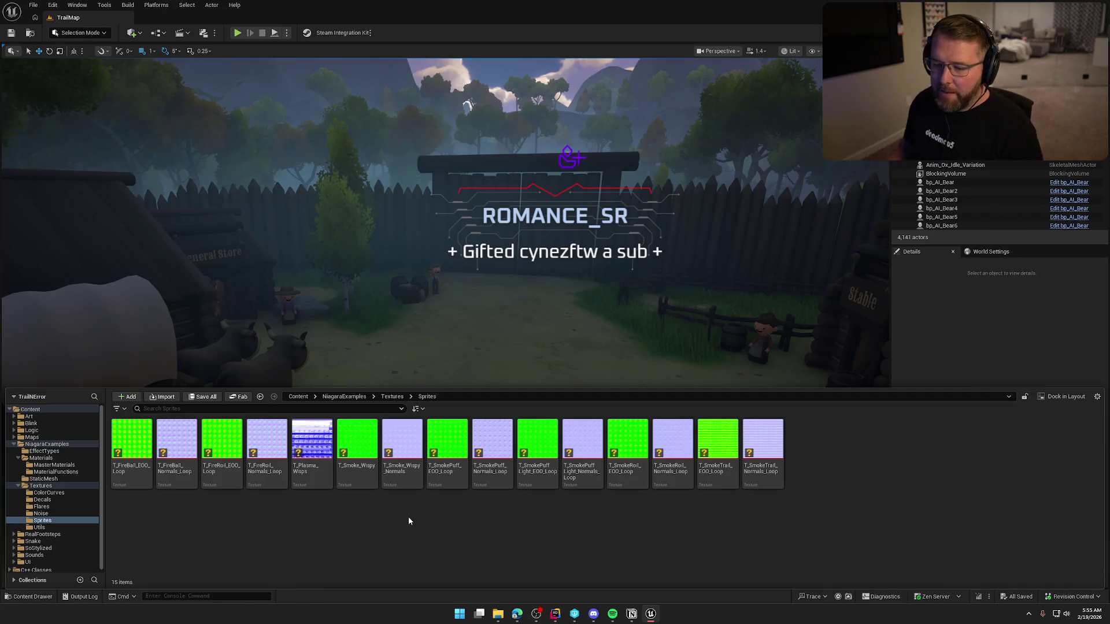
# Delete the four fire textures starting with T_FireBall_EOO_Loop
pyautogui.click(134, 477)
pyautogui.rightClick(260, 508)
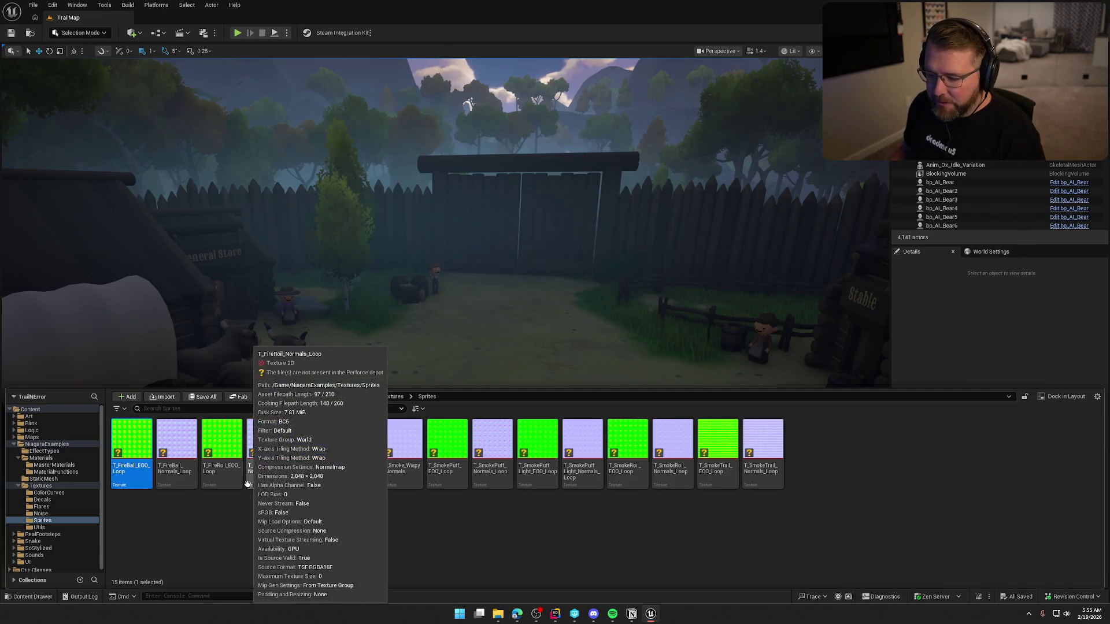
pyautogui.press('Escape')
pyautogui.keyDown('shift'); pyautogui.click(267, 483); pyautogui.keyUp('shift')
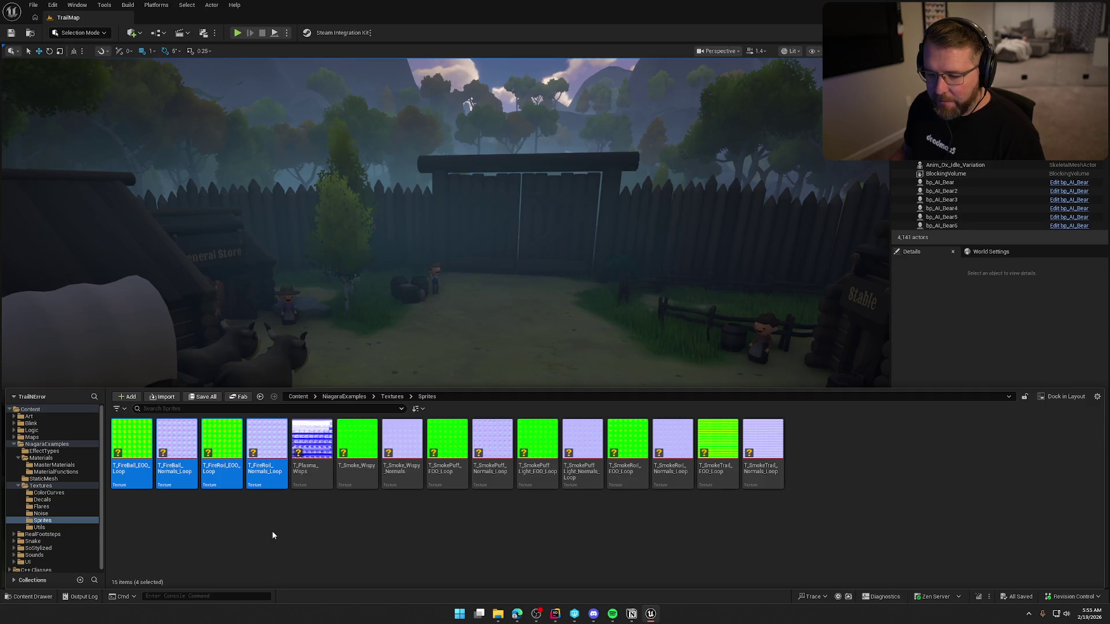
pyautogui.press('Return')
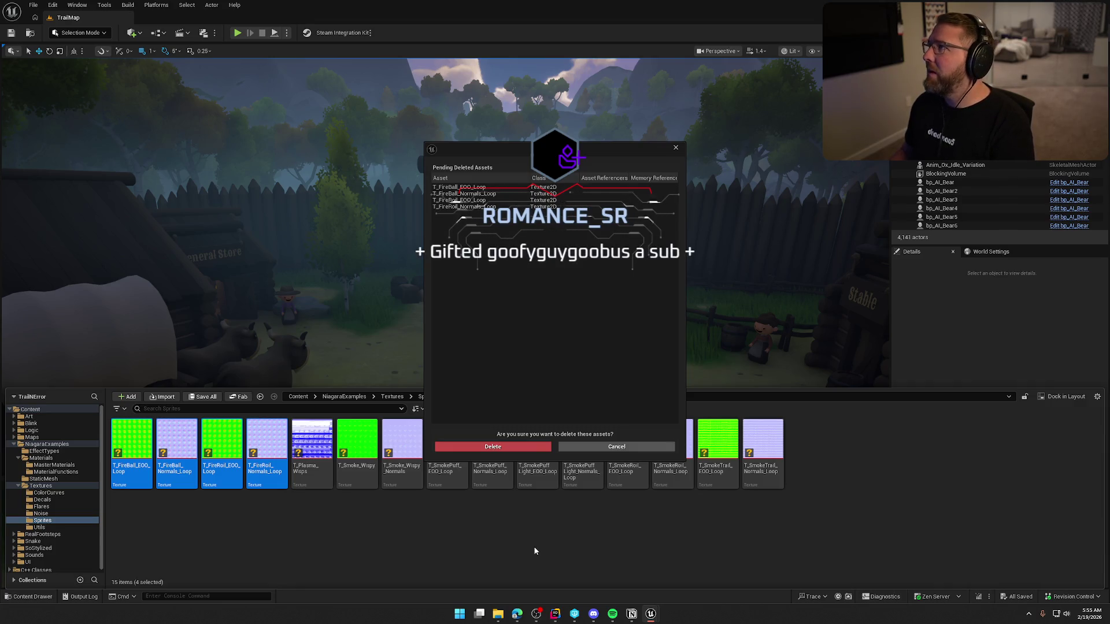
pyautogui.click(492, 446)
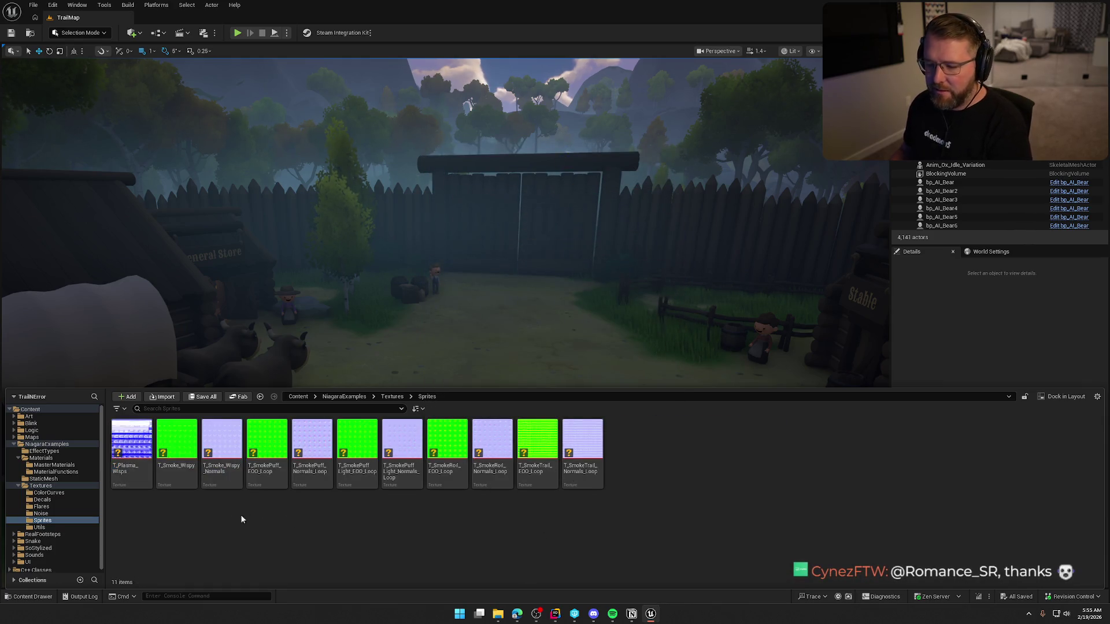
# Delete T_Plasma_Wisps, then select the T_Smoke_Wispy texture
pyautogui.rightClick(145, 489)
pyautogui.click(214, 507)
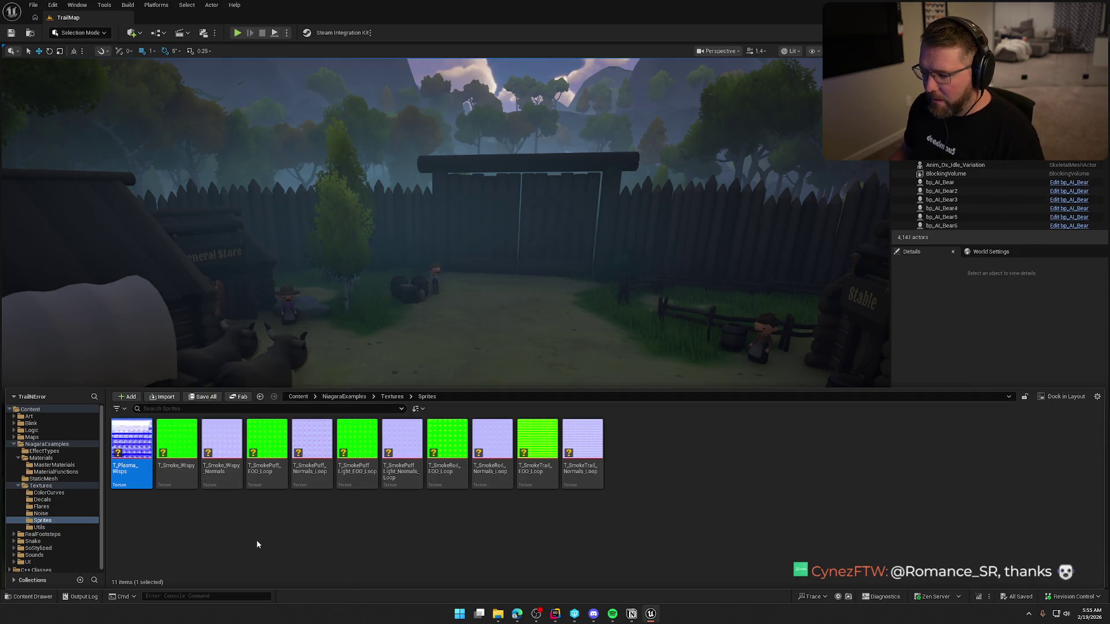
pyautogui.press('Delete')
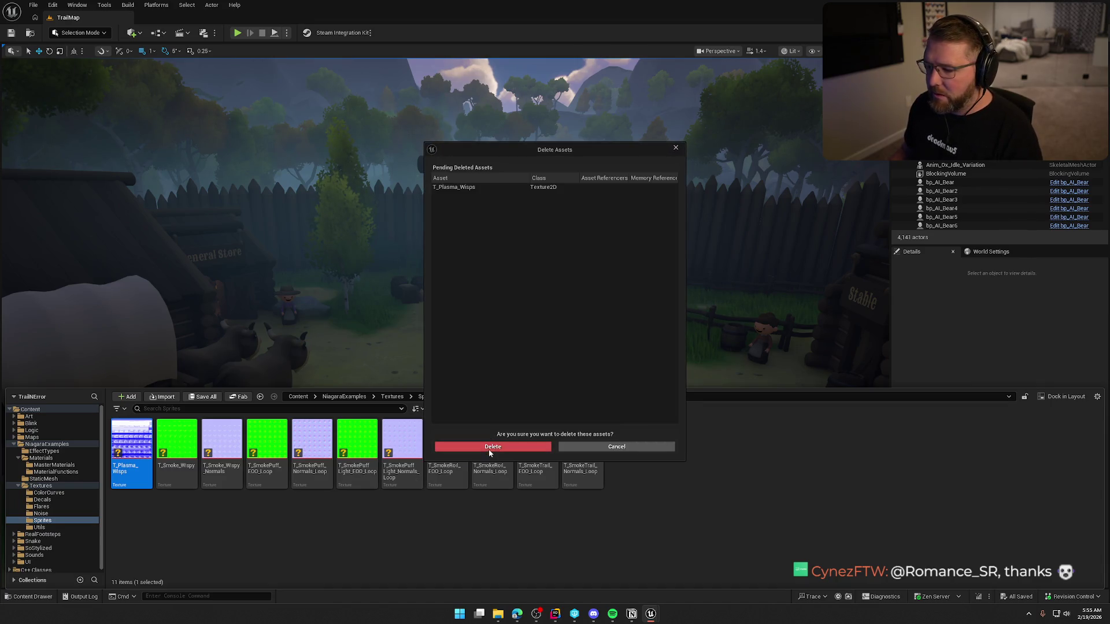
pyautogui.click(488, 450)
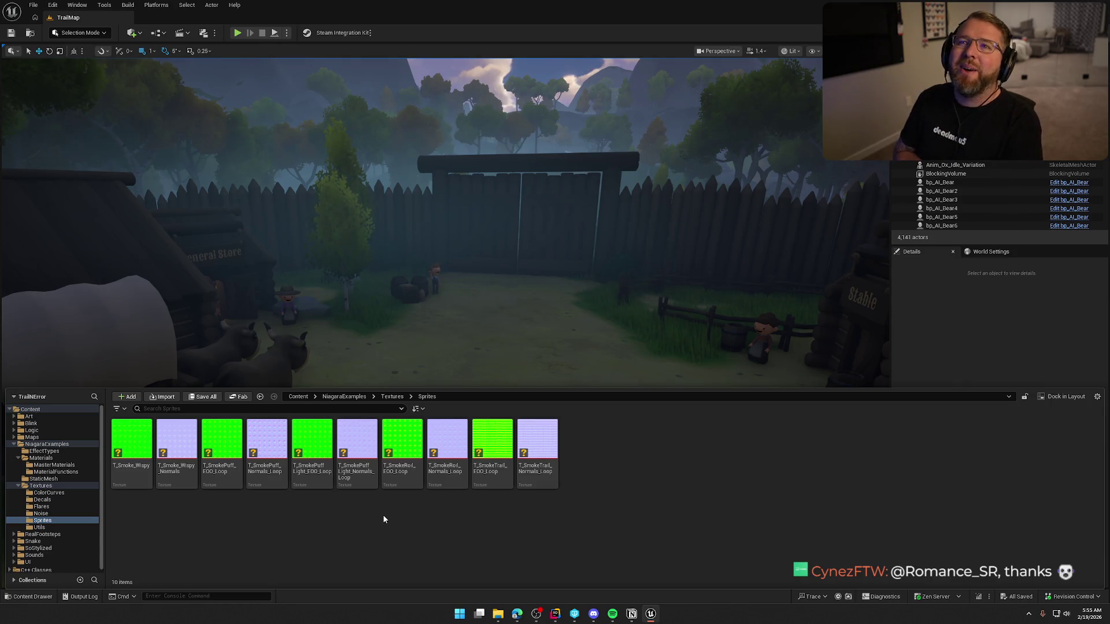
pyautogui.click(132, 451)
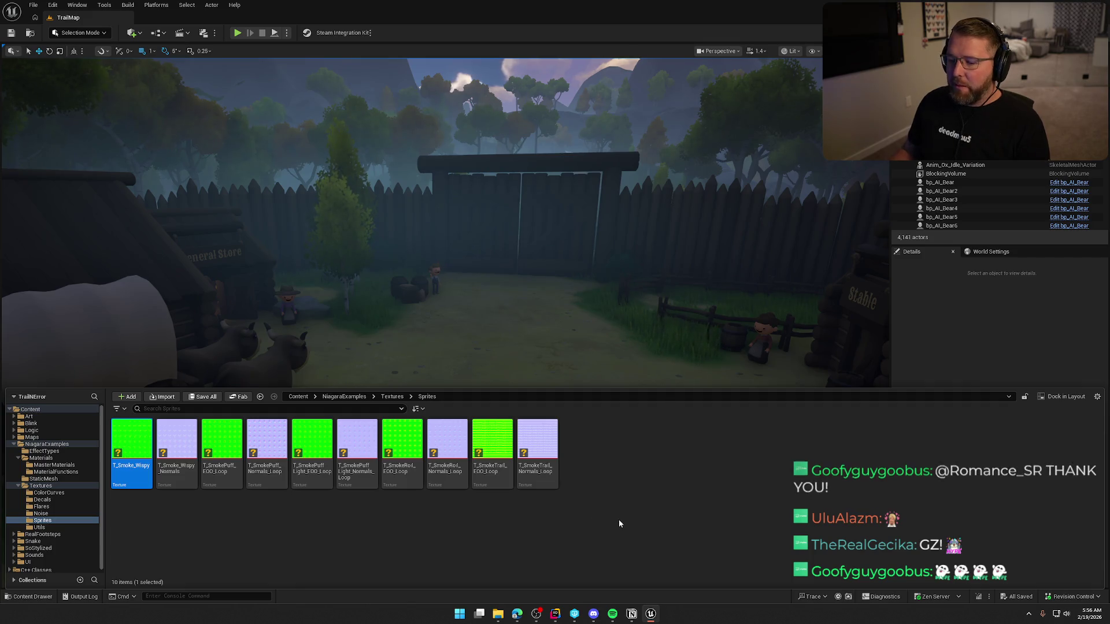
# Fly the camera around the village yard, the Stable wall and the gate
pyautogui.moveTo(636, 376); pyautogui.dragTo(636, 346)
pyautogui.moveTo(488, 297)
pyautogui.mouseDown()
pyautogui.moveTo(439, 278)
pyautogui.moveTo(520, 298)
pyautogui.mouseUp()
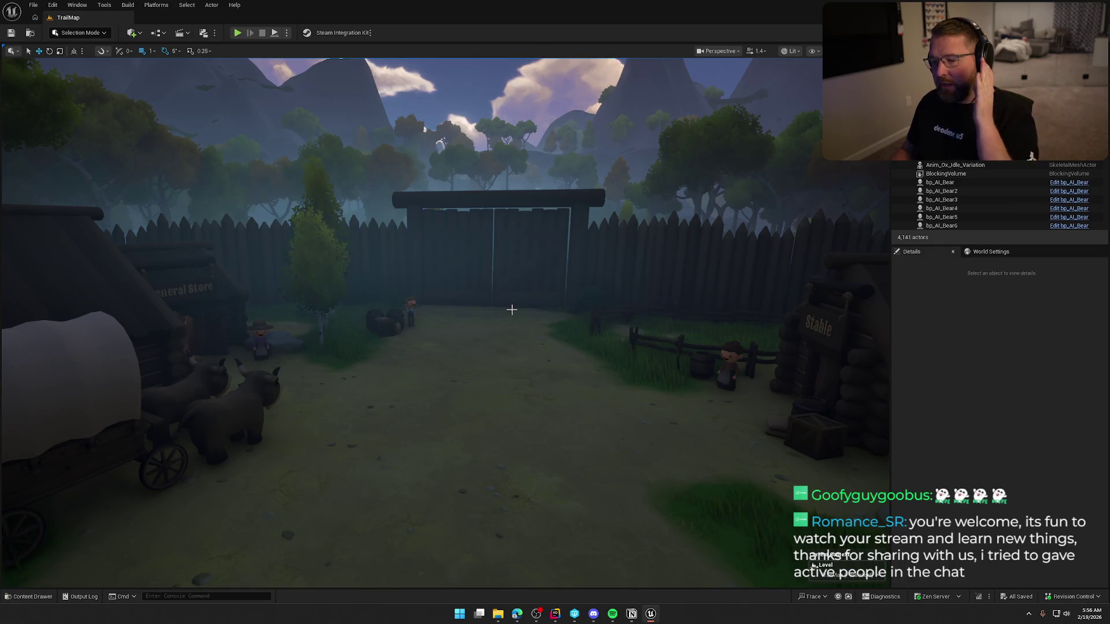
pyautogui.moveTo(512, 310); pyautogui.dragTo(570, 303)
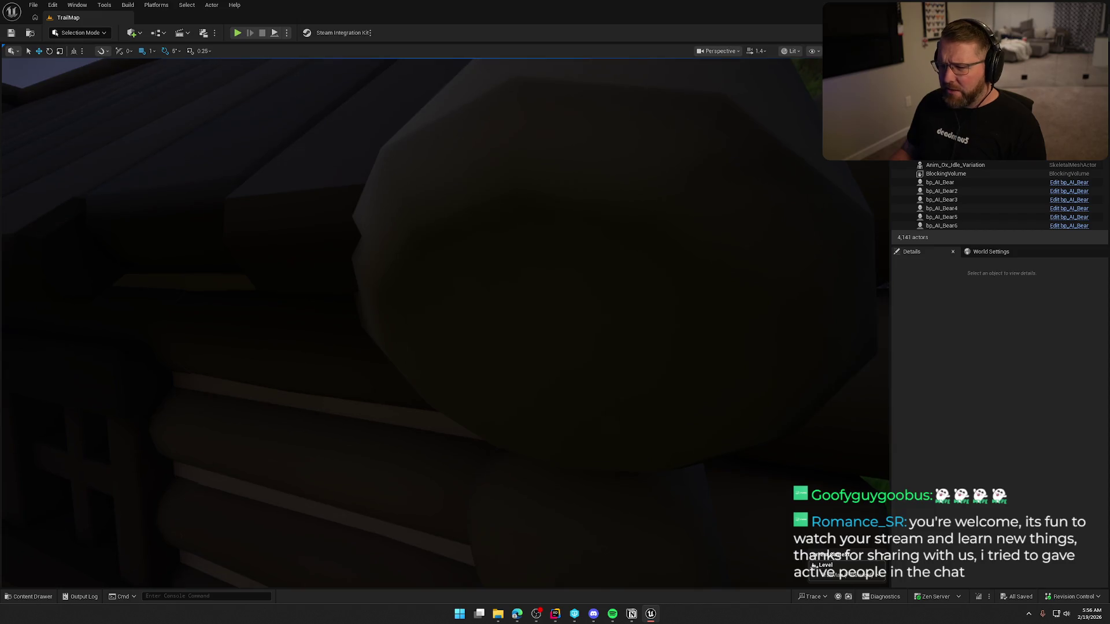
pyautogui.moveTo(559, 220)
pyautogui.mouseDown()
pyautogui.moveTo(559, 265)
pyautogui.moveTo(477, 268)
pyautogui.mouseUp()
pyautogui.moveTo(533, 237); pyautogui.dragTo(533, 230)
pyautogui.moveTo(540, 272); pyautogui.dragTo(540, 257)
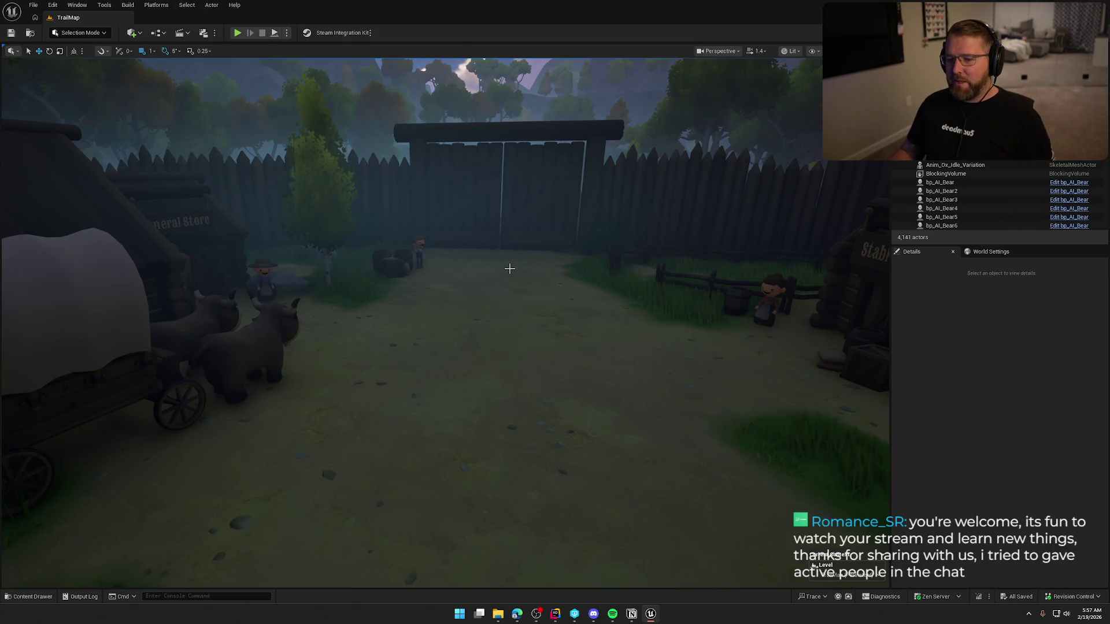
pyautogui.moveTo(510, 269)
pyautogui.mouseDown()
pyautogui.moveTo(506, 278)
pyautogui.moveTo(496, 269)
pyautogui.mouseUp()
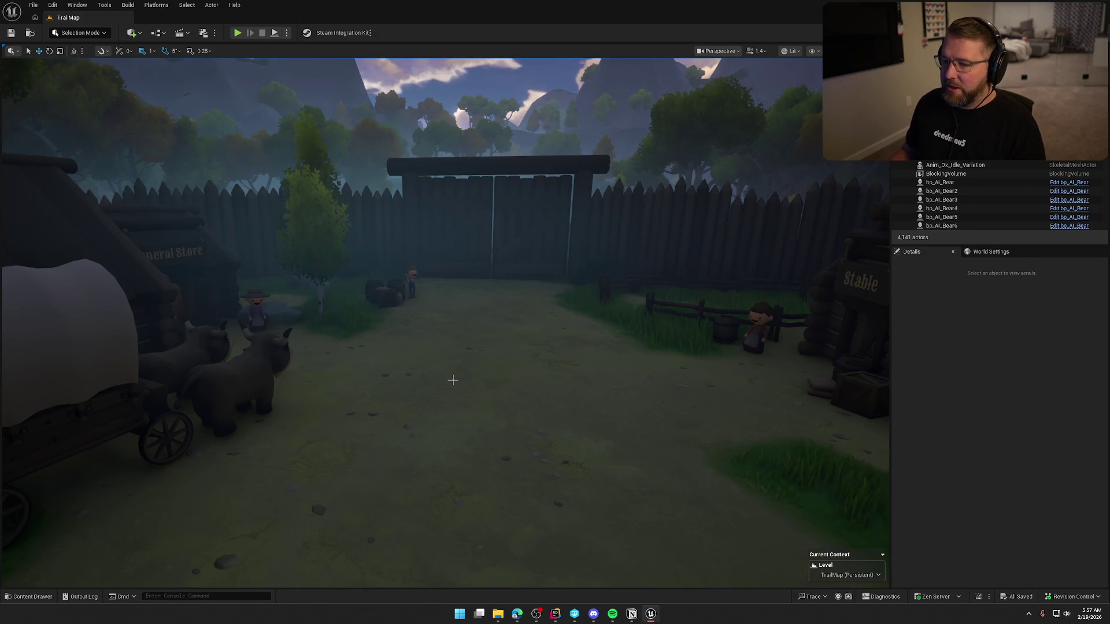
pyautogui.moveTo(451, 378)
pyautogui.mouseDown()
pyautogui.moveTo(450, 428)
pyautogui.moveTo(370, 445)
pyautogui.moveTo(417, 439)
pyautogui.moveTo(451, 377)
pyautogui.mouseUp()
# Reopen the Content Drawer and request deletion of all ten smoke textures
pyautogui.hotkey('ctrl', 'space')
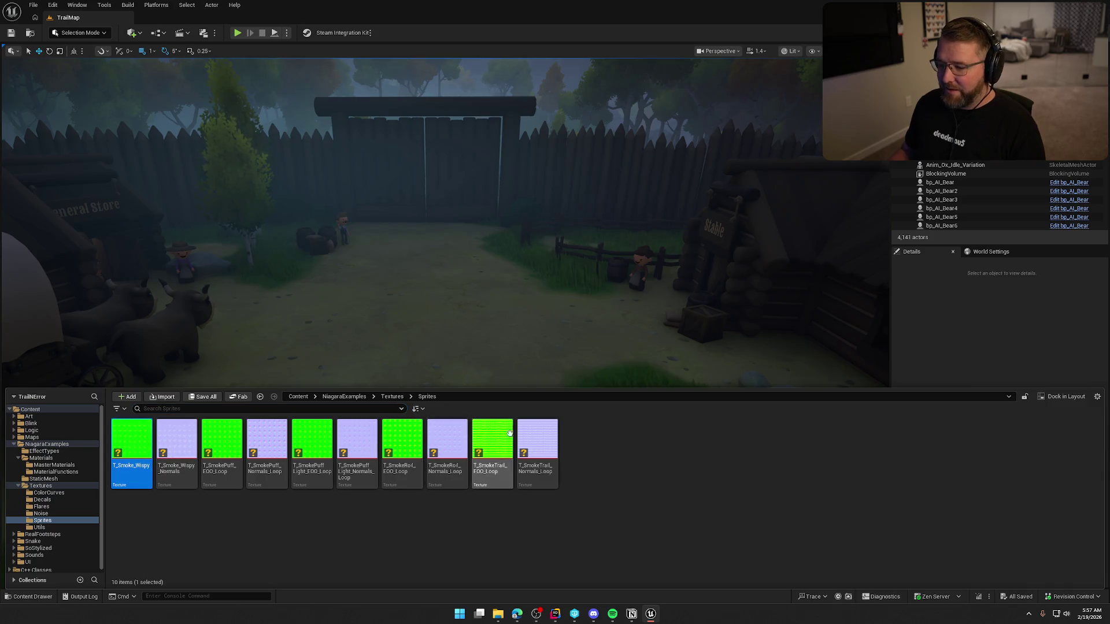
pyautogui.hotkey('ctrl', 'a')
pyautogui.press('Delete')
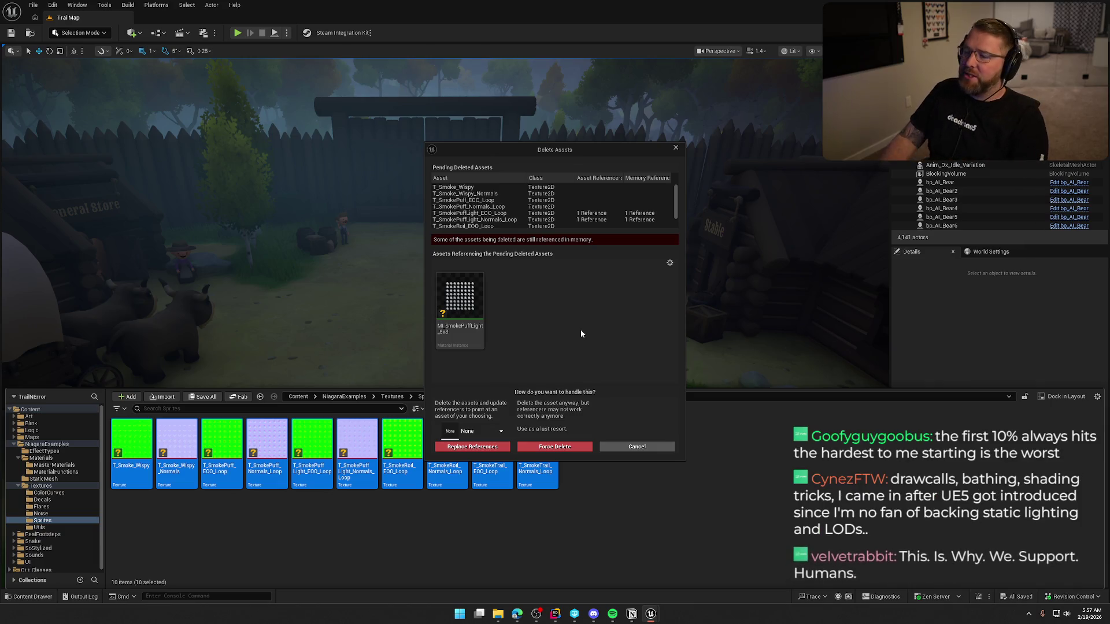
# Review the listed smoke textures and cancel the delete
pyautogui.scroll(-2, 522, 218)
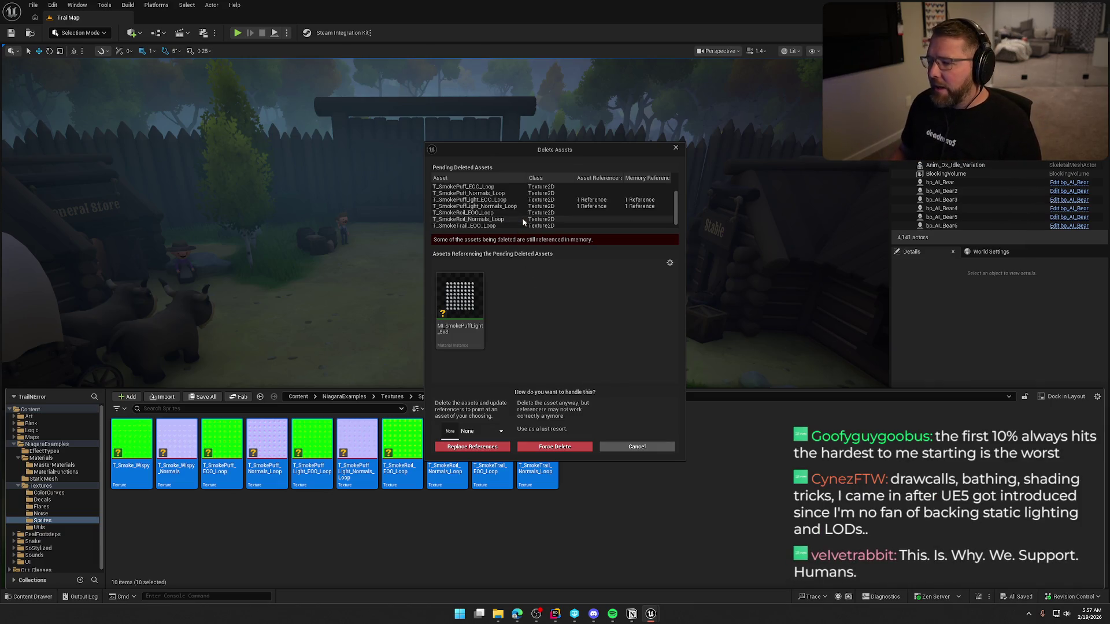
pyautogui.scroll(2, 522, 218)
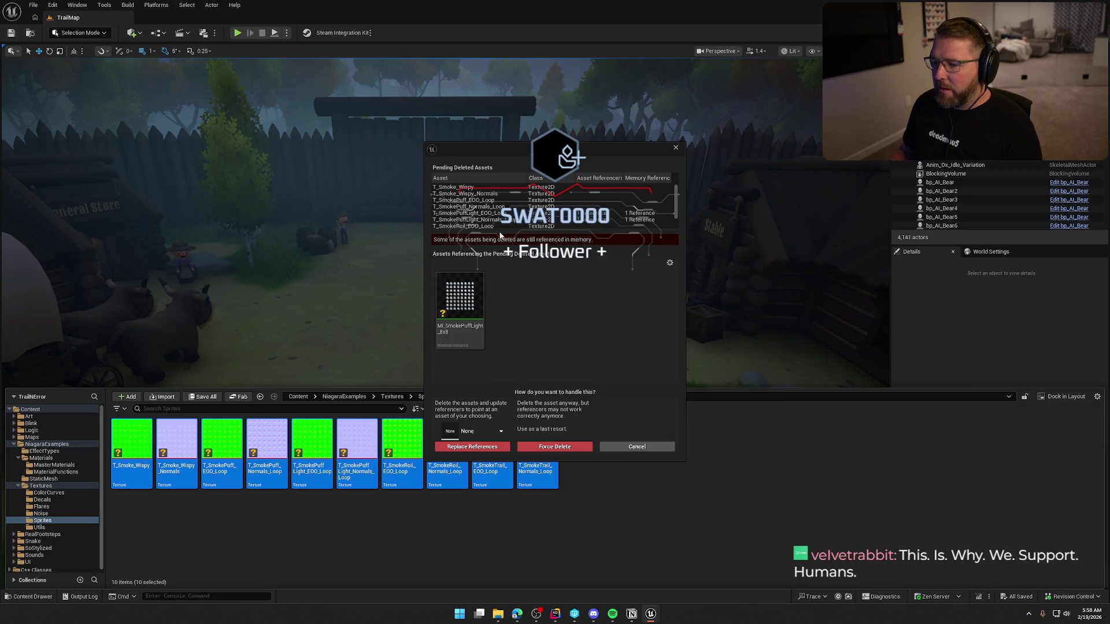
pyautogui.click(646, 447)
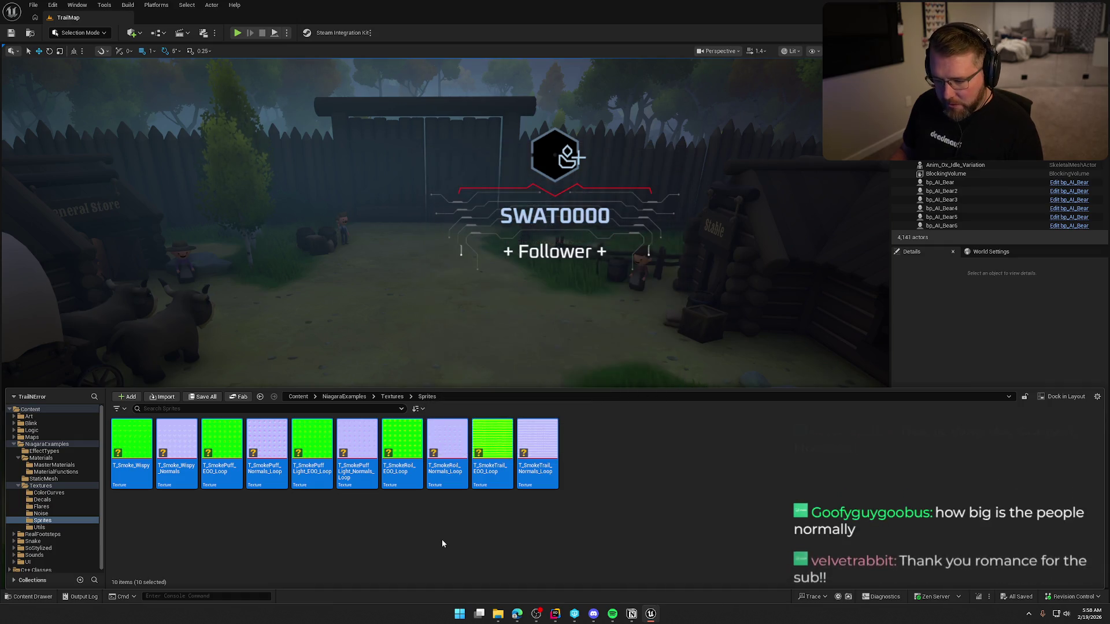
# Select the eight unreferenced smoke textures, try deleting them, then close the confirmation
pyautogui.moveTo(346, 471); pyautogui.dragTo(137, 460)
pyautogui.keyDown('ctrl'); pyautogui.click(405, 449); pyautogui.keyUp('ctrl')
pyautogui.keyDown('ctrl'); pyautogui.click(447, 448); pyautogui.keyUp('ctrl')
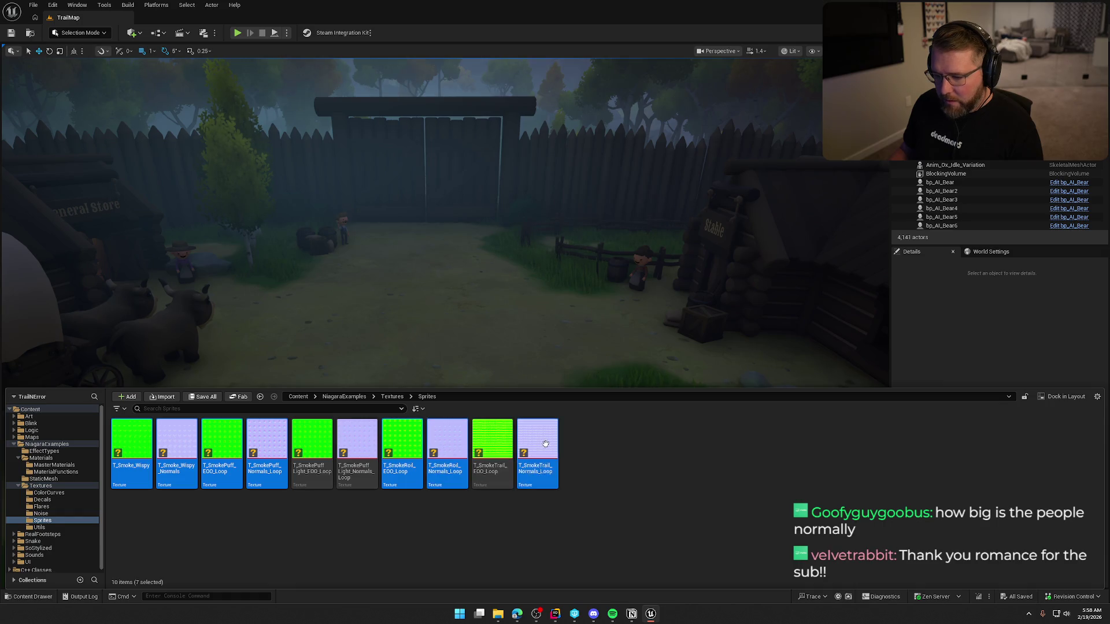
pyautogui.keyDown('ctrl'); pyautogui.click(492, 448); pyautogui.keyUp('ctrl')
pyautogui.keyDown('ctrl'); pyautogui.click(545, 447); pyautogui.keyUp('ctrl')
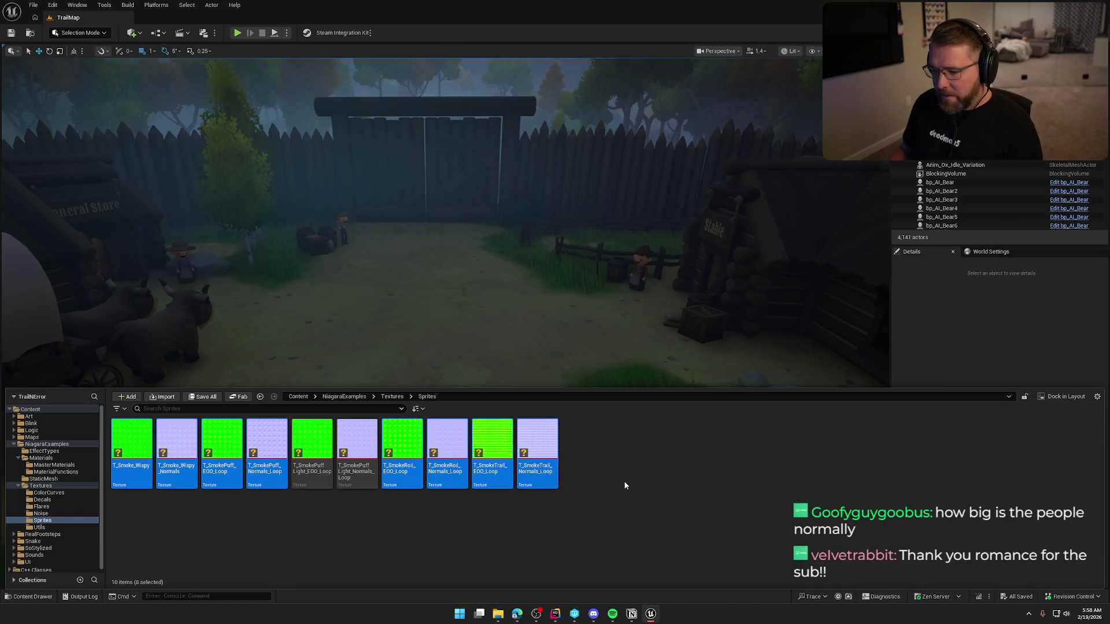
pyautogui.press('Delete')
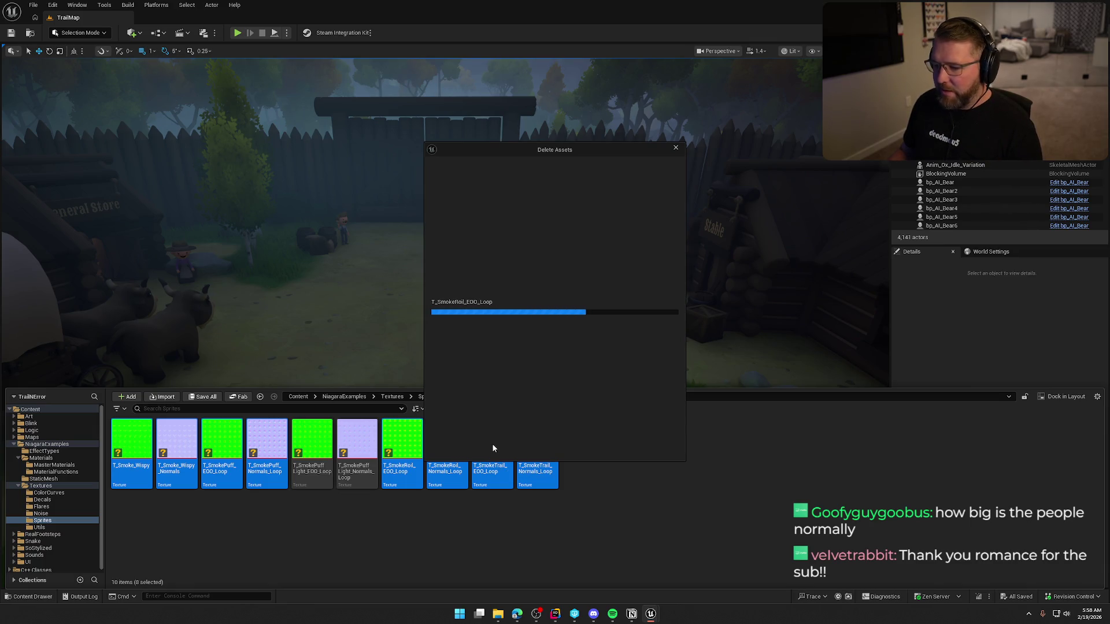
pyautogui.click(497, 449)
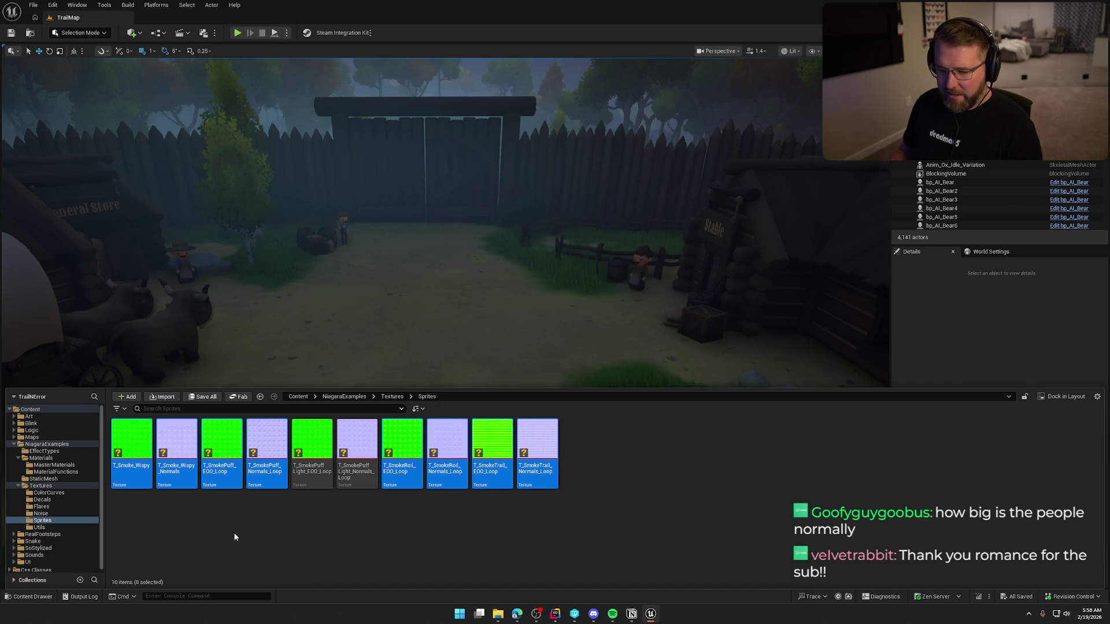
# In the Noise folder, delete the three unreferenced Noise assets and keep the referenced ones
pyautogui.click(41, 514)
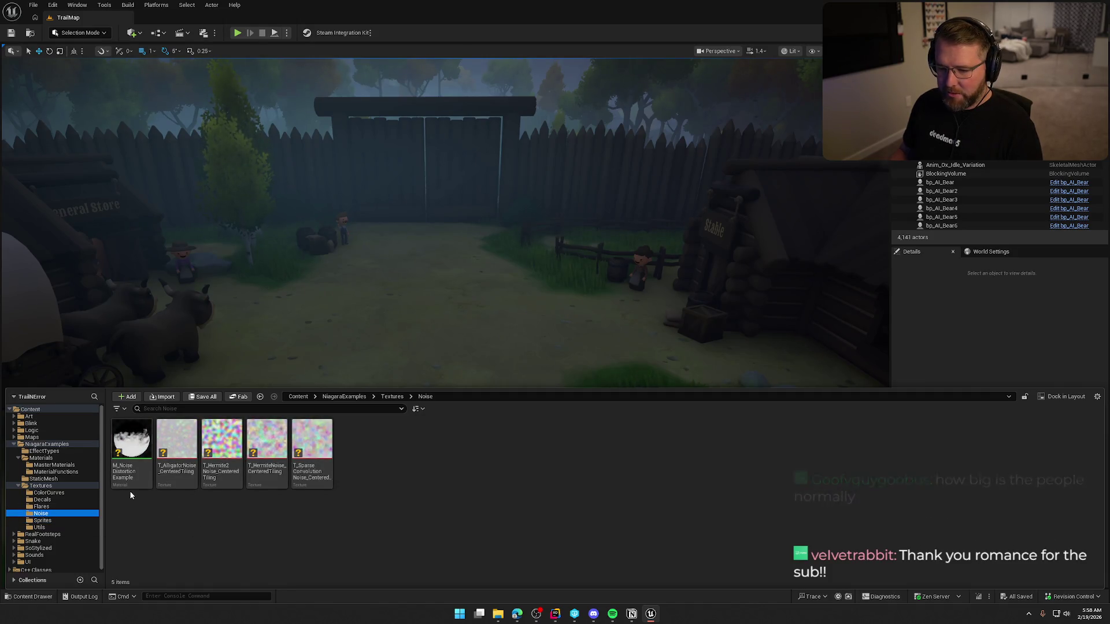
pyautogui.click(131, 457)
pyautogui.keyDown('shift'); pyautogui.click(312, 451); pyautogui.keyUp('shift')
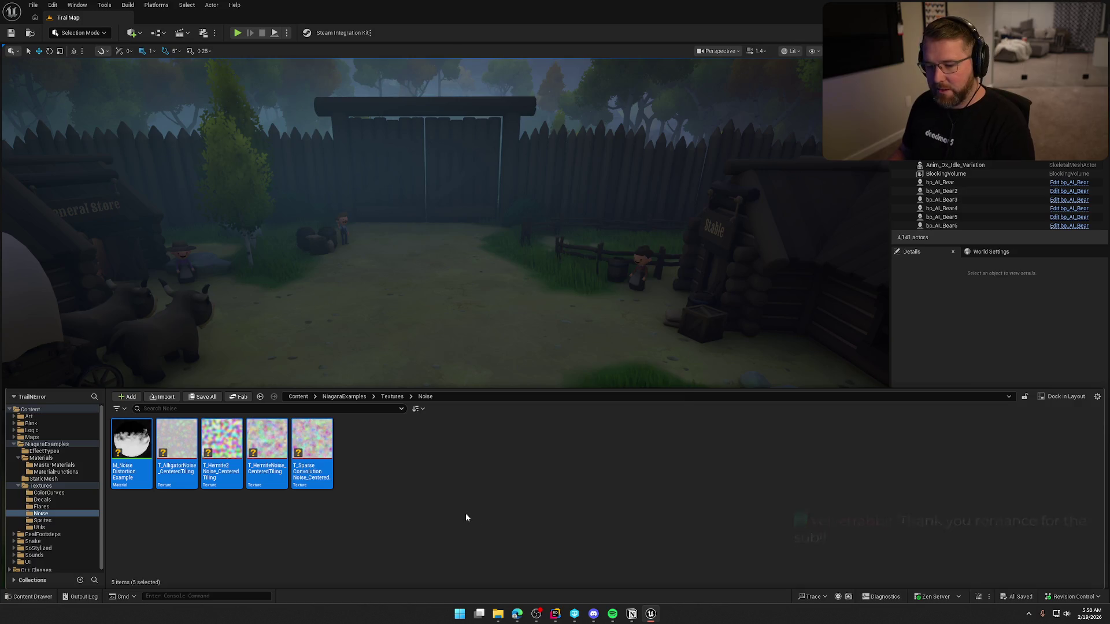
pyautogui.press('Delete')
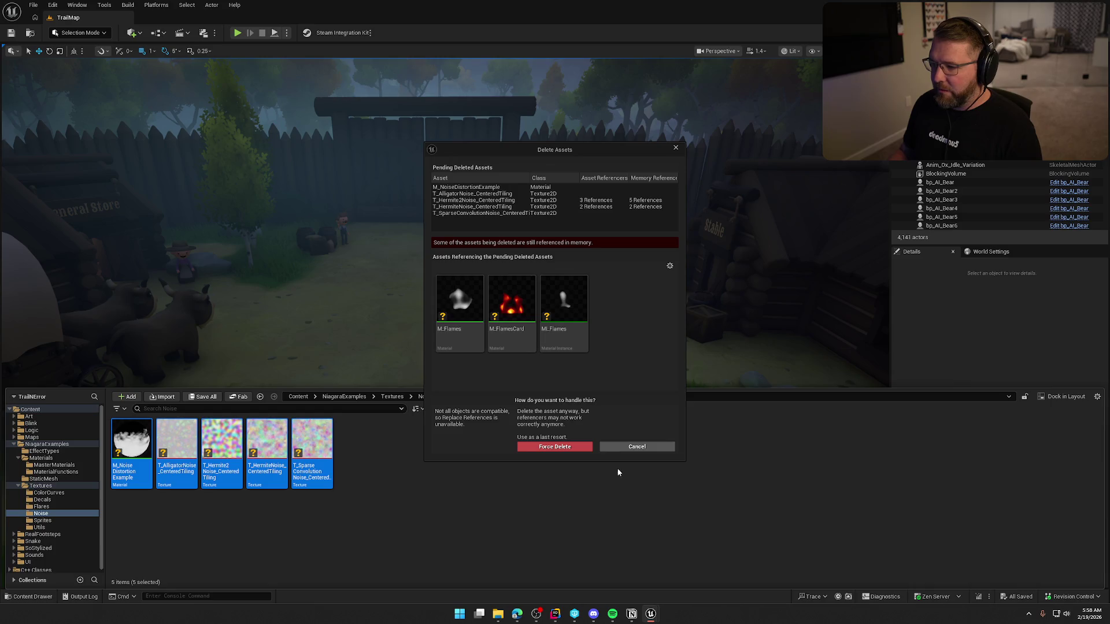
pyautogui.click(642, 447)
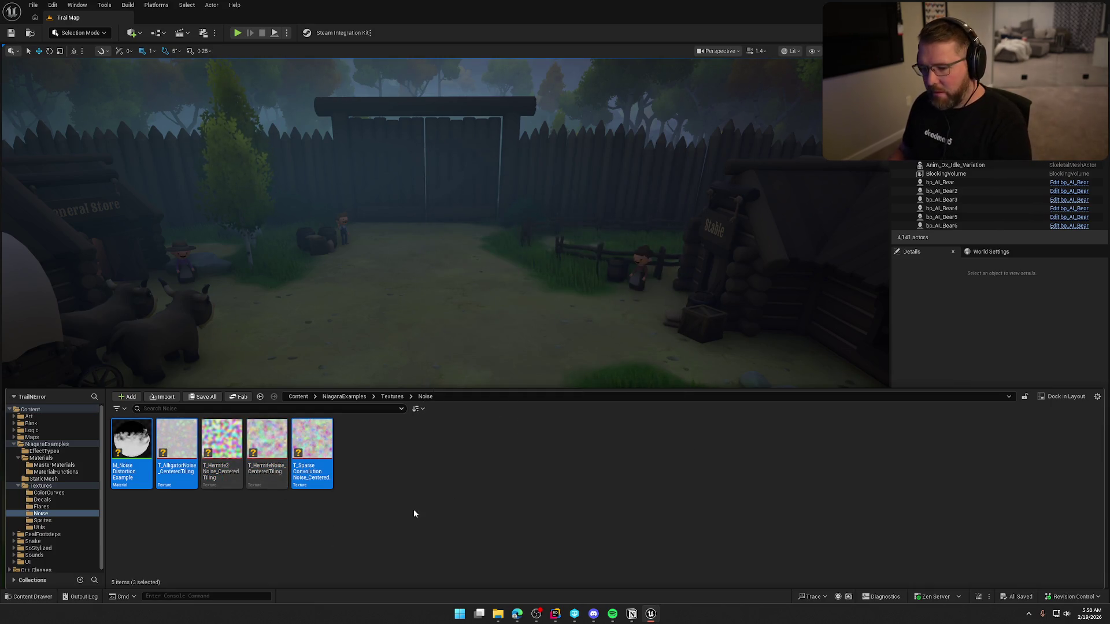
pyautogui.press('Delete')
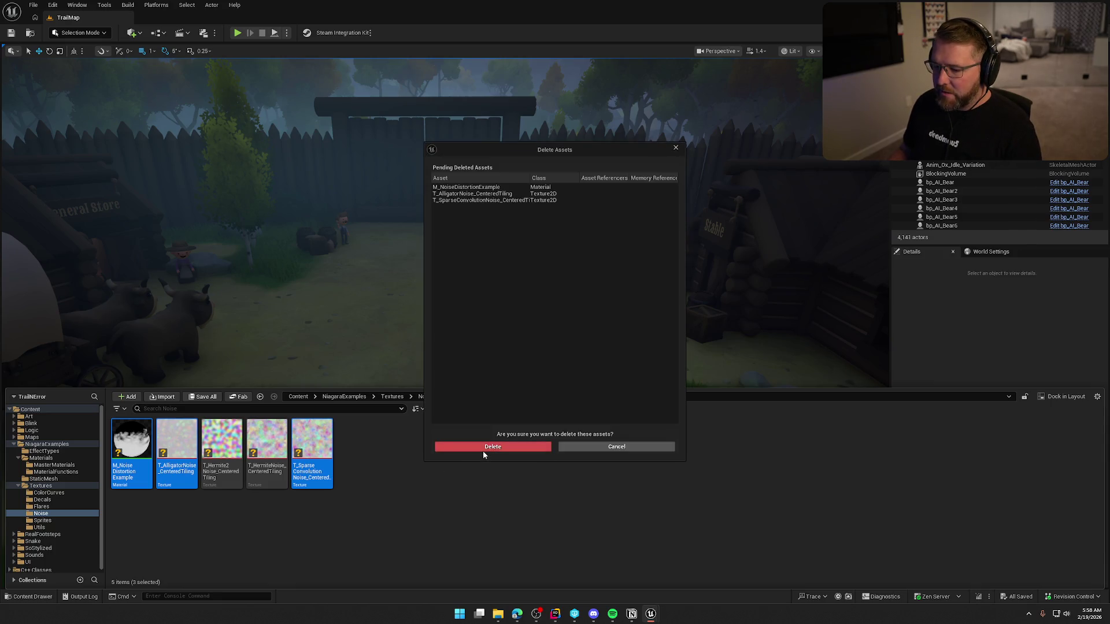
pyautogui.click(483, 451)
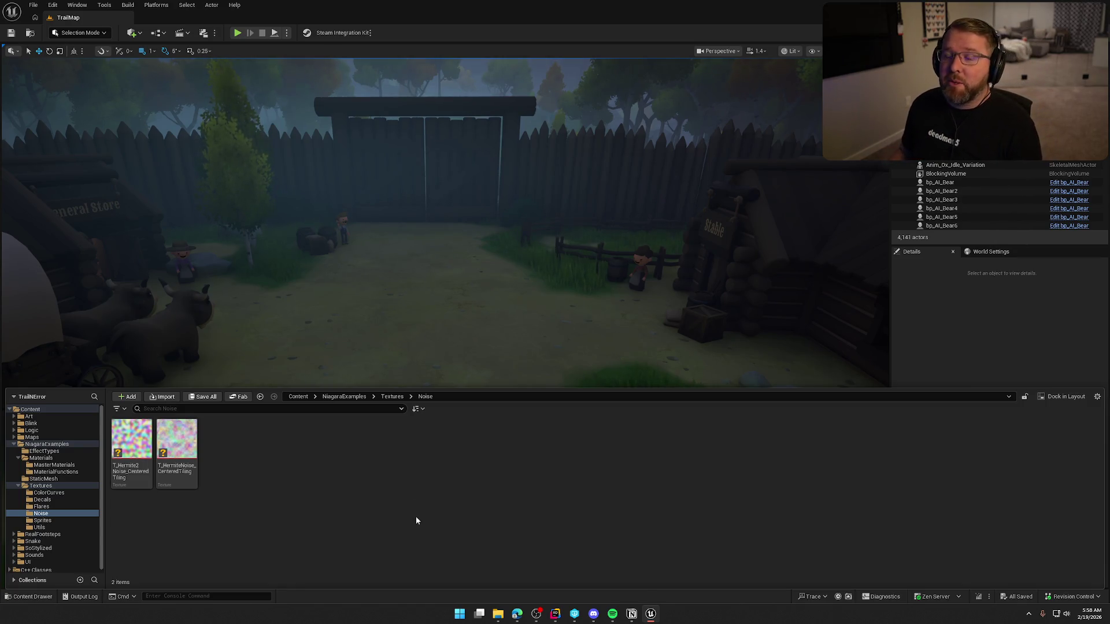
# Delete both lens flare textures in the Flares folder
pyautogui.click(53, 506)
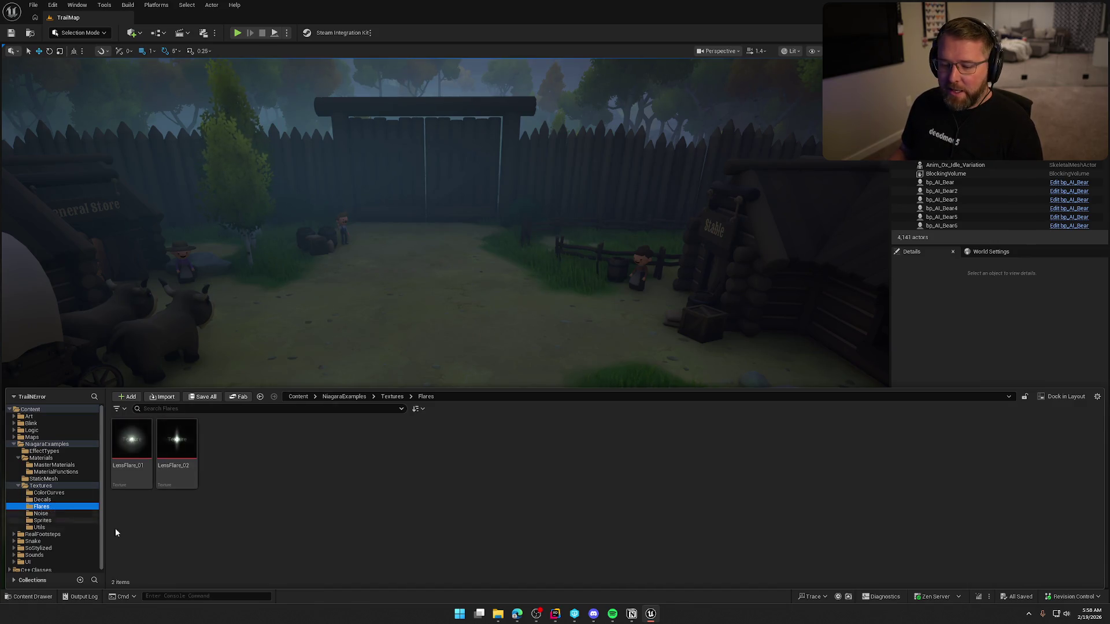
pyautogui.click(132, 457)
pyautogui.keyDown('shift'); pyautogui.click(176, 456); pyautogui.keyUp('shift')
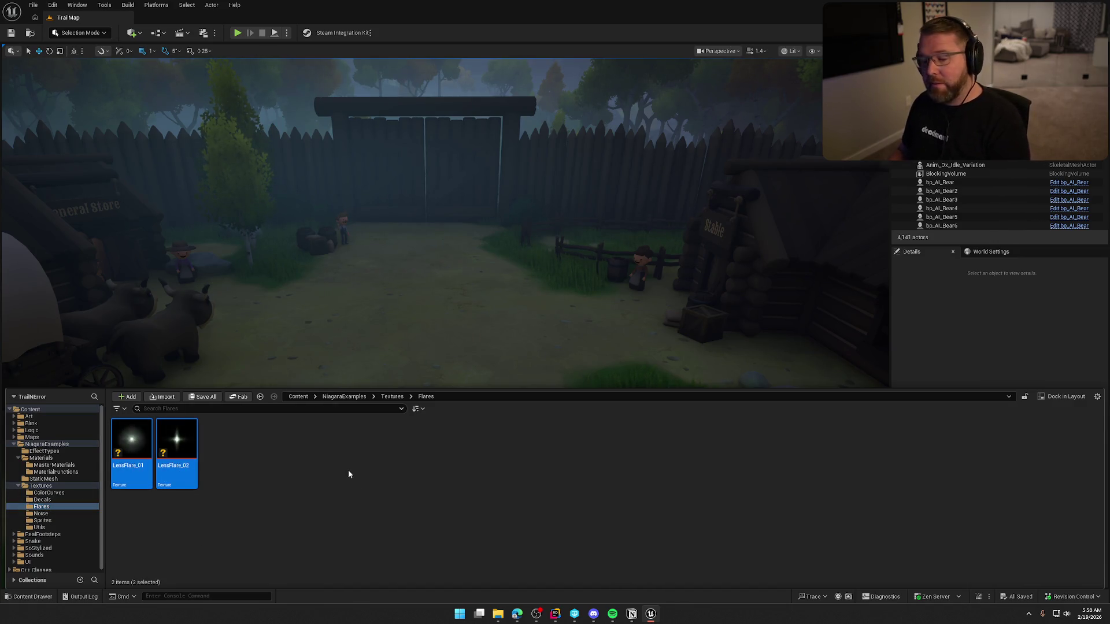
pyautogui.press('Delete')
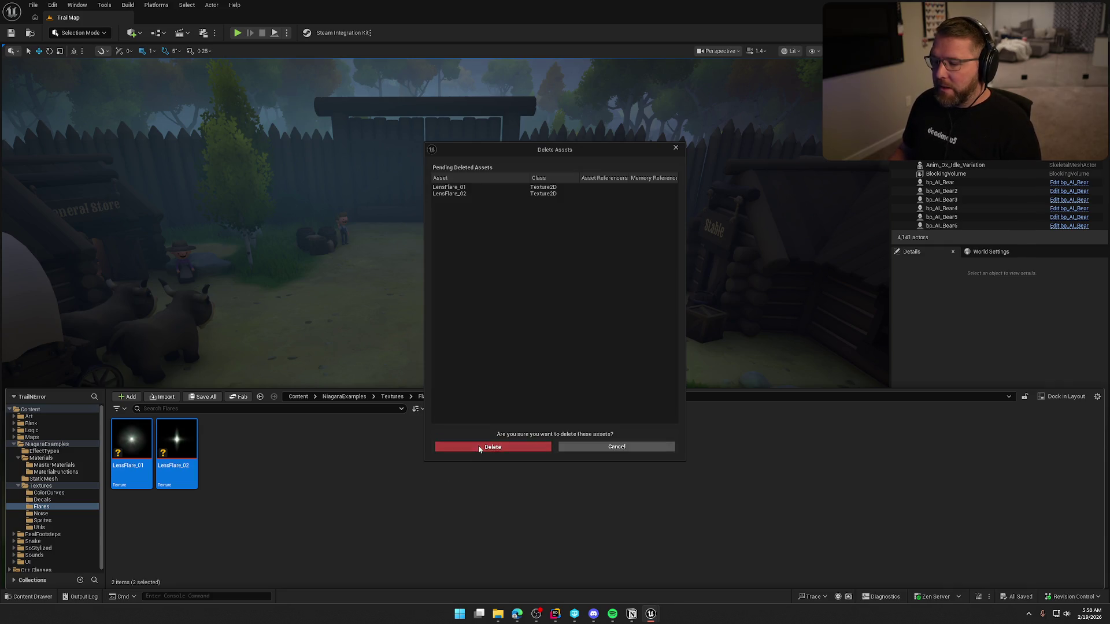
pyautogui.click(477, 446)
# Delete all three decal textures in the Decals folder
pyautogui.click(42, 499)
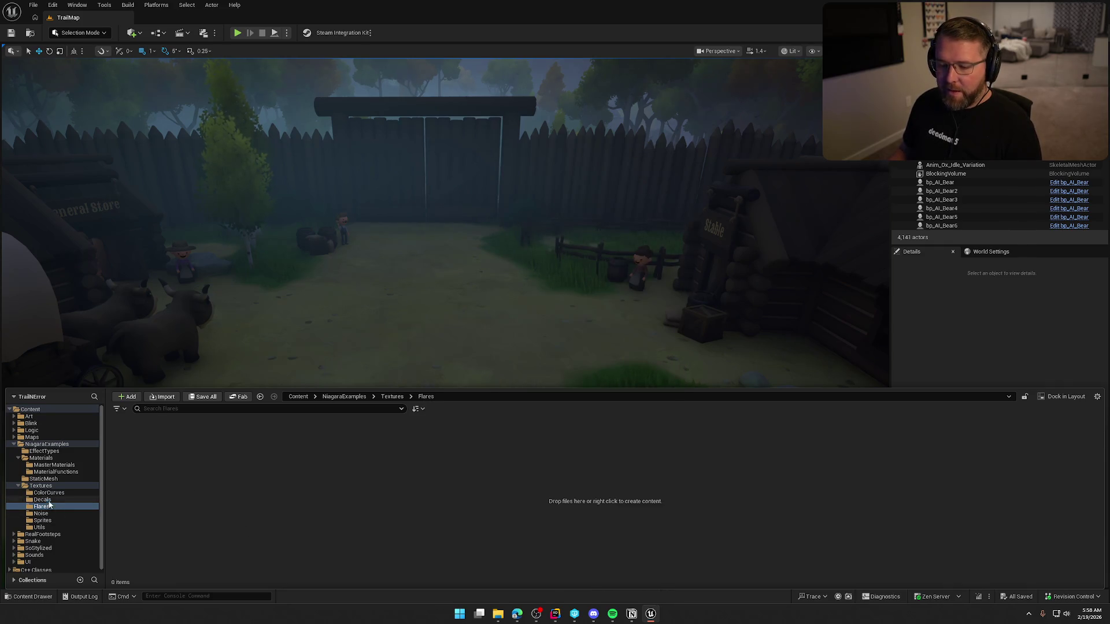
pyautogui.click(132, 451)
pyautogui.keyDown('shift'); pyautogui.click(222, 451); pyautogui.keyUp('shift')
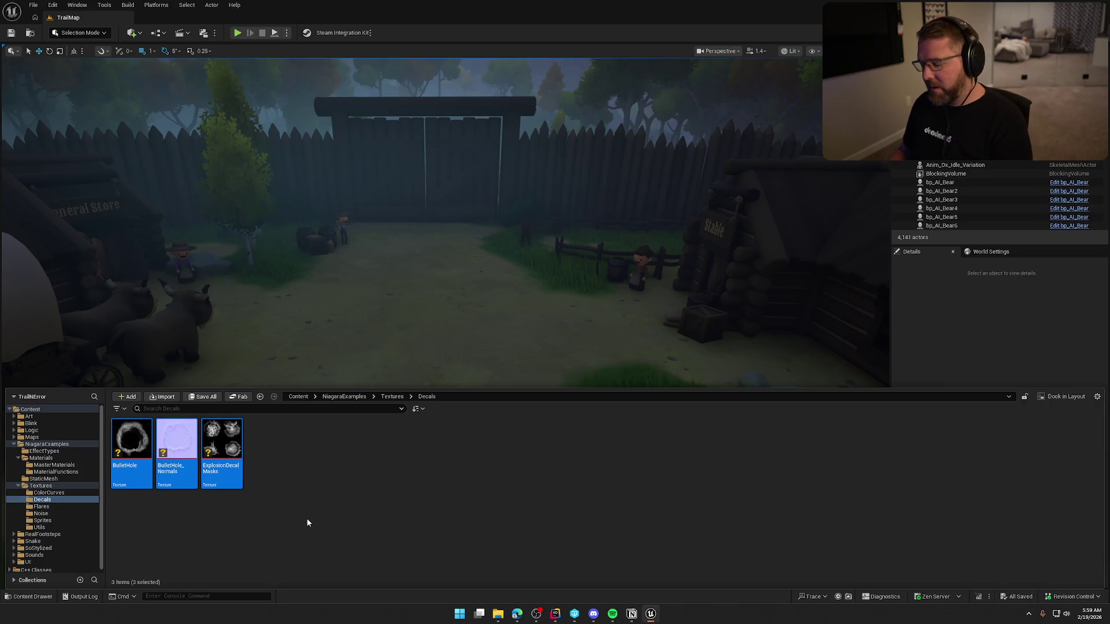
pyautogui.press('Delete')
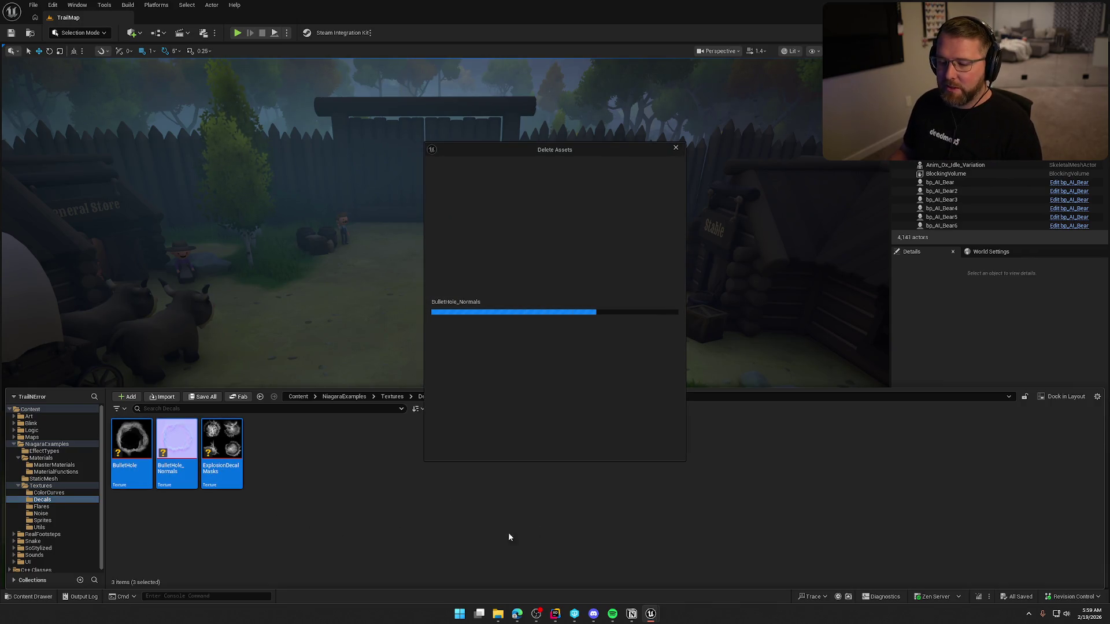
pyautogui.click(506, 446)
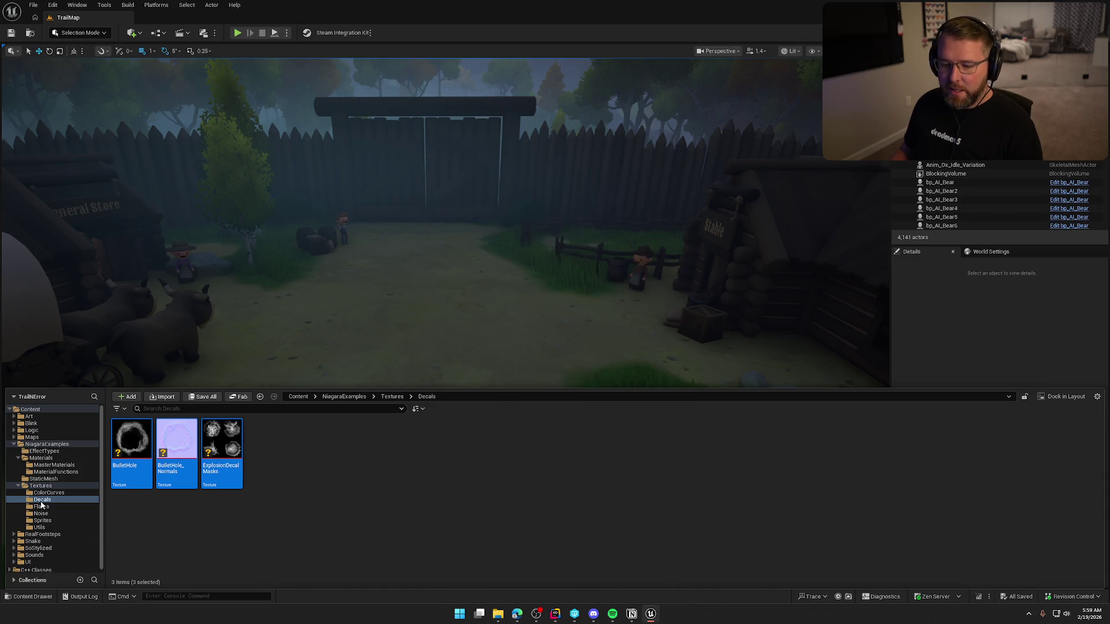
# Attempt to delete both ColorCurves assets, then keep them since they're referenced
pyautogui.click(49, 493)
pyautogui.moveTo(108, 451)
pyautogui.mouseDown()
pyautogui.moveTo(185, 474)
pyautogui.moveTo(383, 494)
pyautogui.mouseUp()
pyautogui.press('Delete')
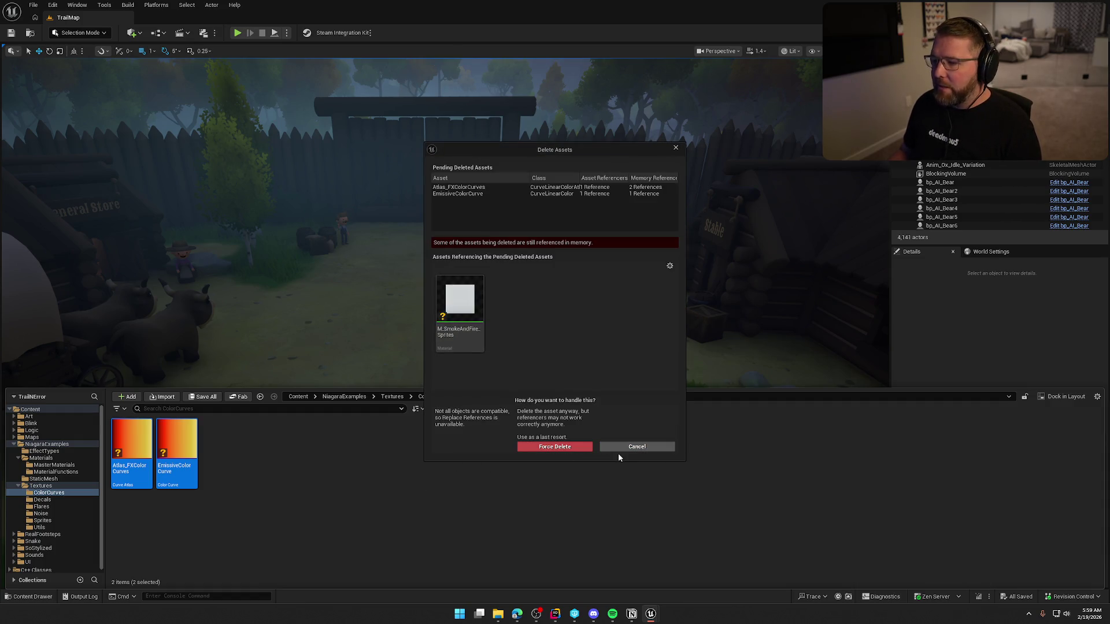
pyautogui.click(629, 450)
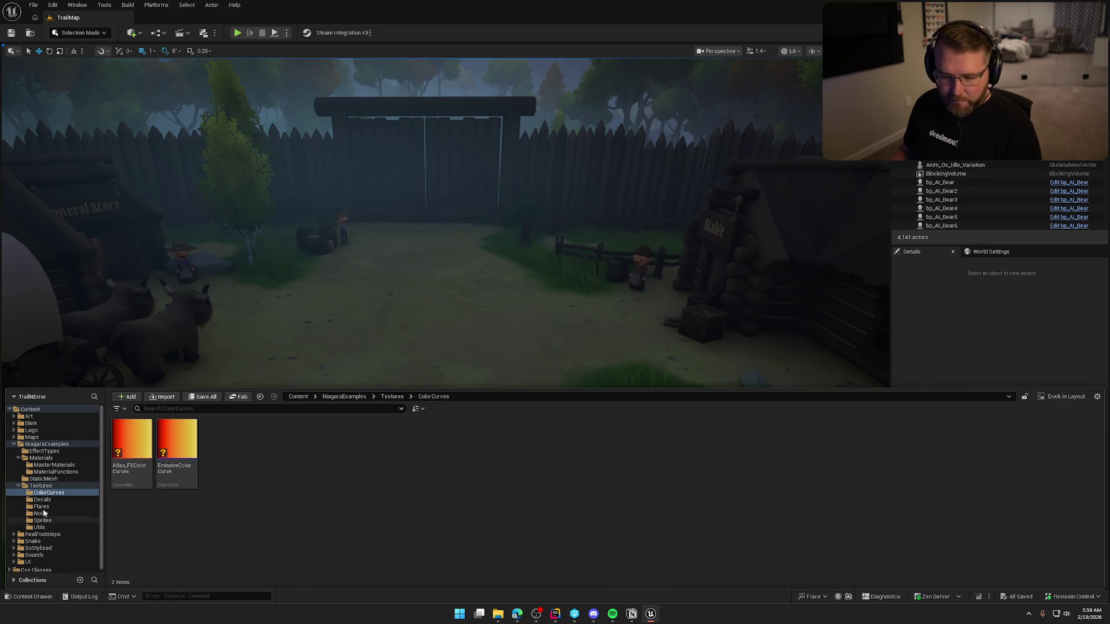
# Browse the StaticMesh, Materials and EffectTypes folders, ending at the NiagaraExamples top level
pyautogui.click(19, 486)
pyautogui.click(43, 479)
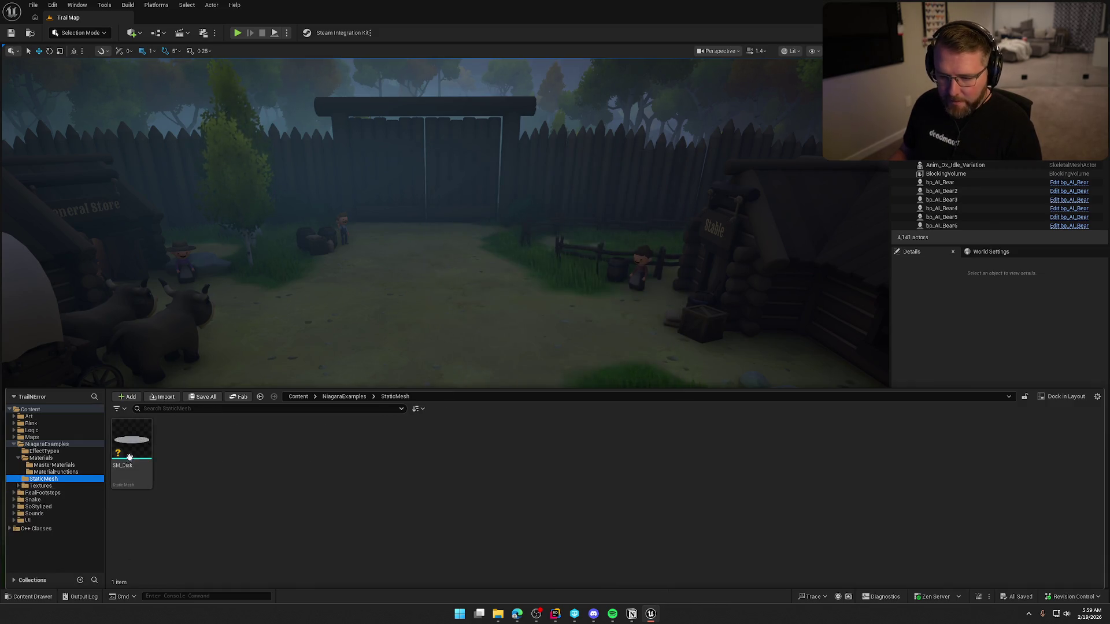
pyautogui.click(47, 472)
pyautogui.click(48, 465)
pyautogui.click(49, 458)
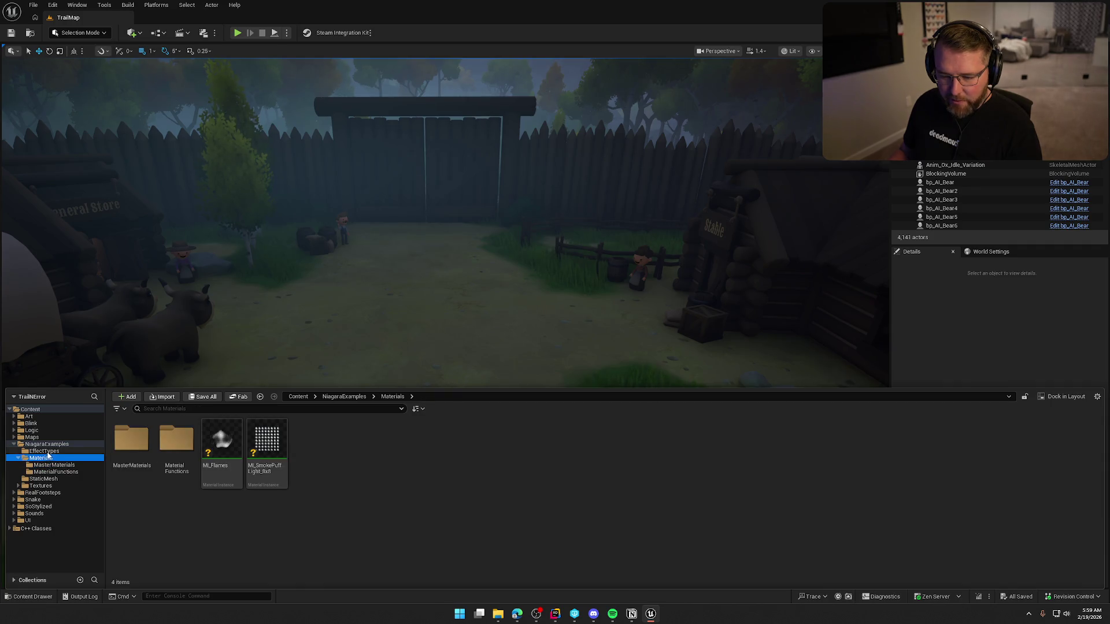
pyautogui.click(45, 451)
pyautogui.click(47, 444)
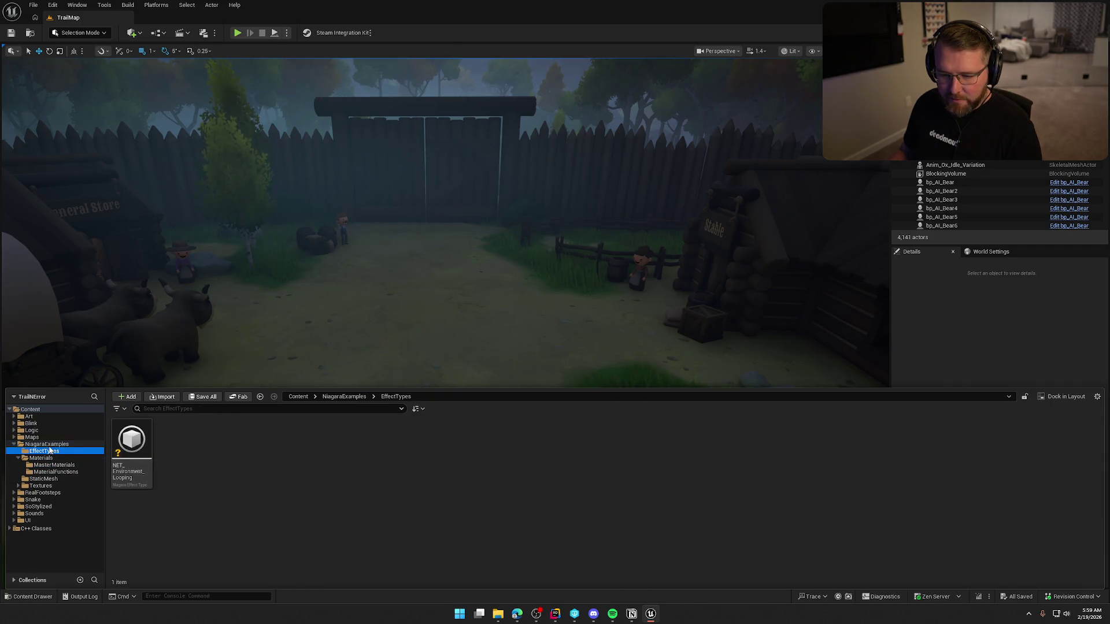
pyautogui.click(235, 541)
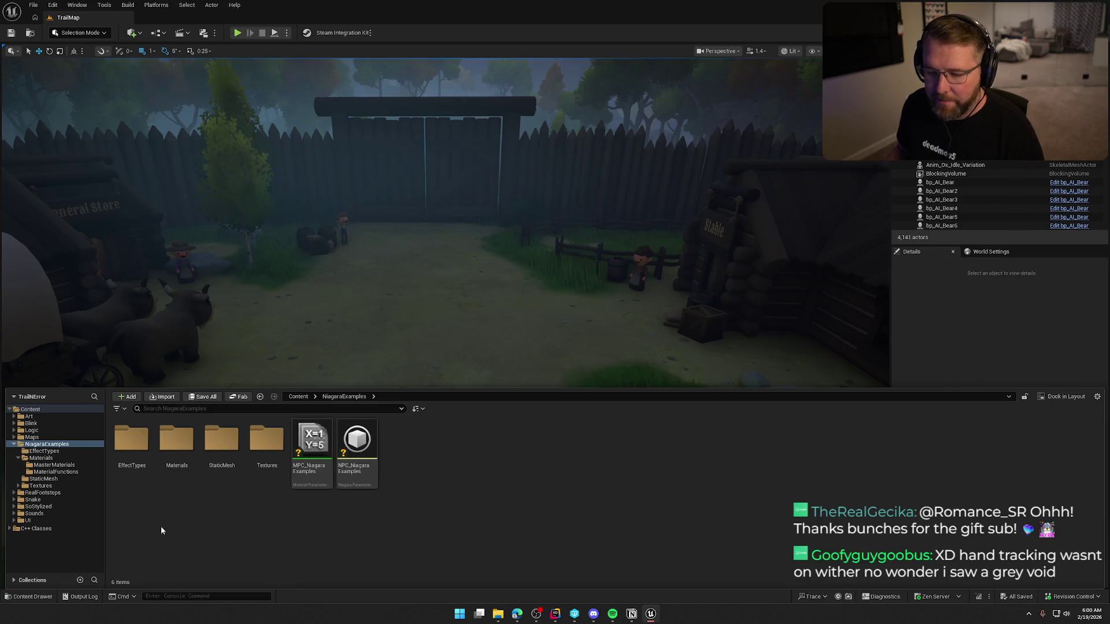
# Rename the NiagaraExamples folder to 'Fire'
pyautogui.click(14, 444)
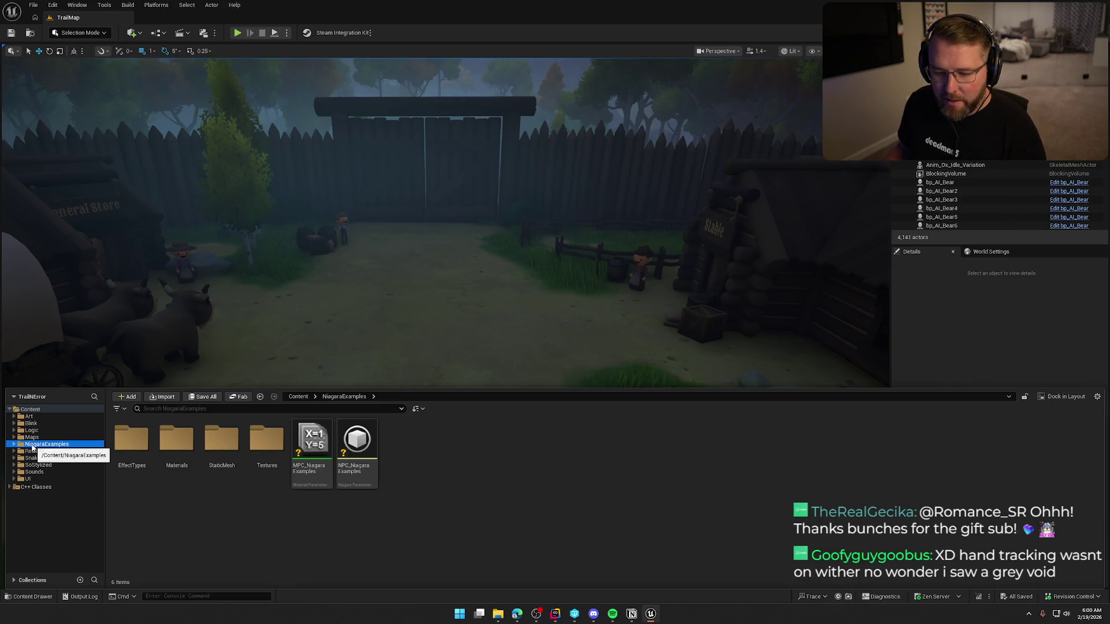
pyautogui.press('F2')
pyautogui.write('Fire')
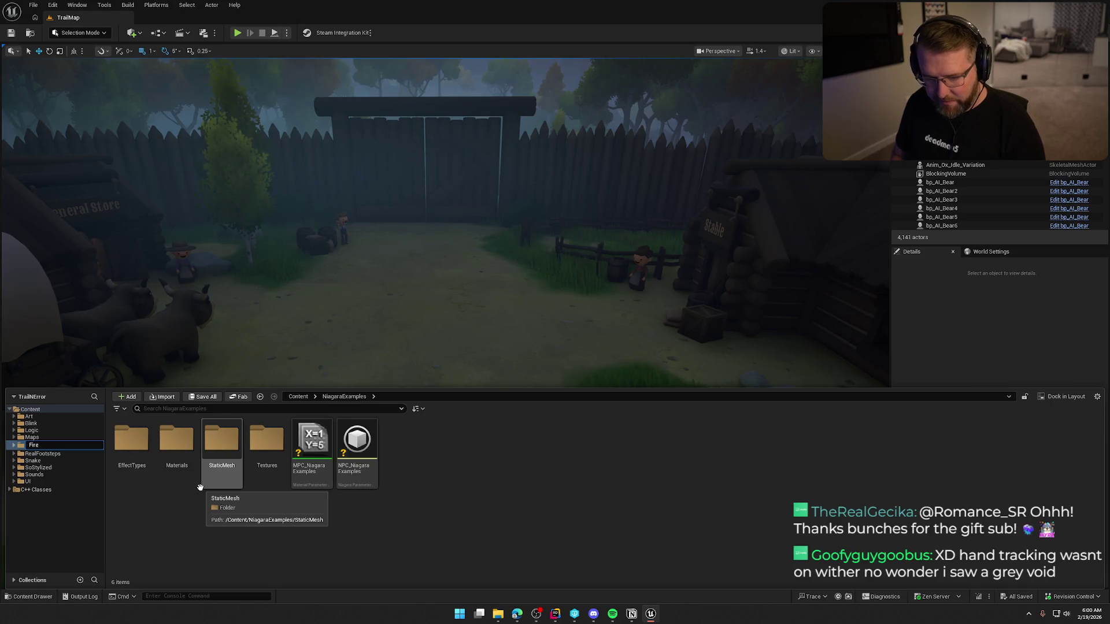
pyautogui.press('Return')
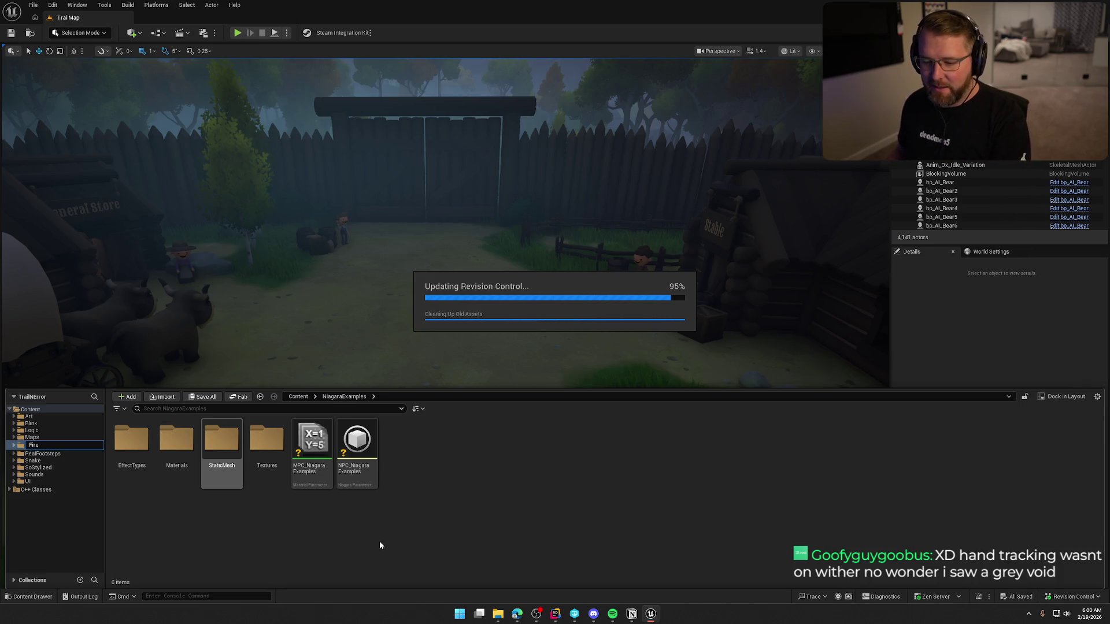
# Move the Fire folder into Art/VFX
pyautogui.click(13, 417)
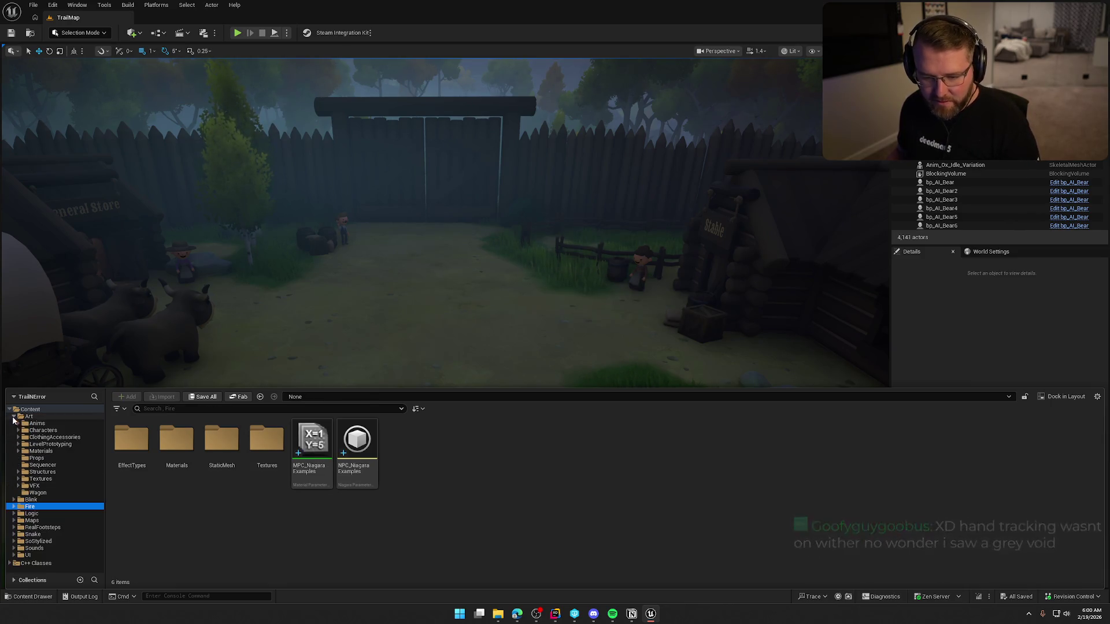
pyautogui.moveTo(30, 507); pyautogui.dragTo(32, 490)
pyautogui.click(54, 507)
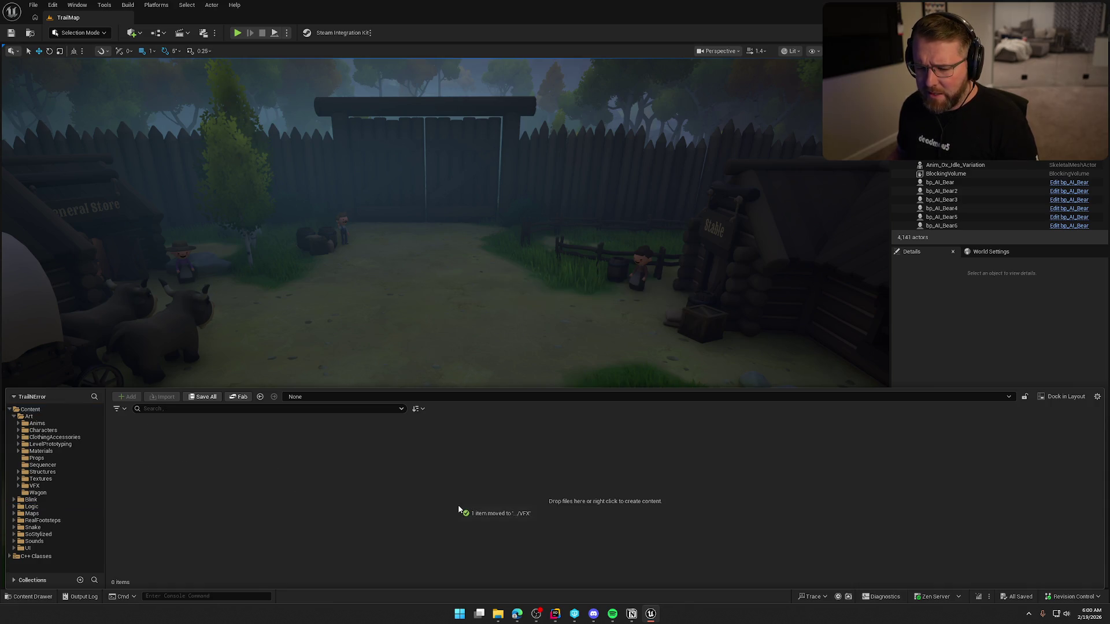
# Browse to the RealFootsteps Maps folder, close the Content Drawer and fly the camera over the camp
pyautogui.click(43, 520)
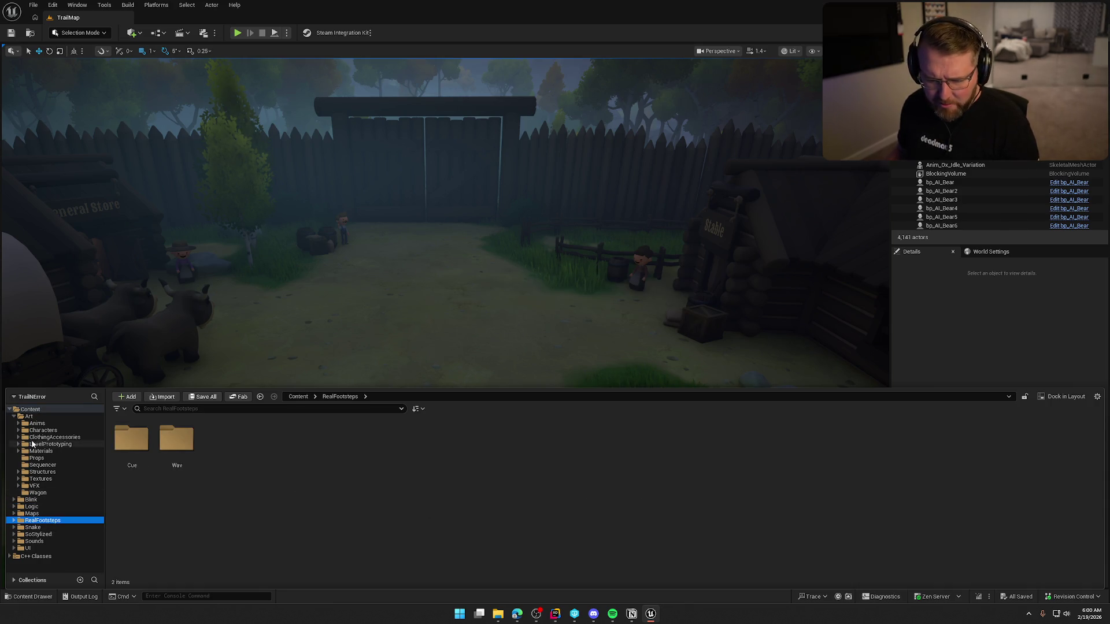
pyautogui.click(13, 416)
pyautogui.click(46, 450)
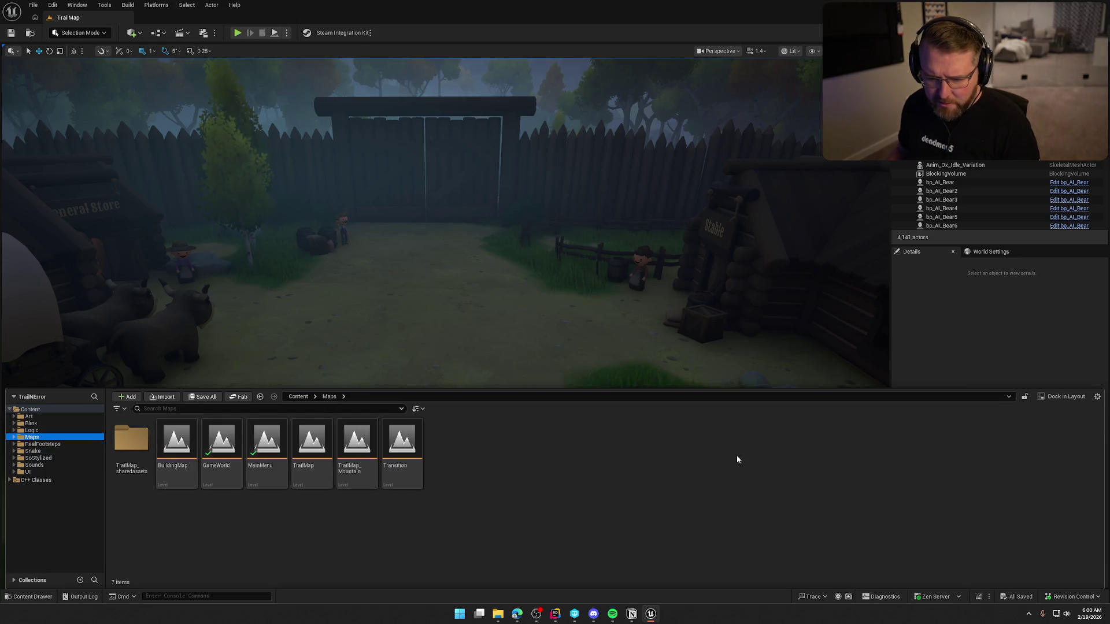
pyautogui.click(947, 329)
pyautogui.press('s')
pyautogui.press('e')
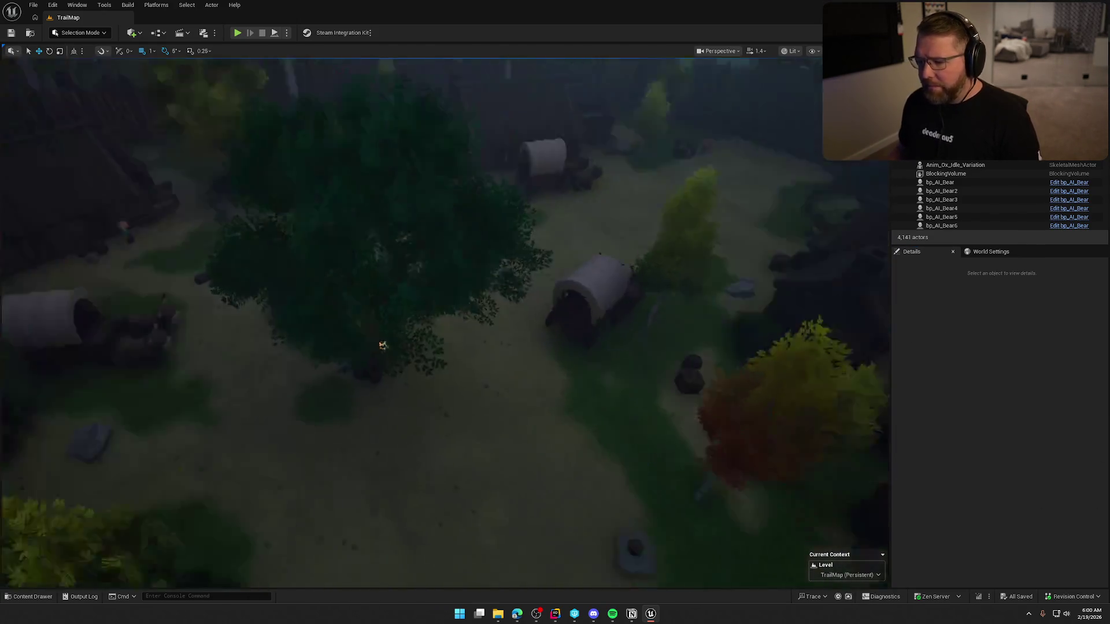
pyautogui.press('w')
pyautogui.press('q')
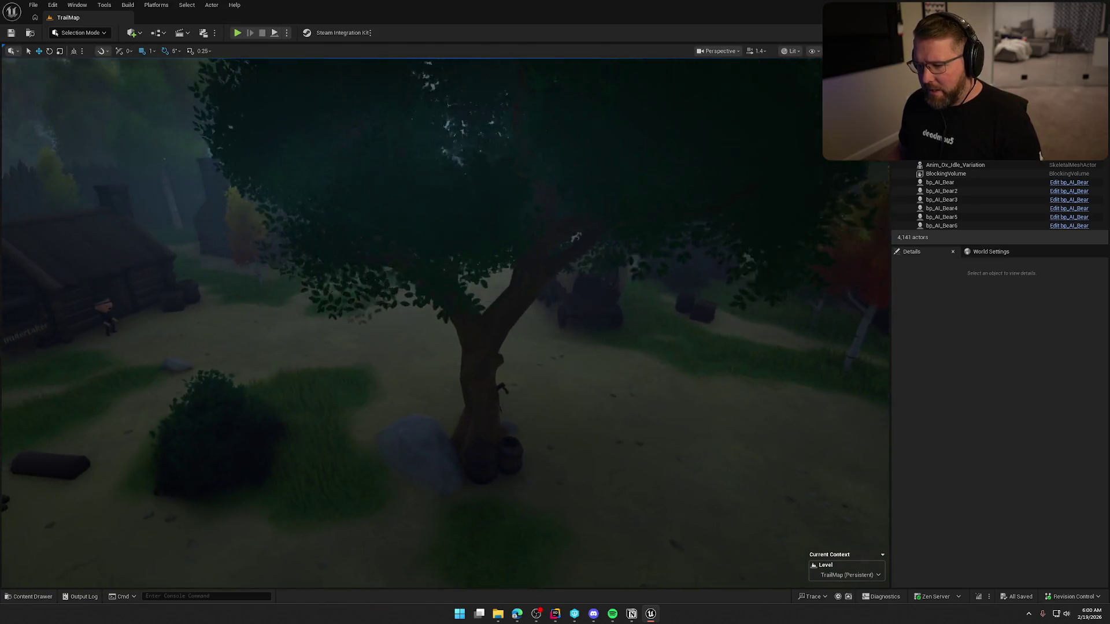
pyautogui.press('a')
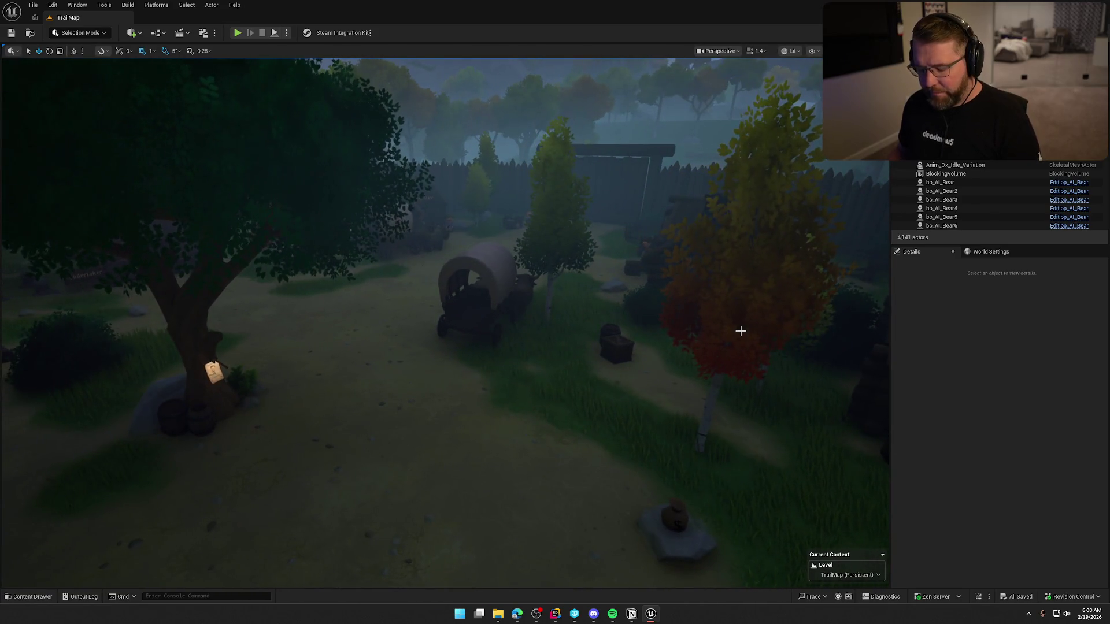
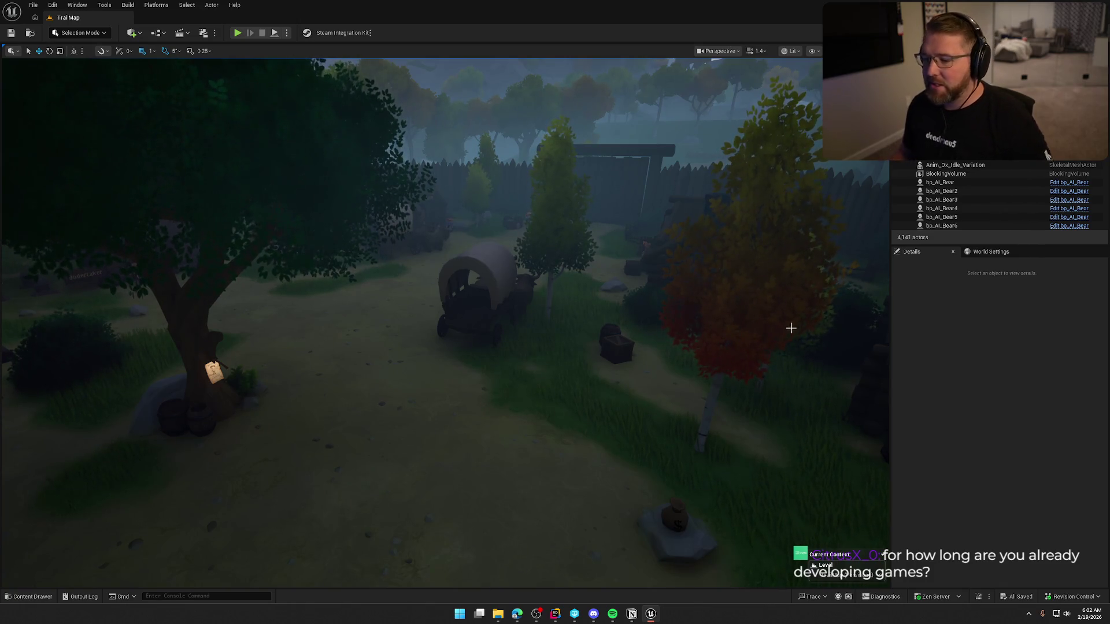
# Turn the viewport camera left to face the covered wagons and the sign-hung tree
pyautogui.moveTo(717, 371)
pyautogui.mouseDown()
pyautogui.moveTo(347, 376)
pyautogui.moveTo(844, 364)
pyautogui.mouseUp()
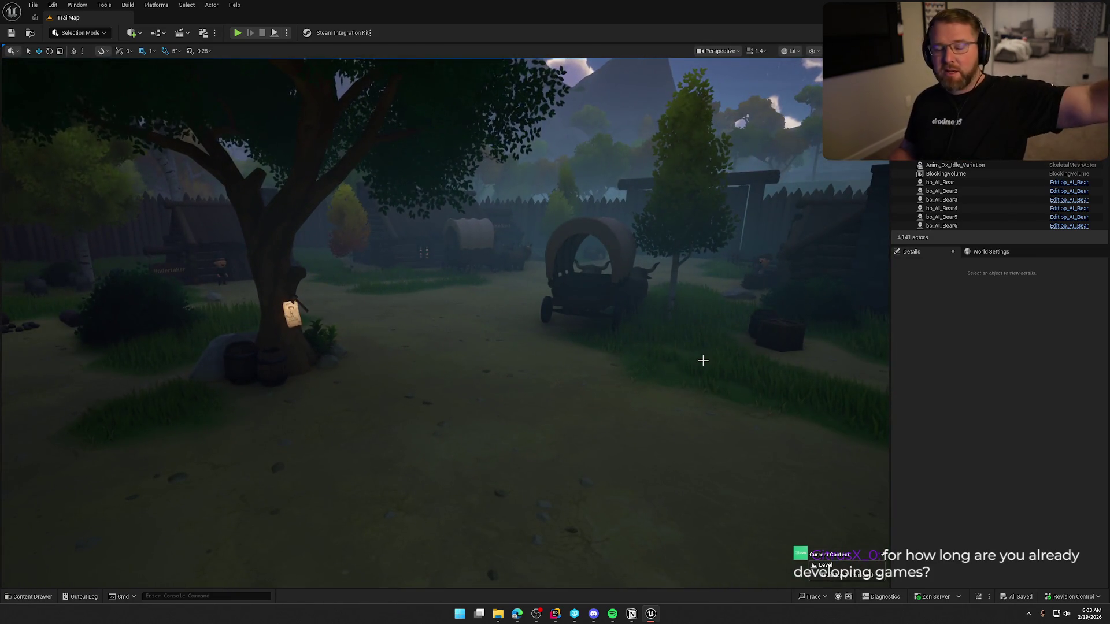